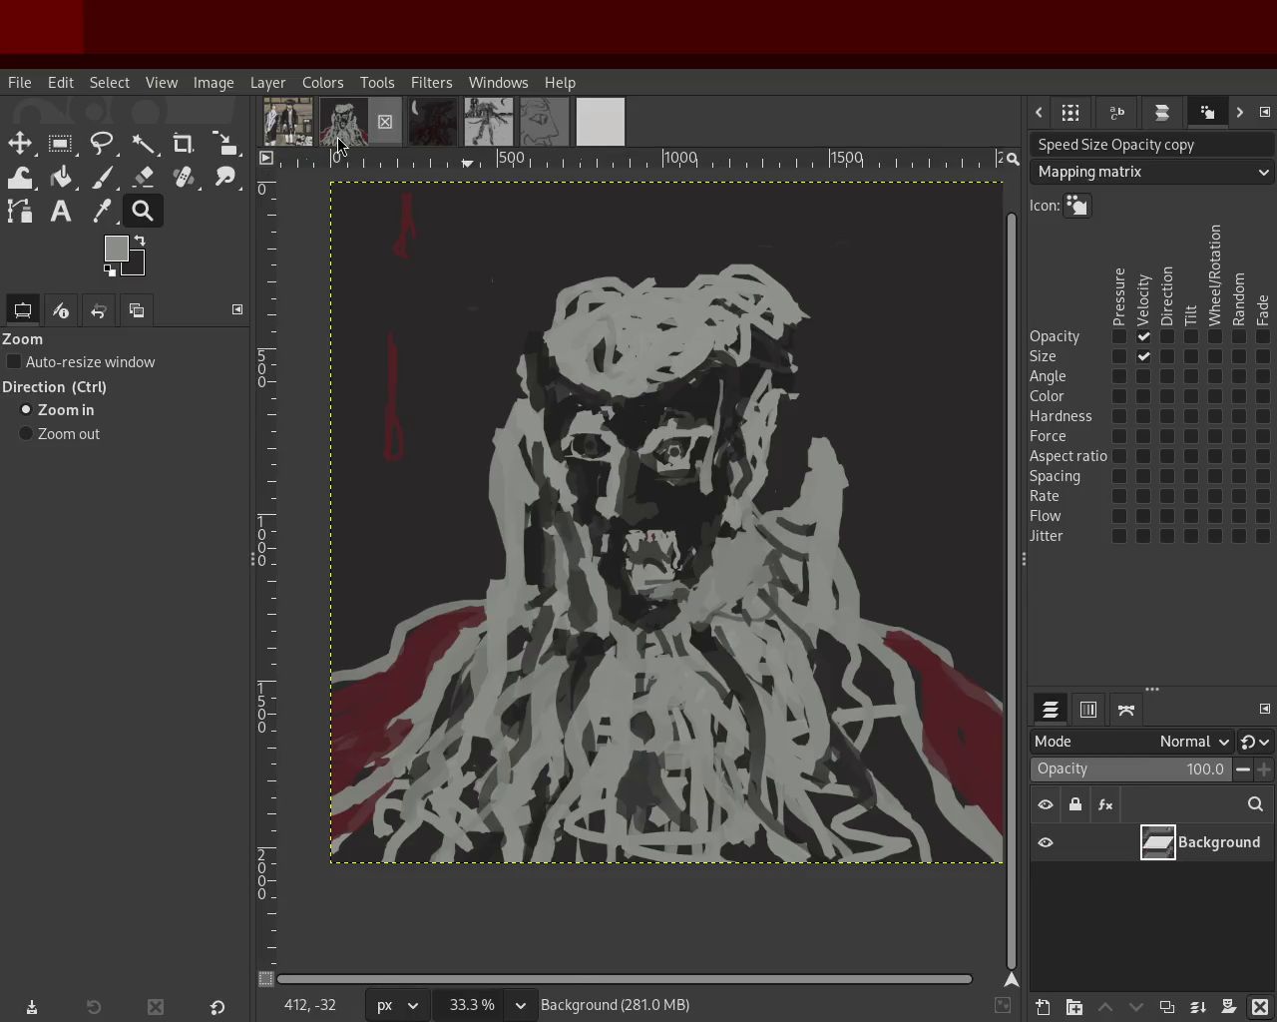
Browse the open image tabs, settle on the dark face painting, and pick the Paintbrush.
click(343, 121)
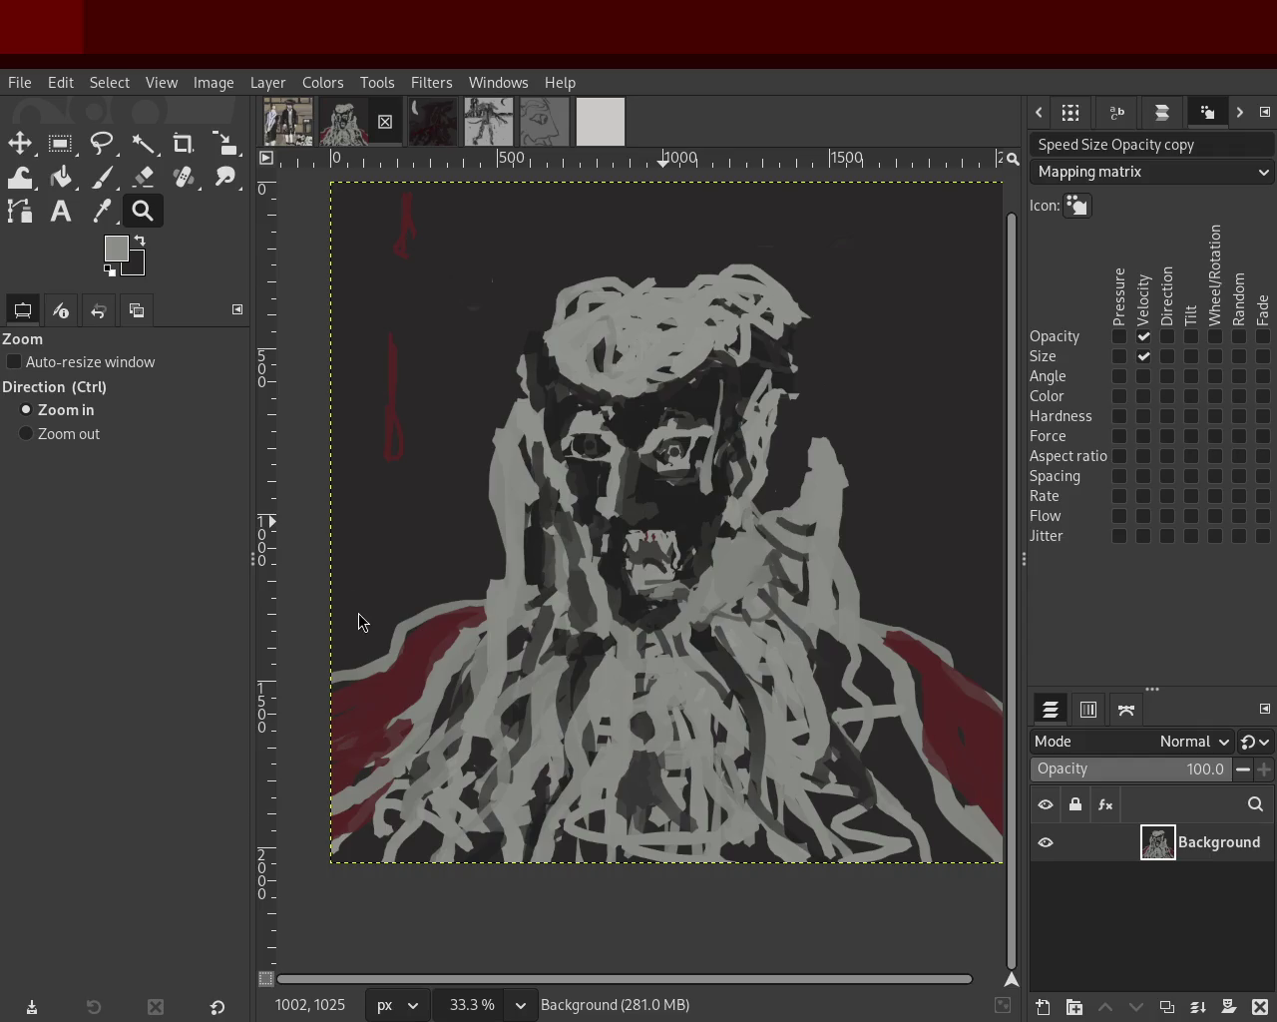
click(489, 121)
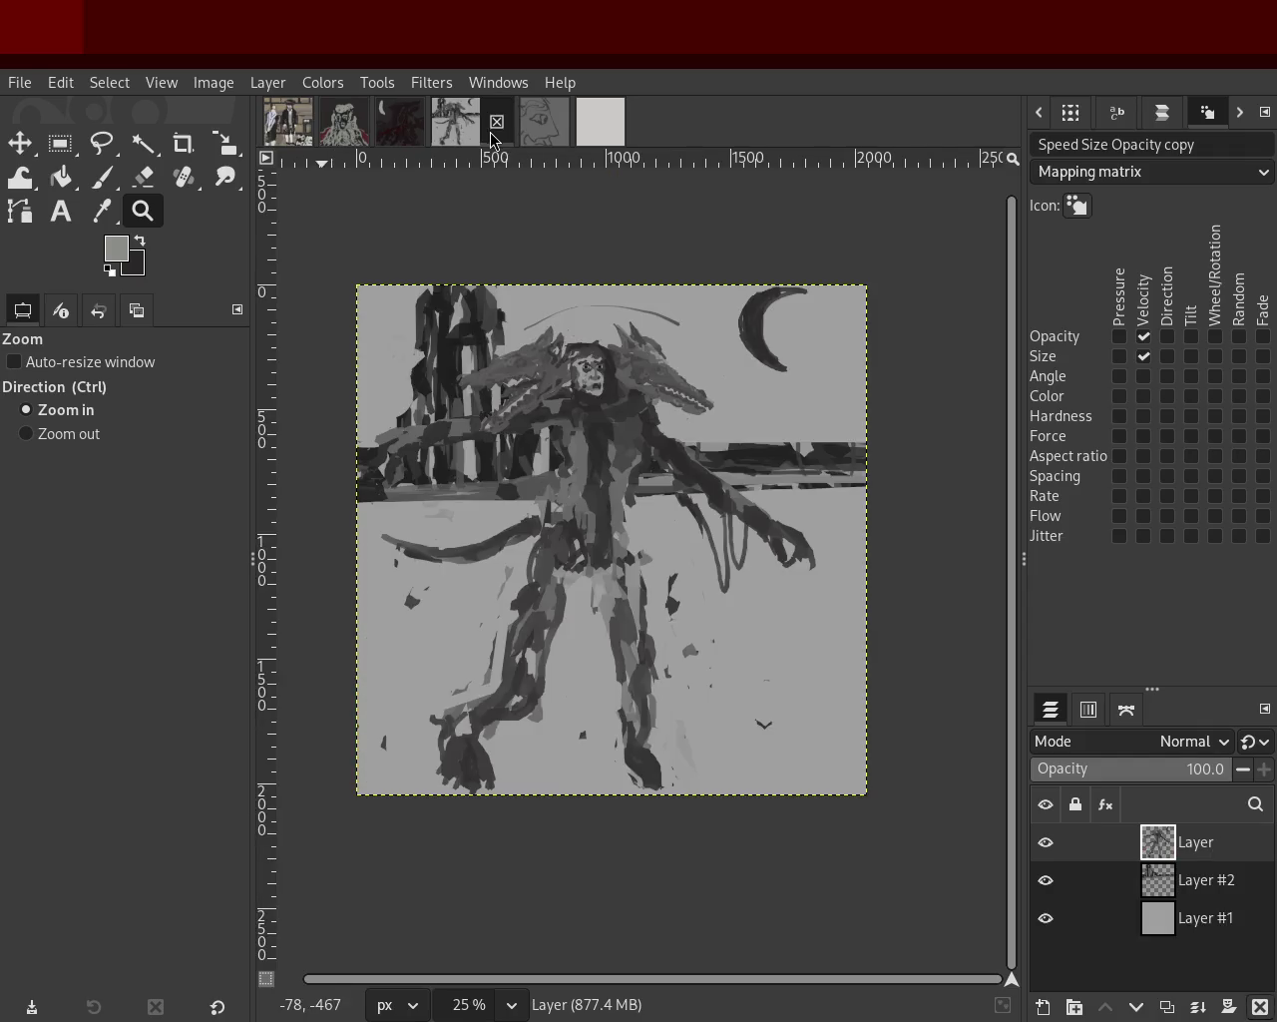
click(544, 121)
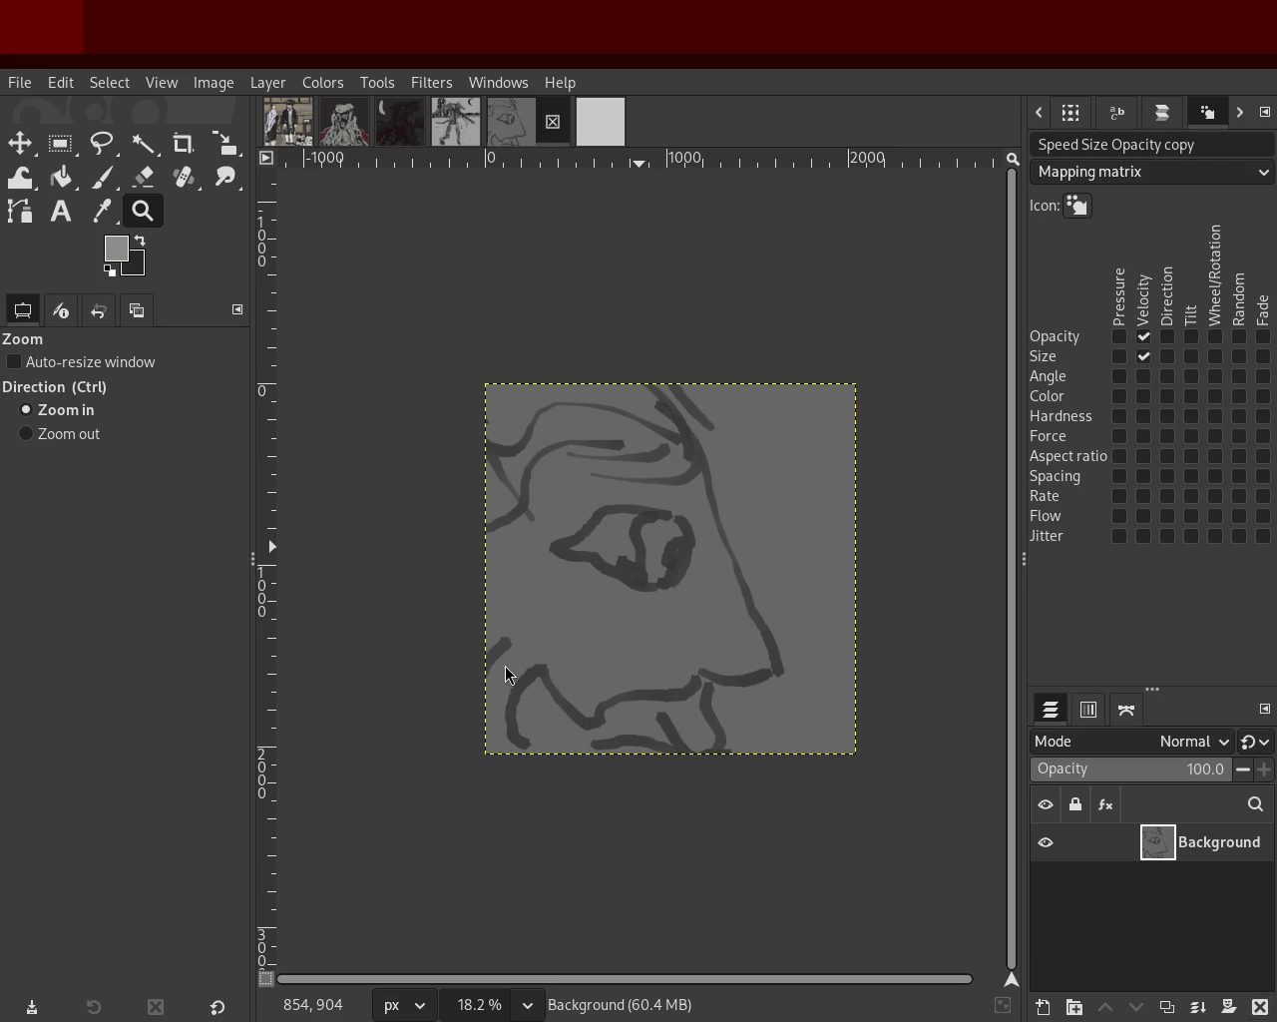
click(468, 139)
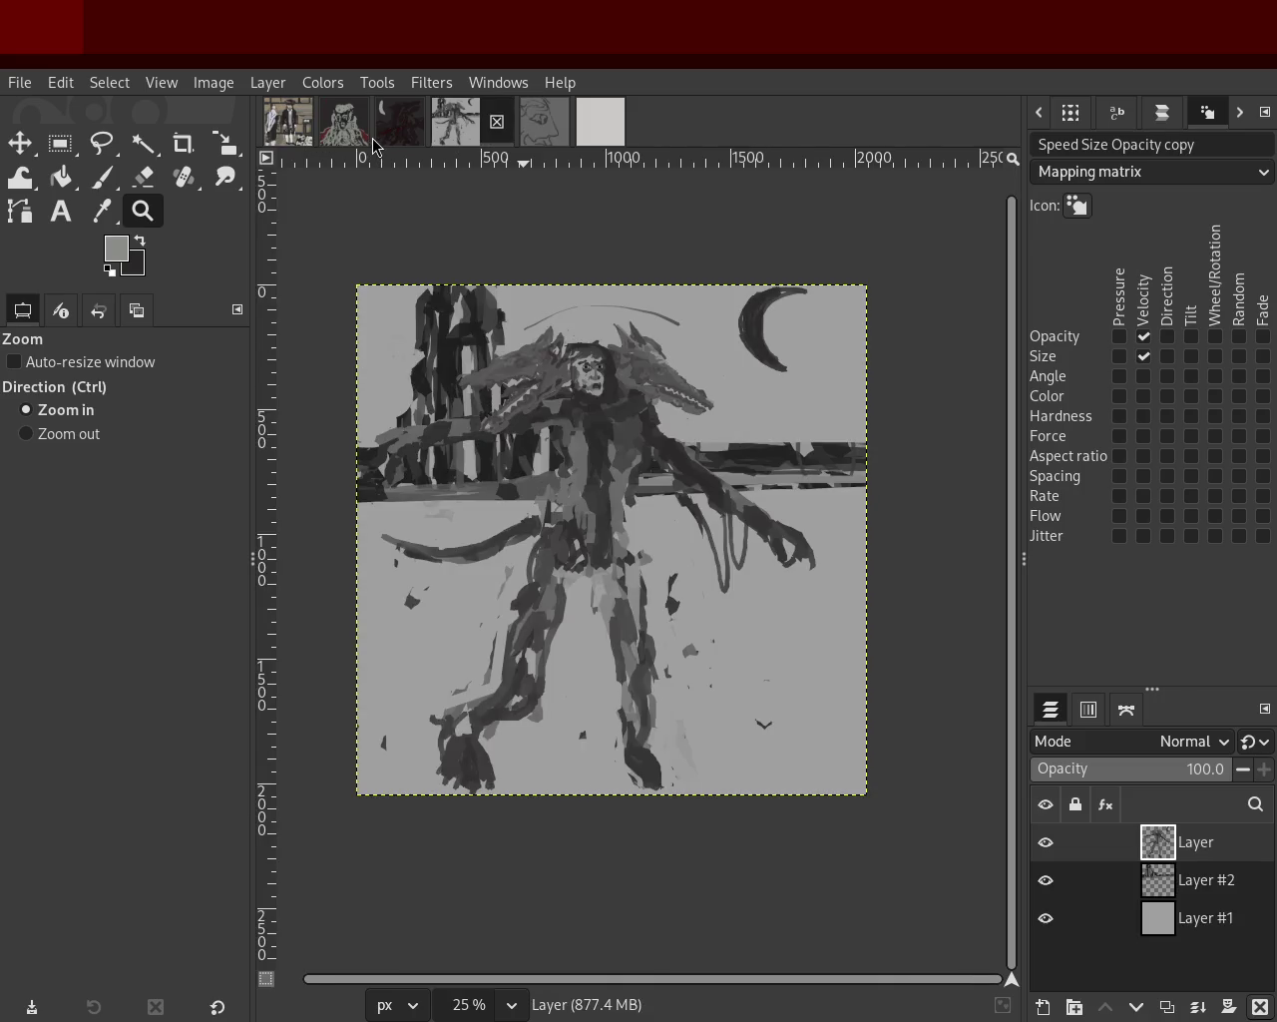
click(380, 150)
click(343, 121)
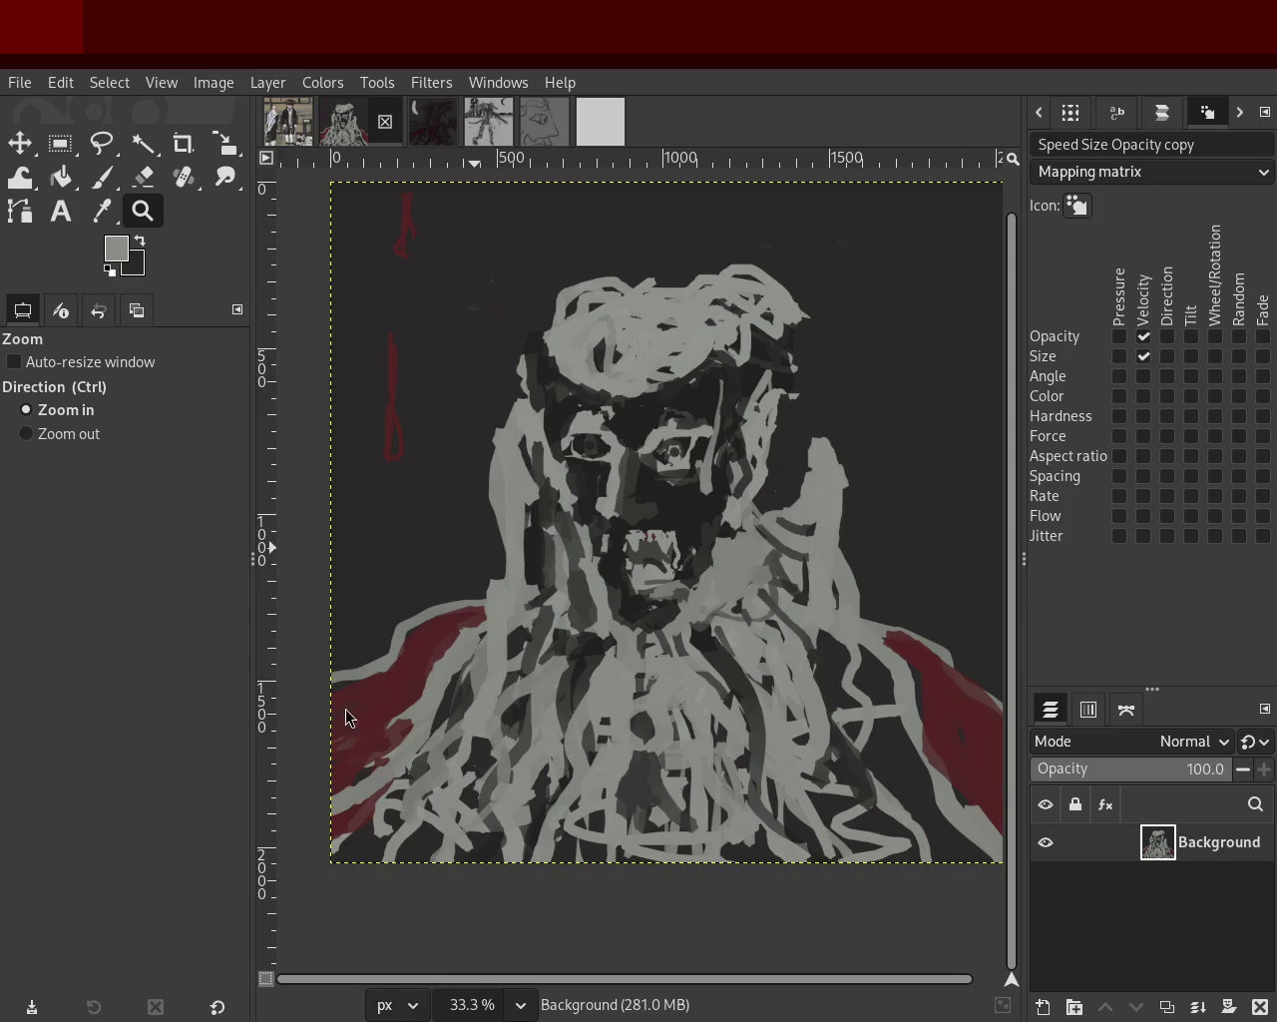
click(102, 177)
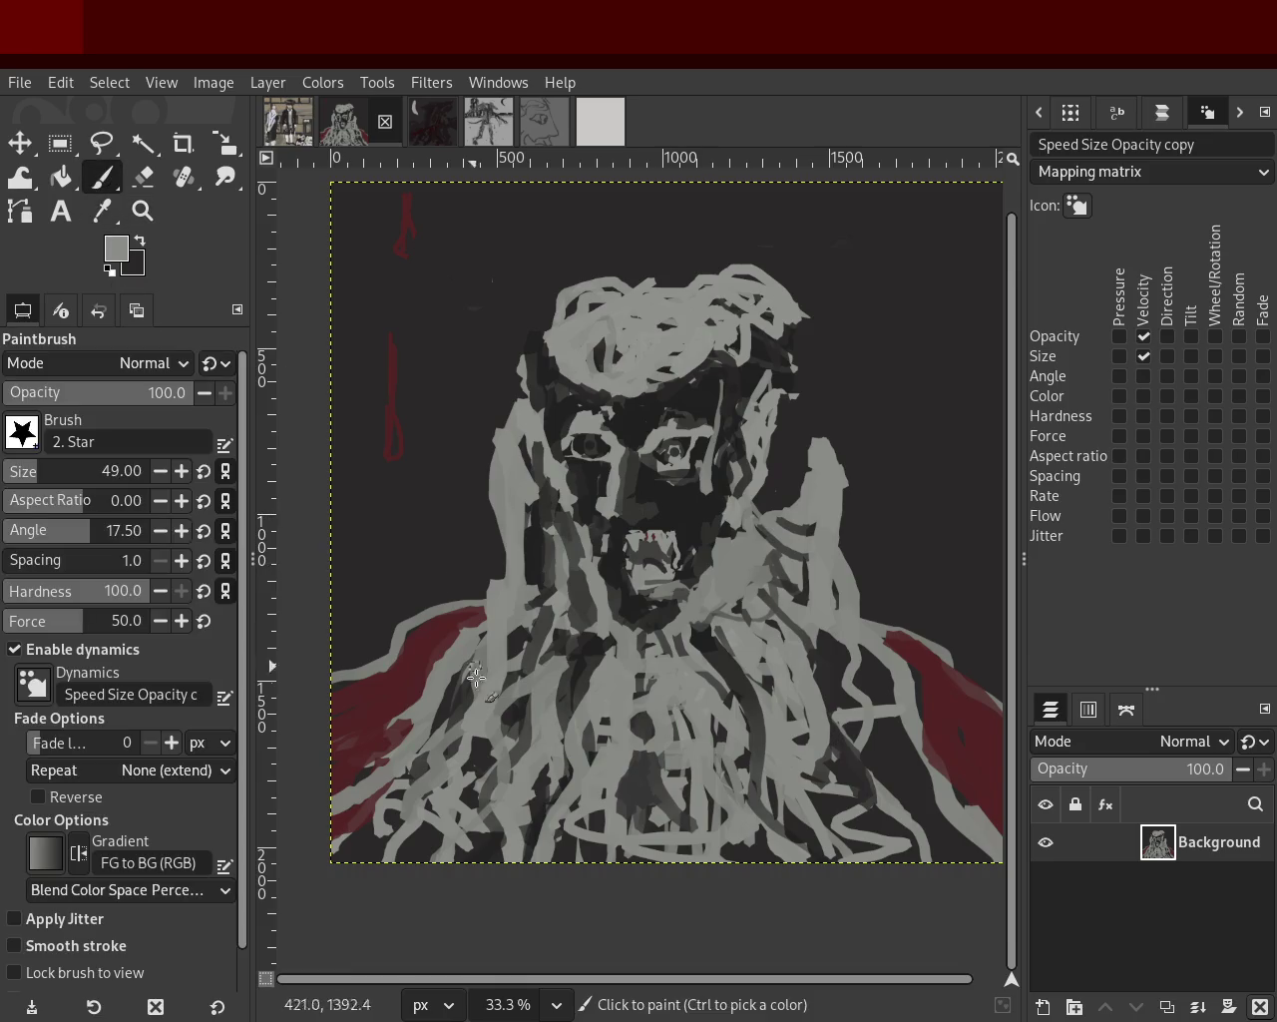
Pick near-black from the canvas and paint a dark stroke down the lower face, undoing misses.
ctrl+click(583, 661)
mouse_move(519, 840)
mouse_down()
mouse_move(550, 745)
mouse_move(556, 758)
mouse_up()
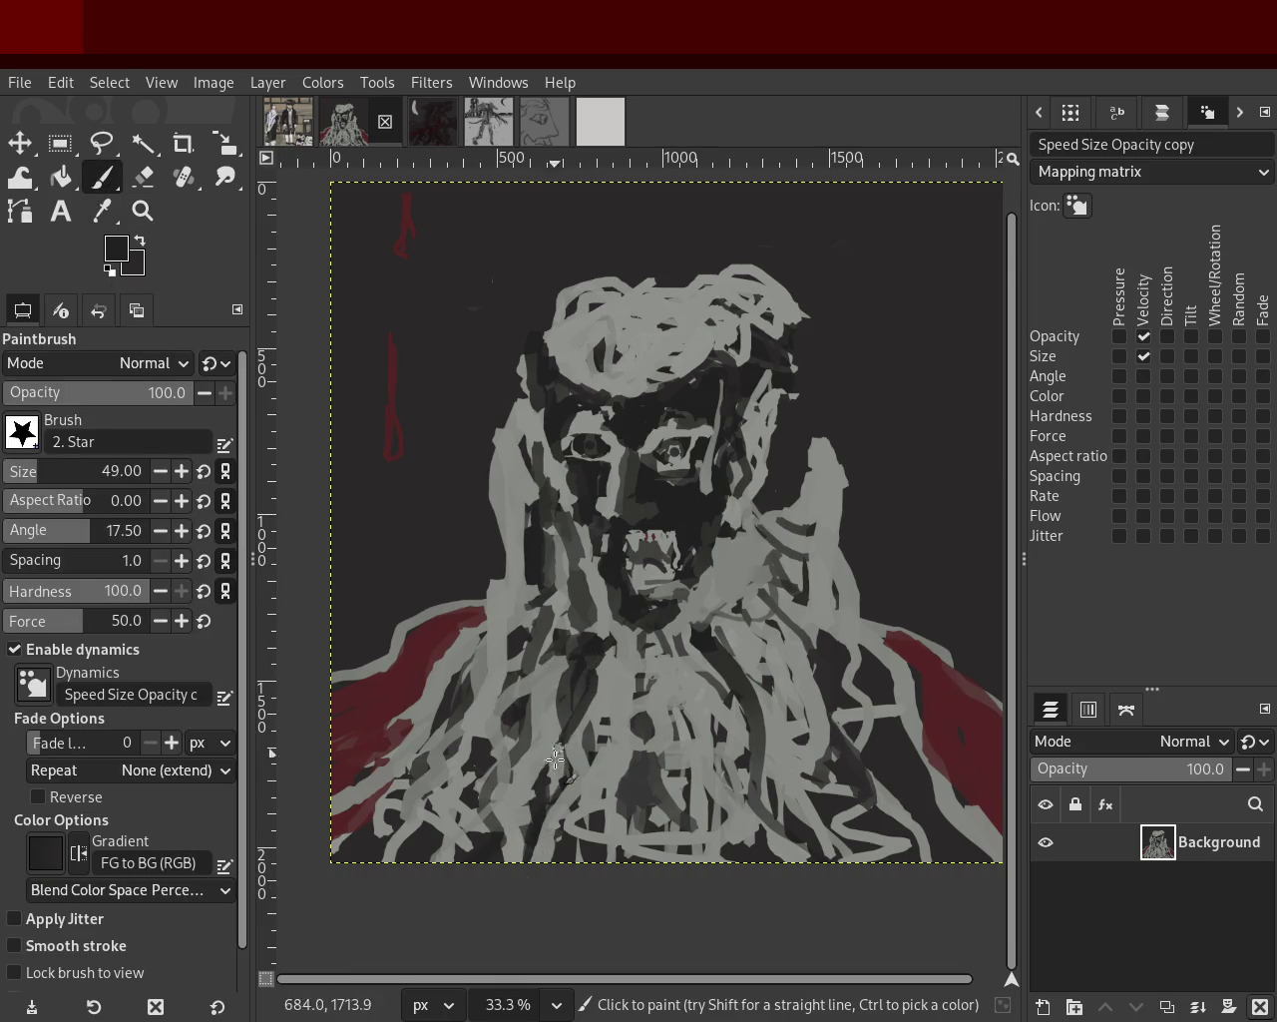
key(ctrl+z)
drag(585, 655, 450, 893)
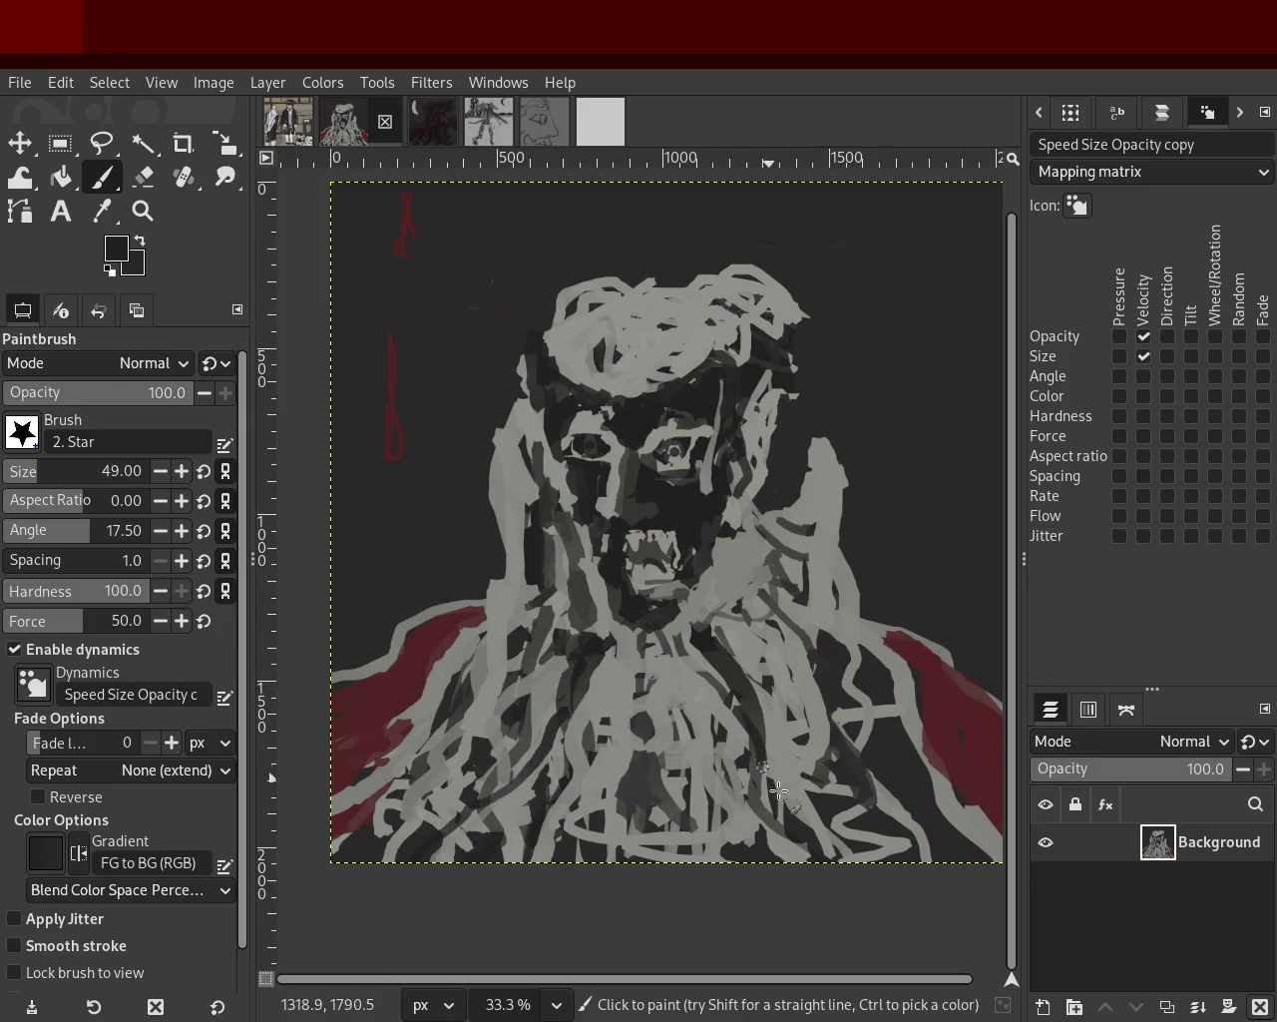
drag(739, 699, 805, 821)
key(ctrl+z)
drag(753, 716, 847, 849)
key(ctrl+z)
drag(750, 711, 849, 854)
key(ctrl+z)
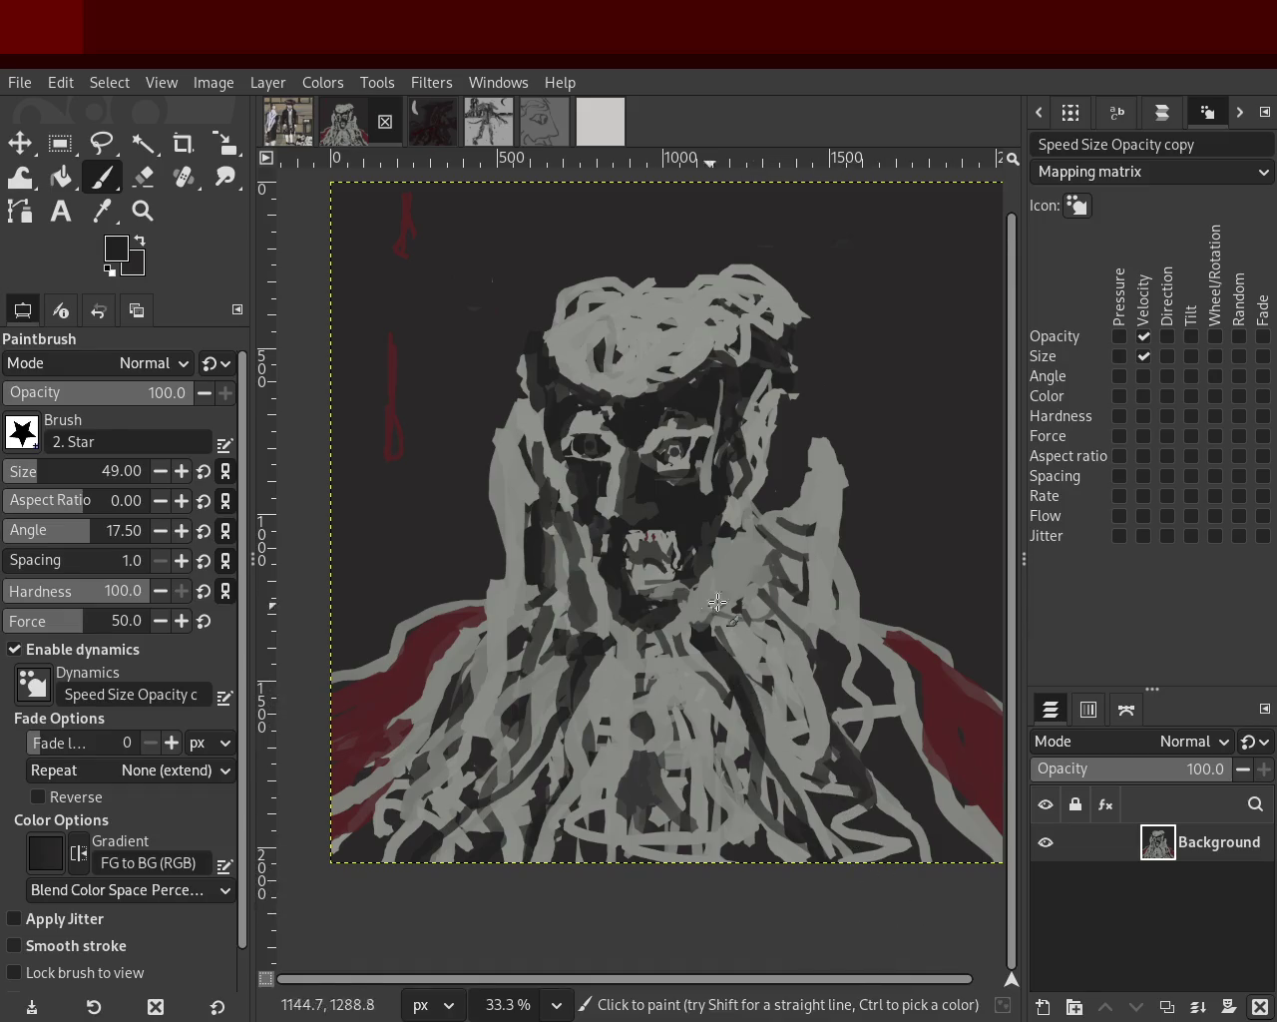
Pick light grey and use the Eraser along the face's left edge.
ctrl+click(813, 504)
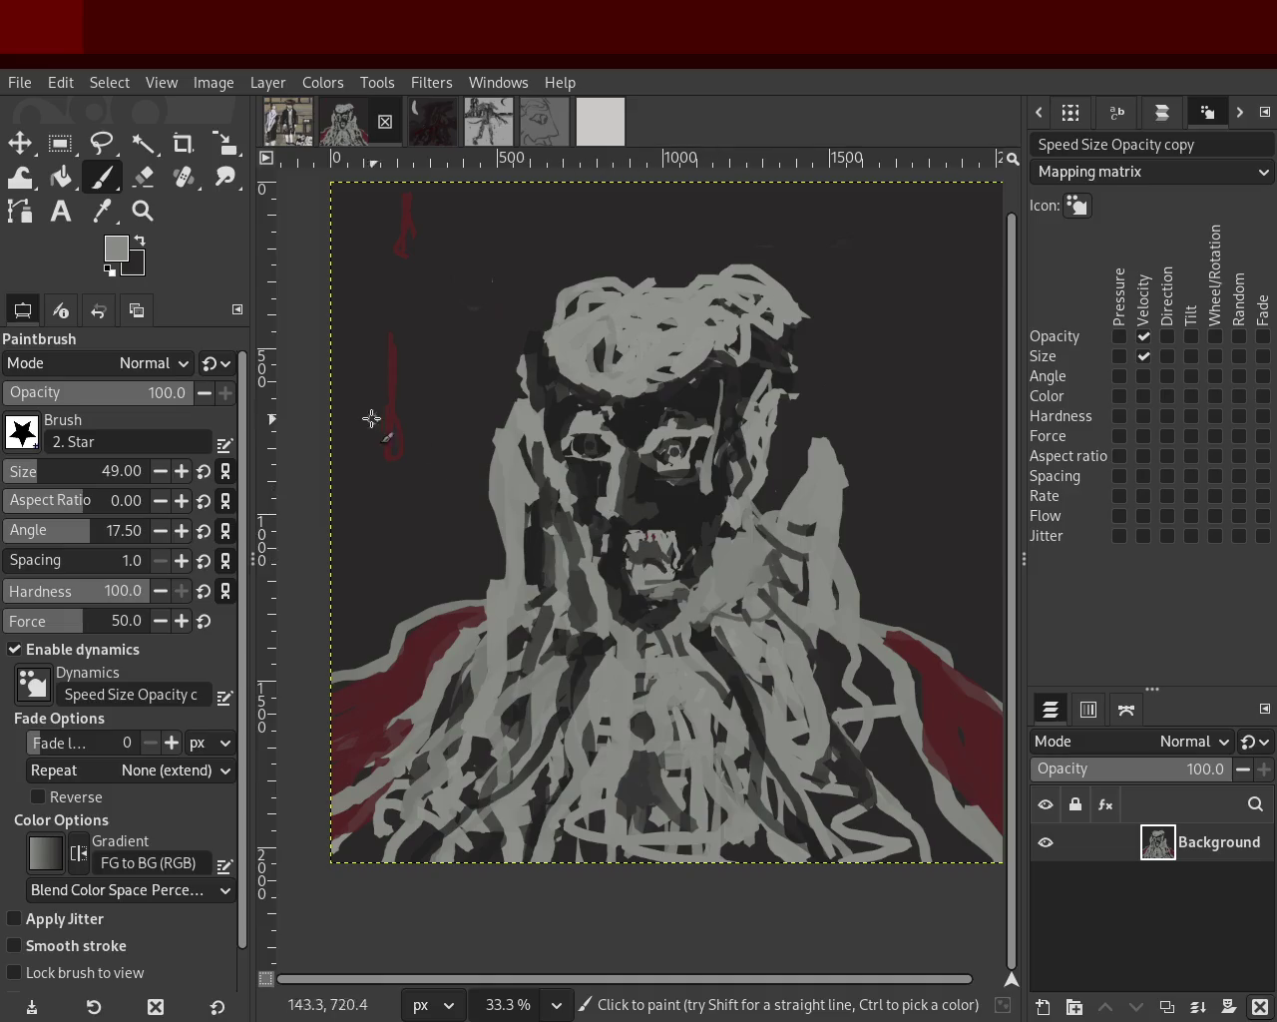
click(140, 179)
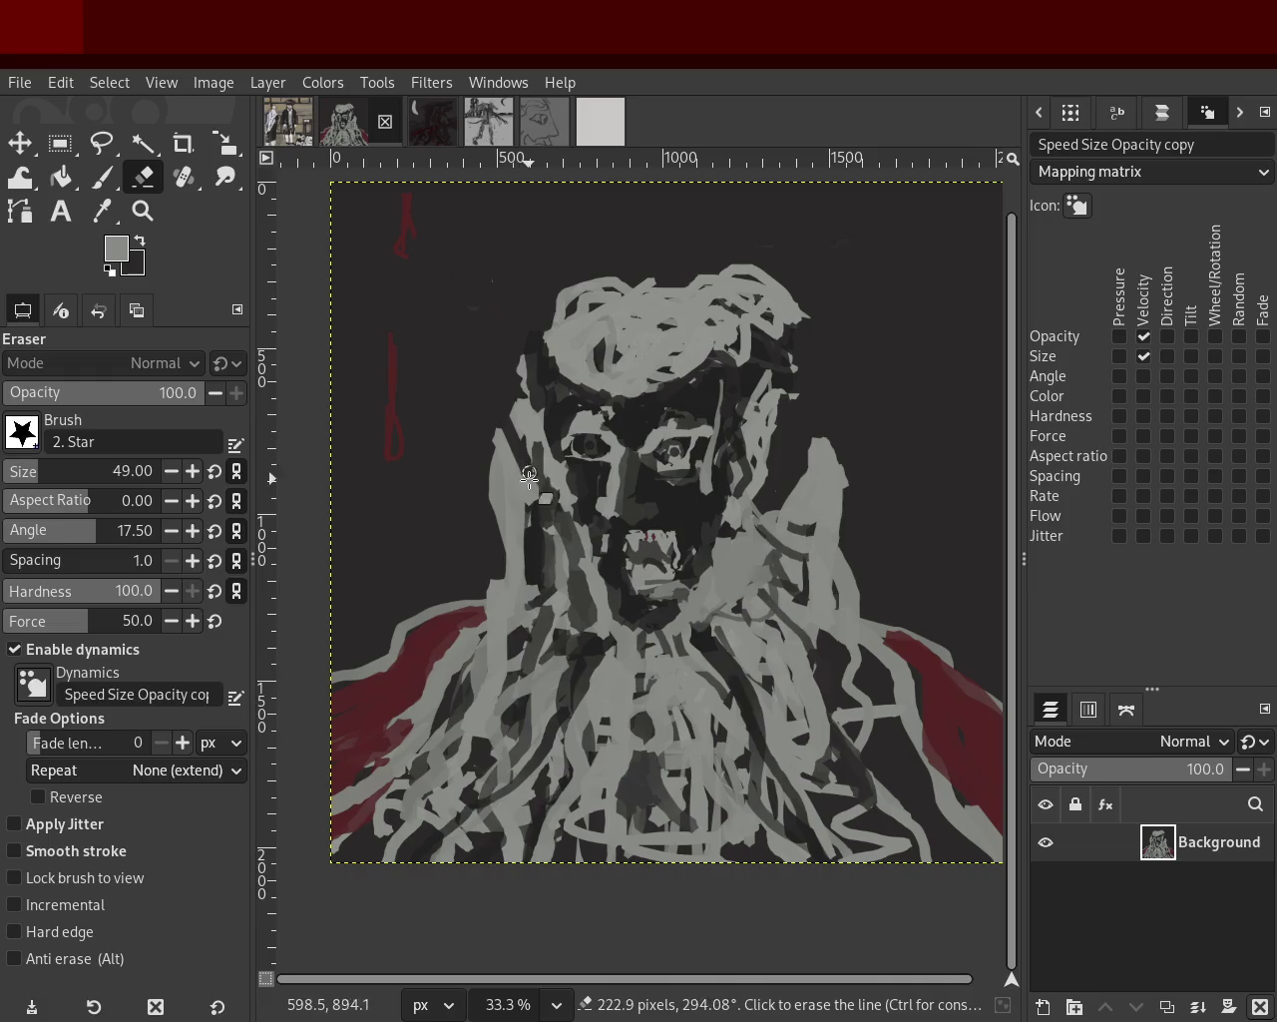
drag(519, 550, 479, 429)
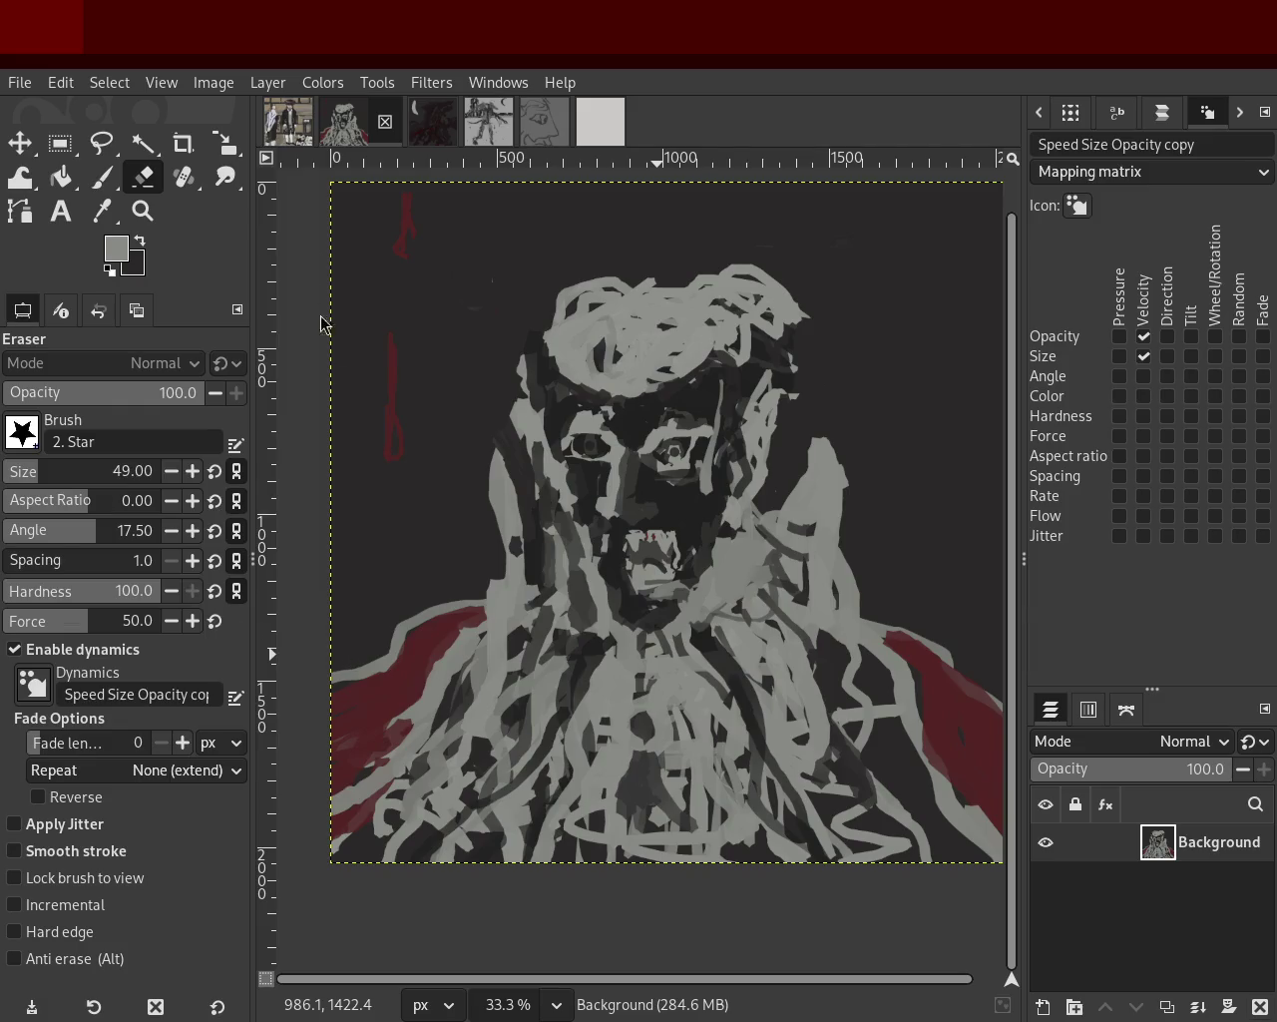
click(295, 122)
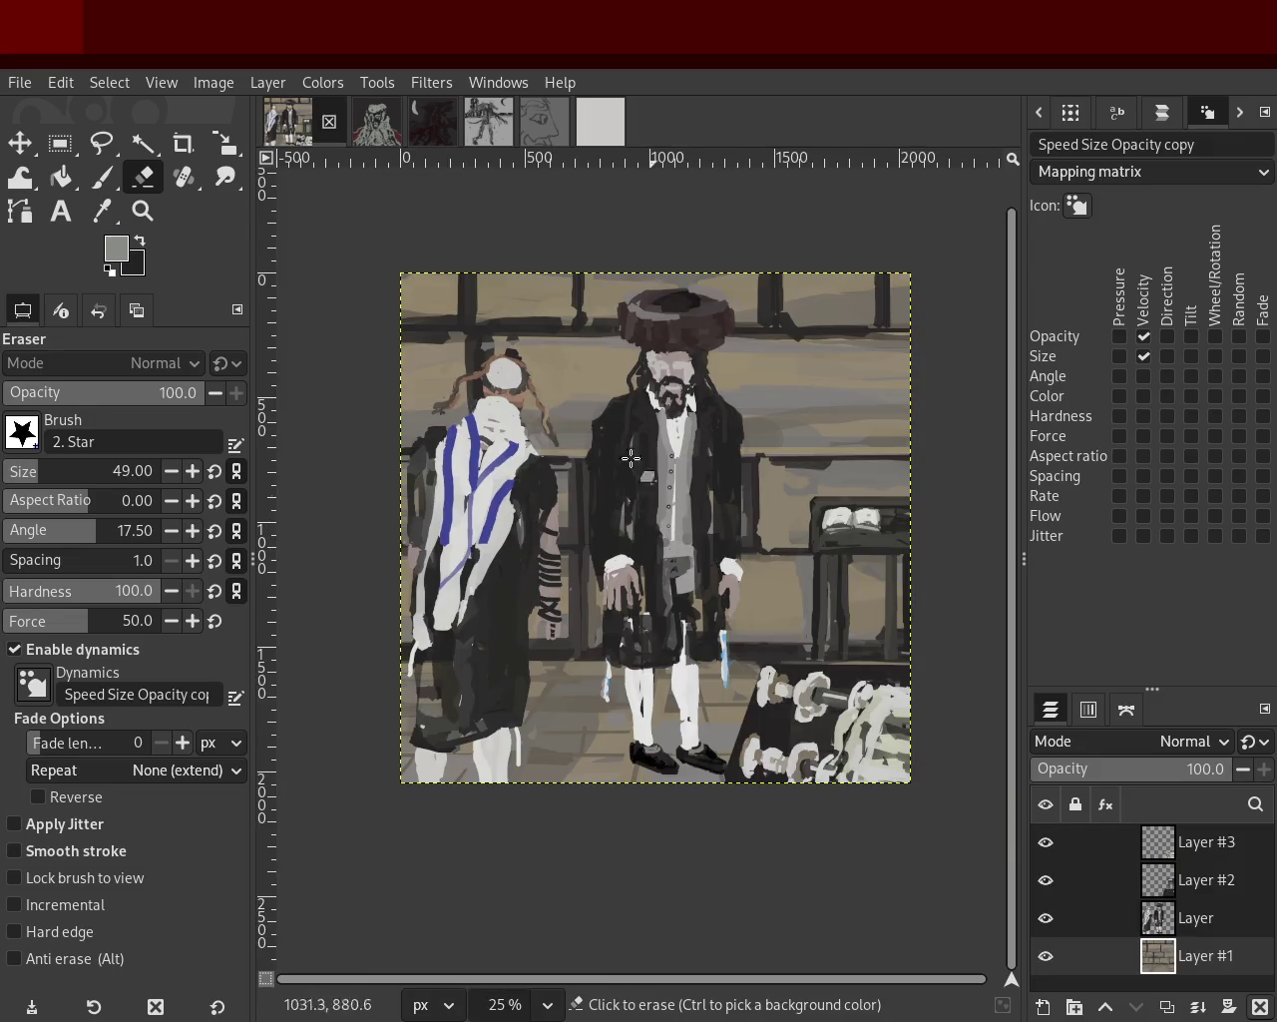
Preview the brick wall layer alone, then zoom in on the standing figure and lower-right weights.
alt+middle_click(335, 400)
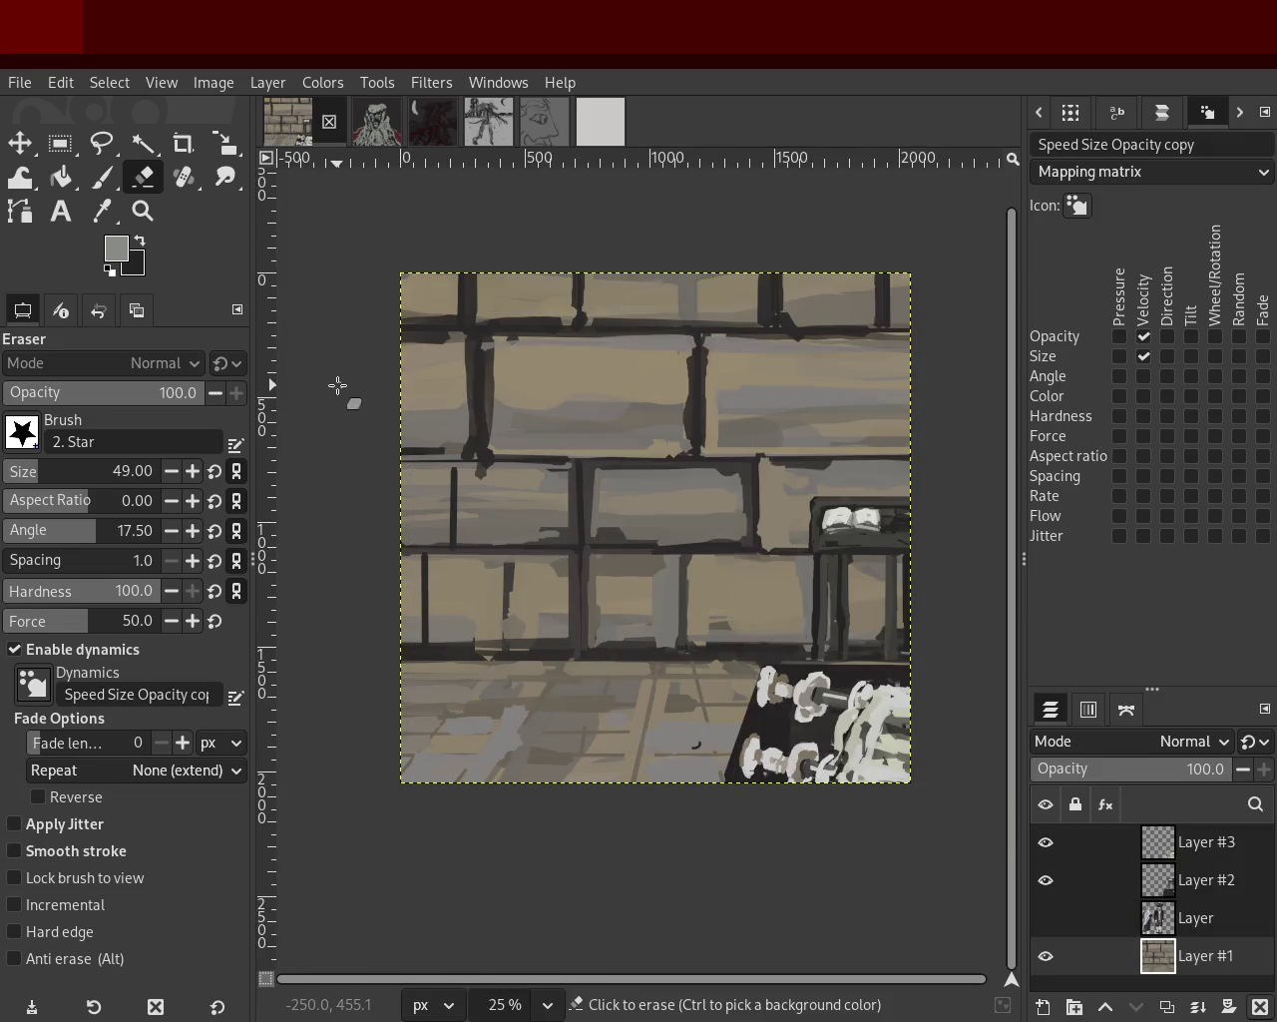
click(149, 212)
click(606, 467)
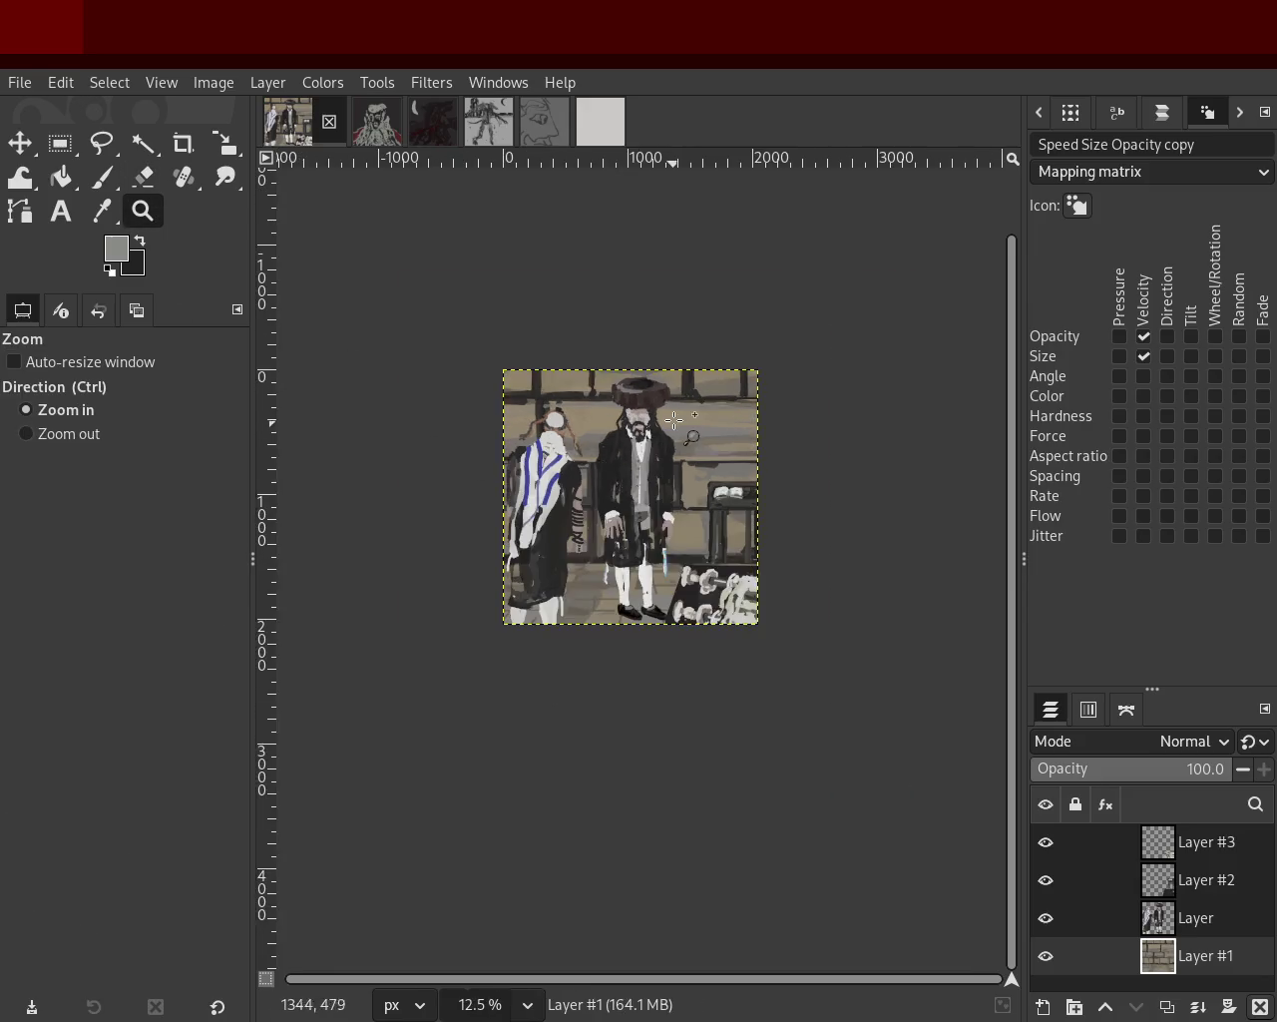
ctrl+click(669, 425)
click(718, 388)
click(567, 489)
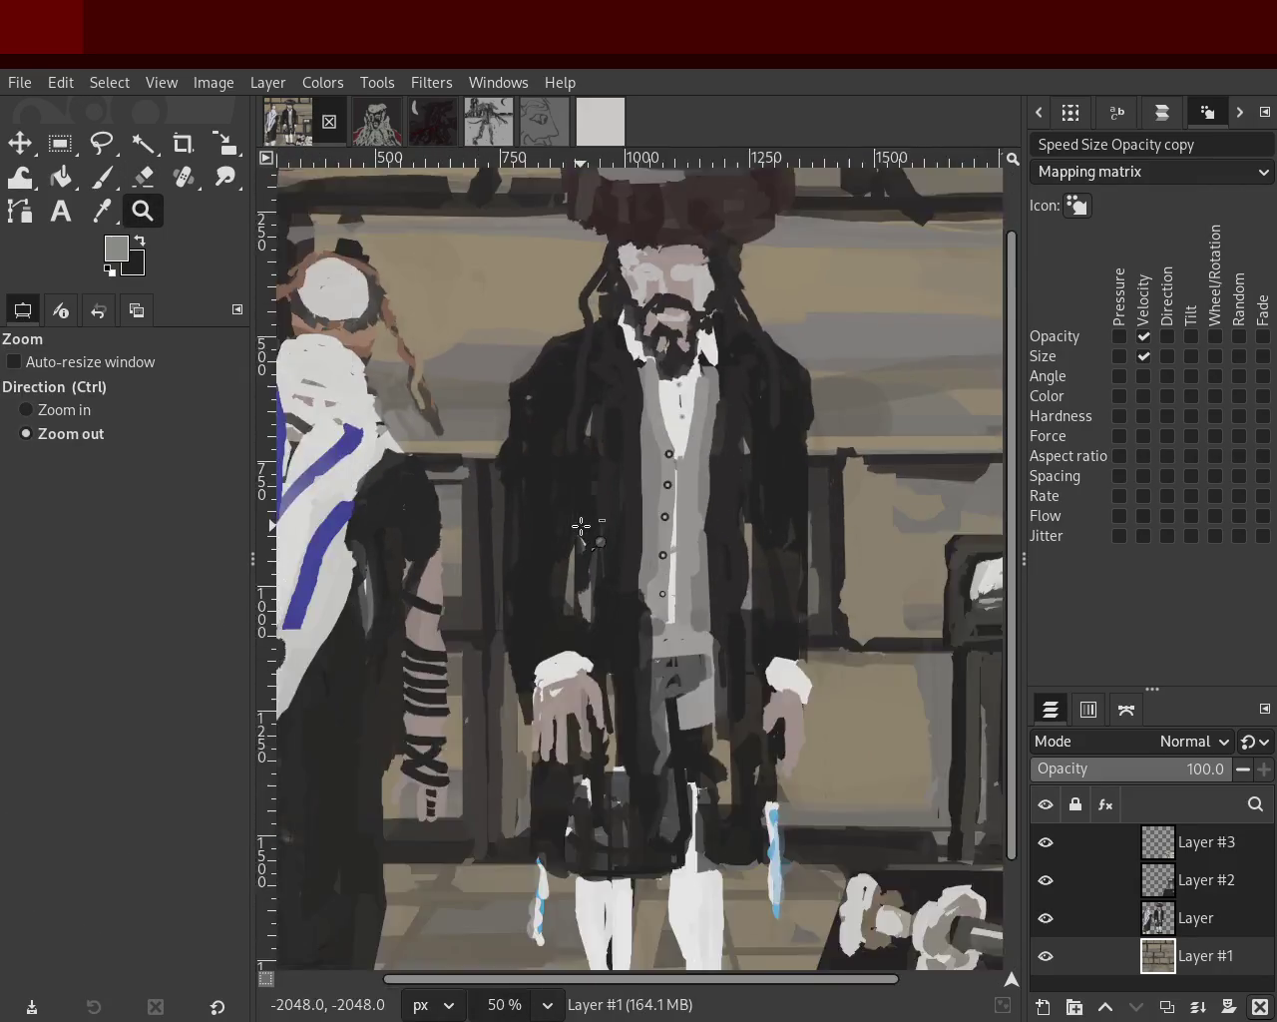
ctrl+click(582, 528)
click(772, 713)
ctrl+click(699, 728)
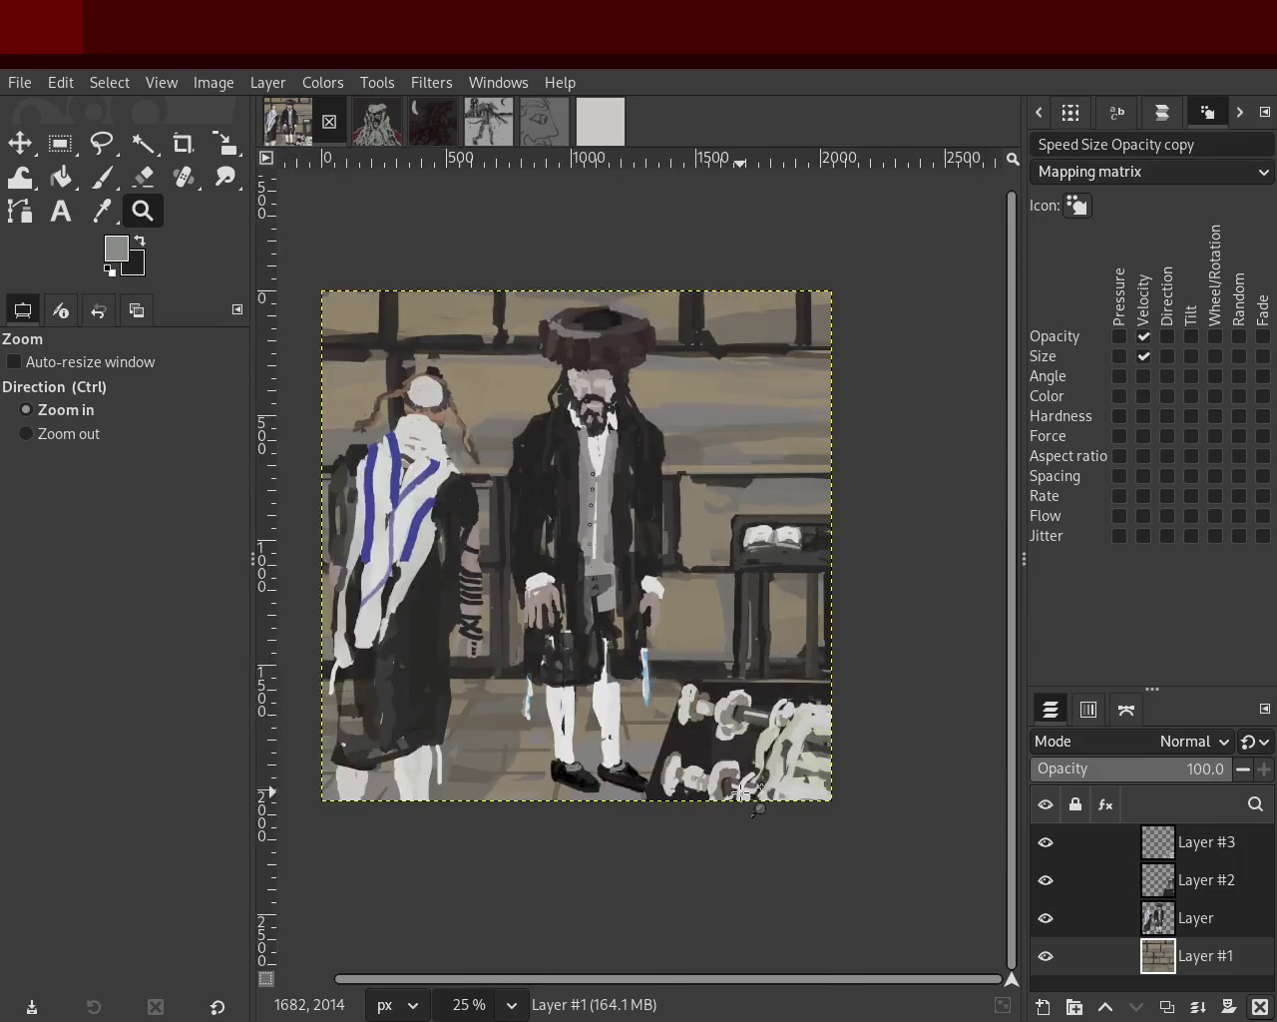
click(778, 759)
Zoom out from the weights, inspect the figures' hands, and fit the whole image in view.
click(620, 748)
ctrl+click(620, 749)
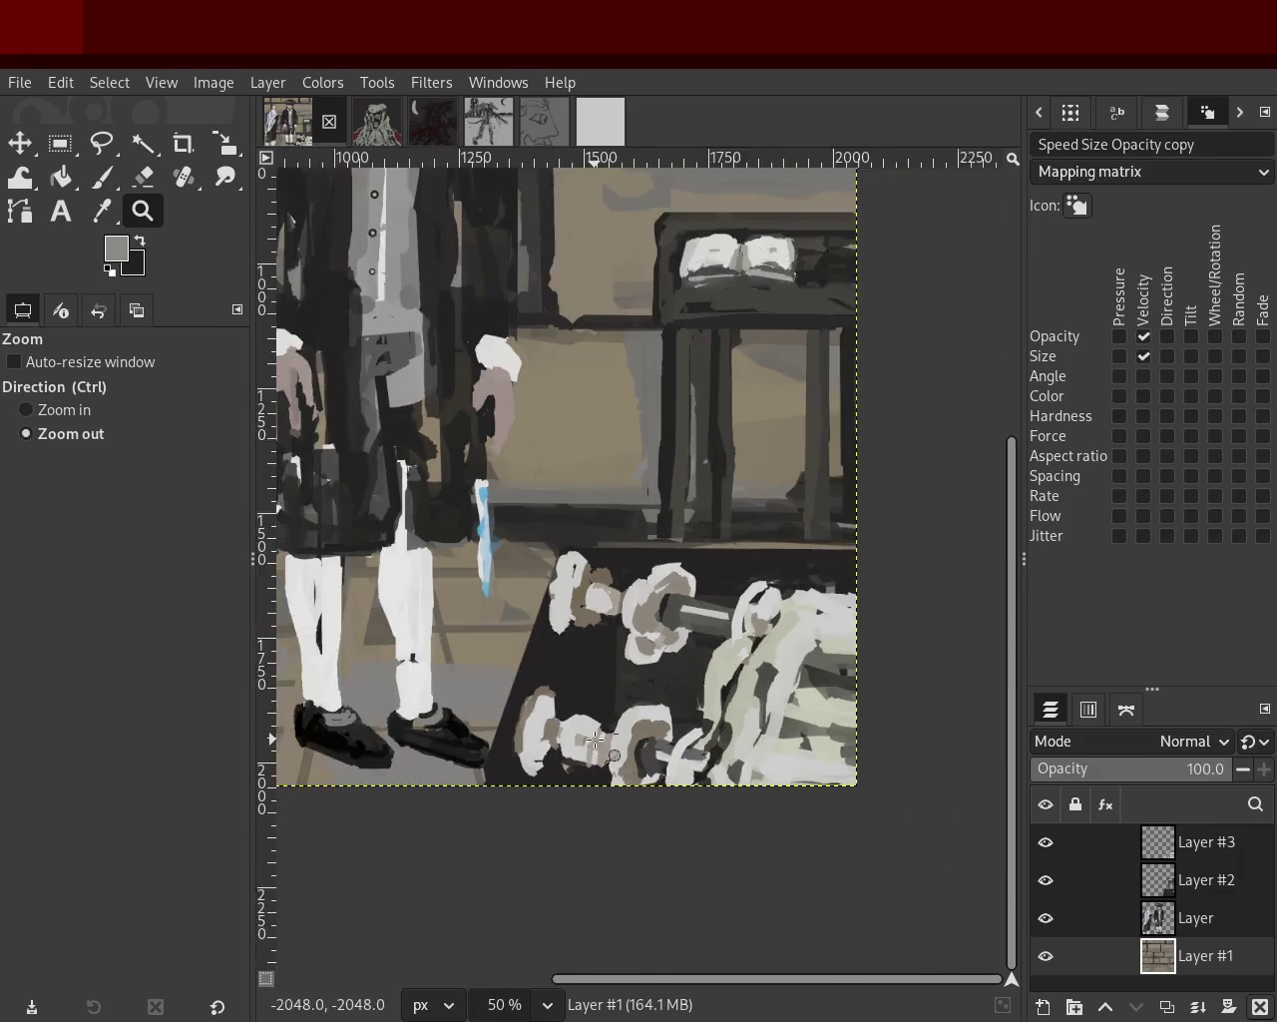
ctrl+click(608, 708)
ctrl+click(603, 688)
ctrl+click(593, 648)
ctrl+click(586, 628)
click(587, 629)
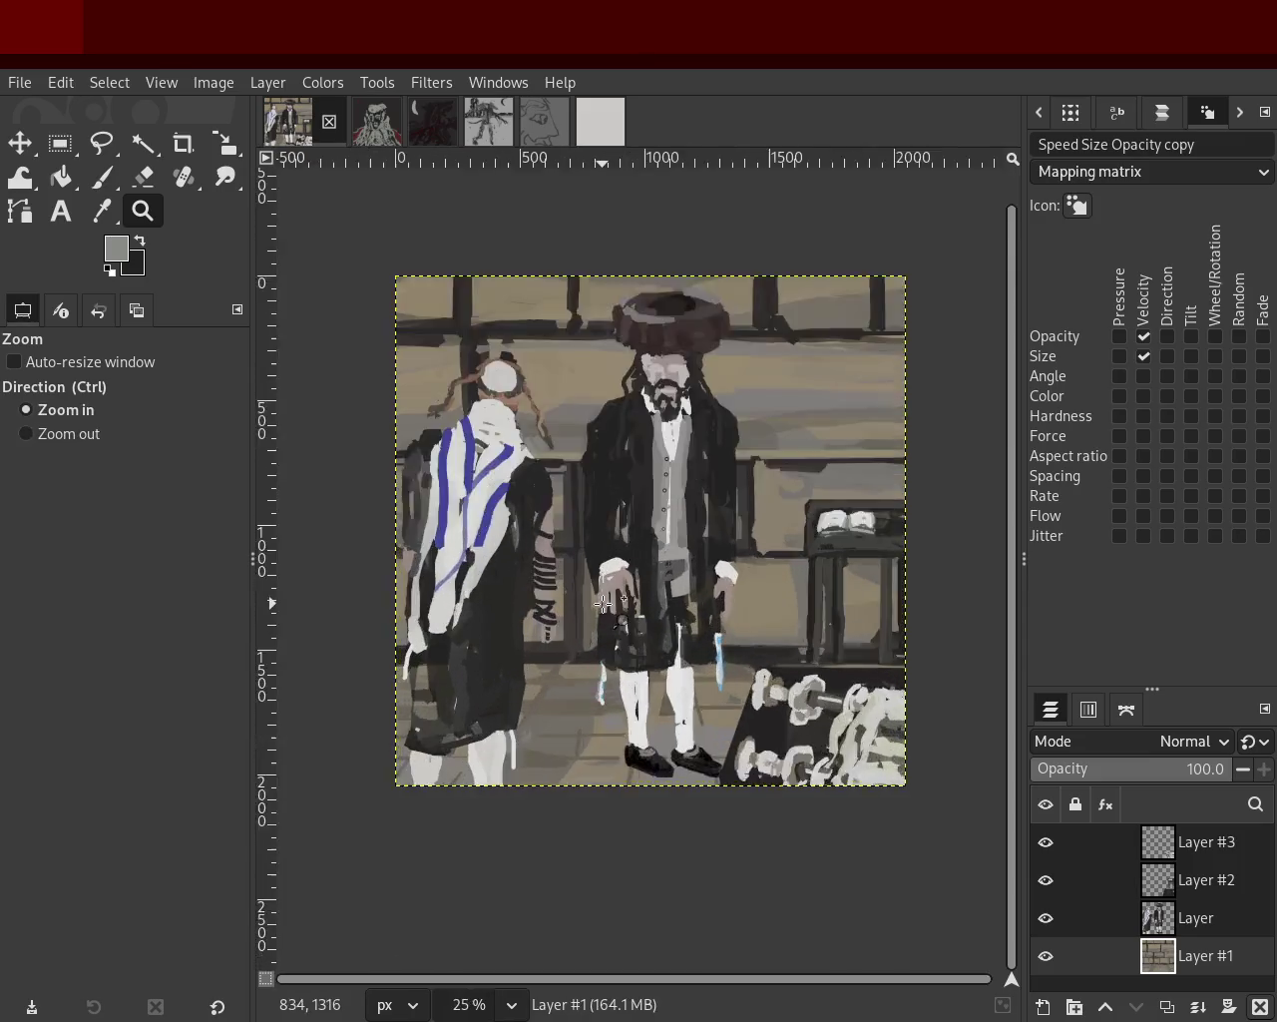
click(584, 618)
ctrl+click(599, 614)
click(638, 618)
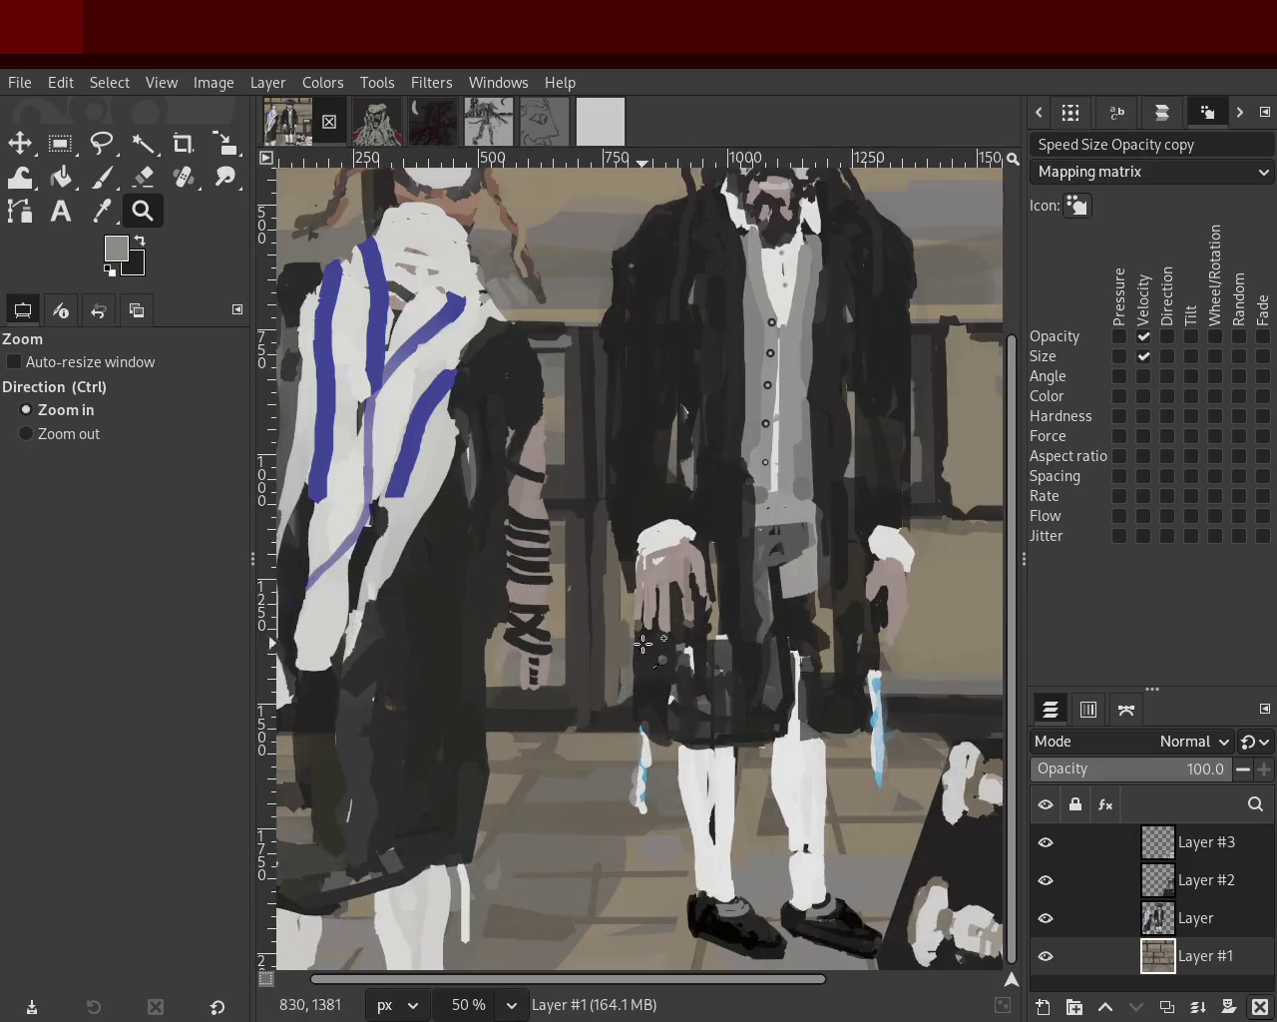
ctrl+click(678, 618)
ctrl+click(679, 618)
click(727, 624)
ctrl+click(718, 620)
click(698, 618)
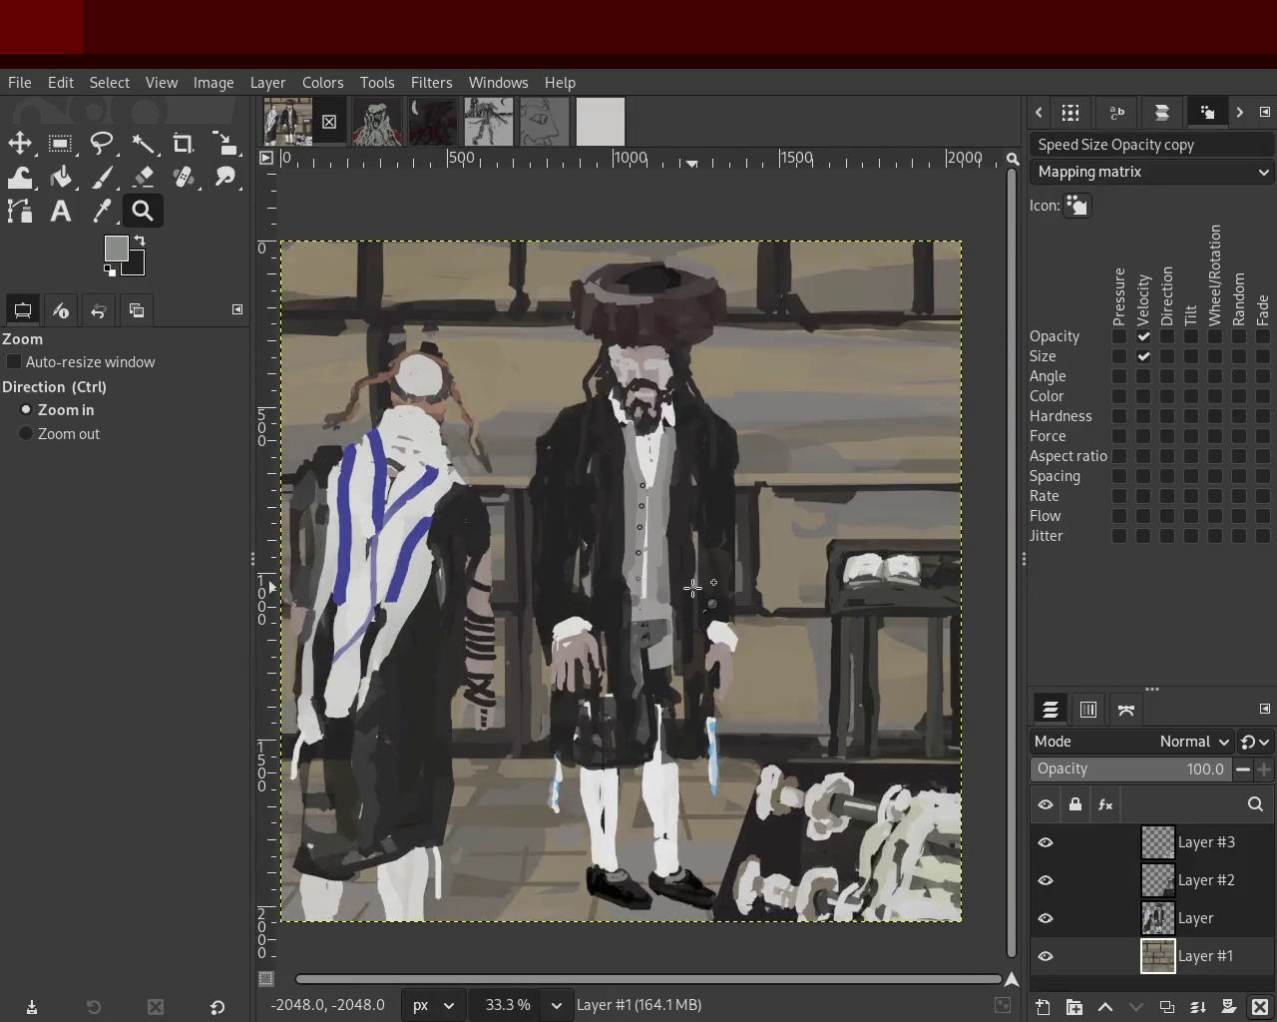
ctrl+click(668, 615)
click(660, 612)
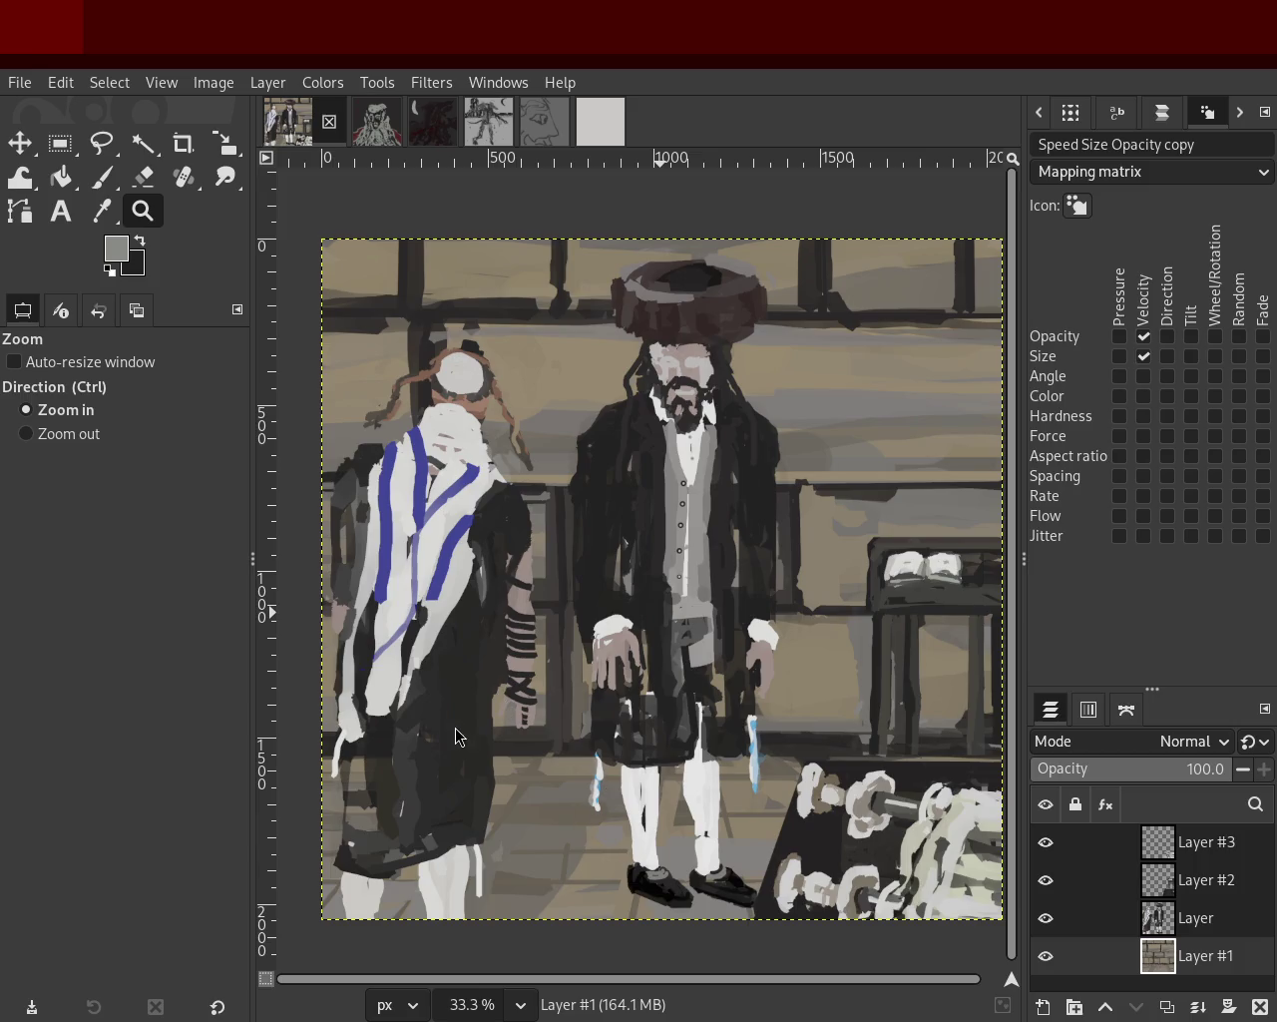
Zoom in and out around the left figure's head in the two-figures painting.
ctrl+click(669, 511)
click(611, 506)
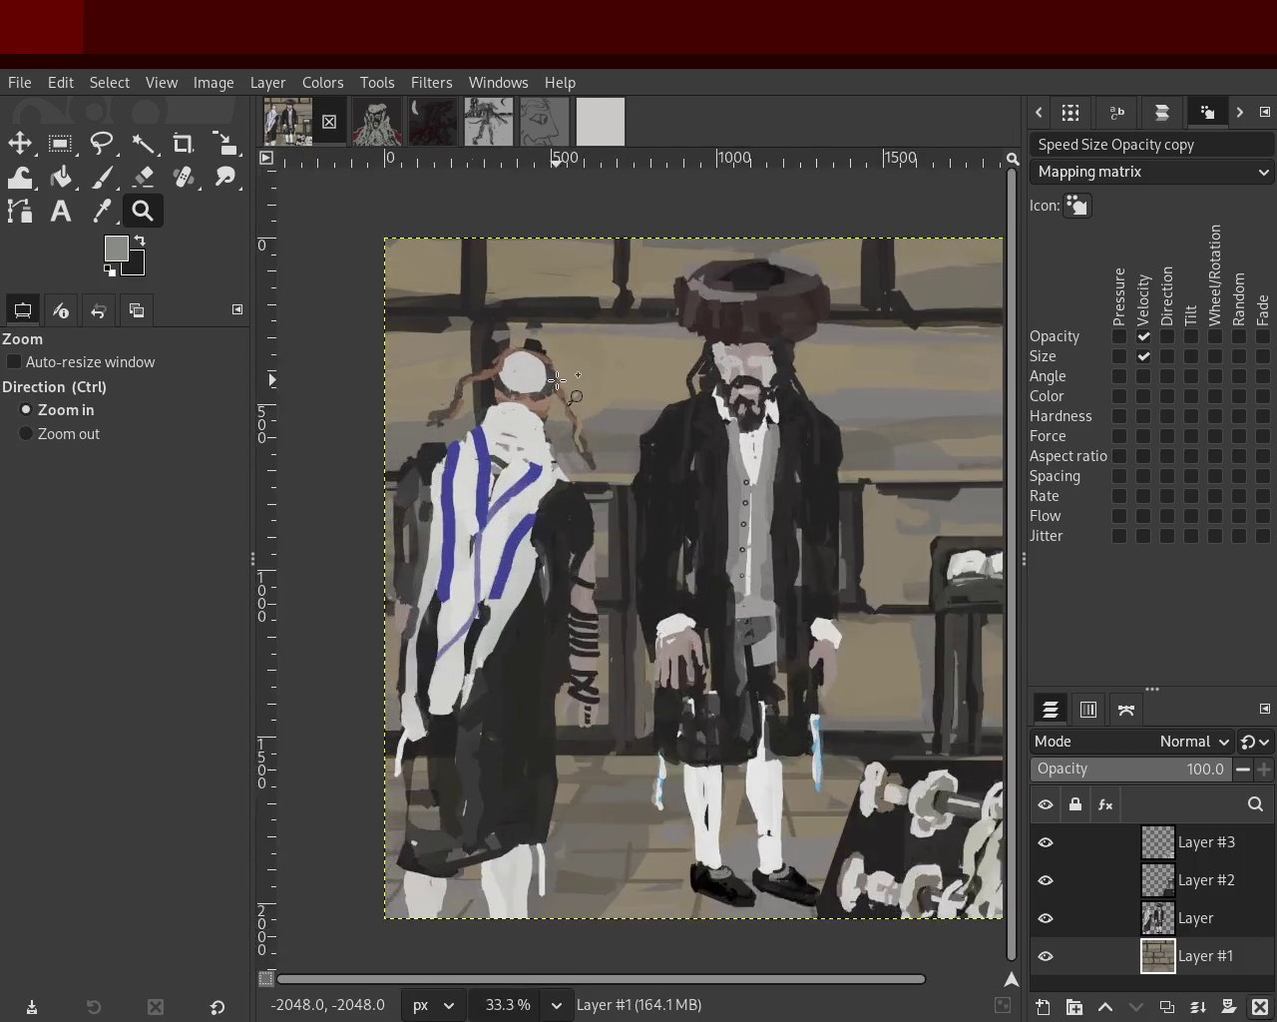
double_click(568, 356)
ctrl+click(569, 356)
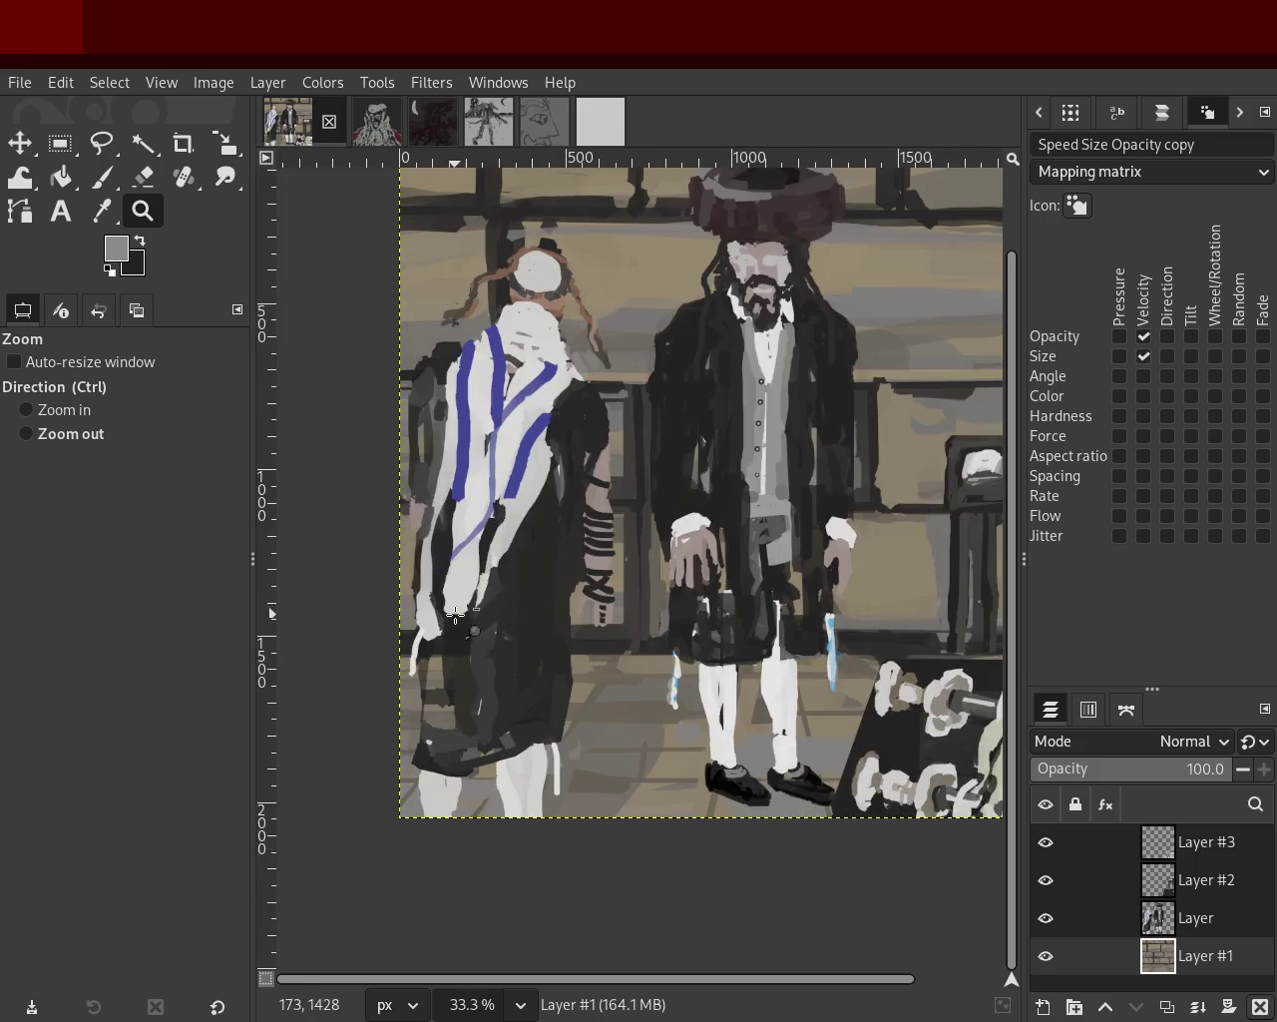
ctrl+click(600, 488)
ctrl+click(599, 488)
click(521, 491)
ctrl+click(445, 555)
click(469, 529)
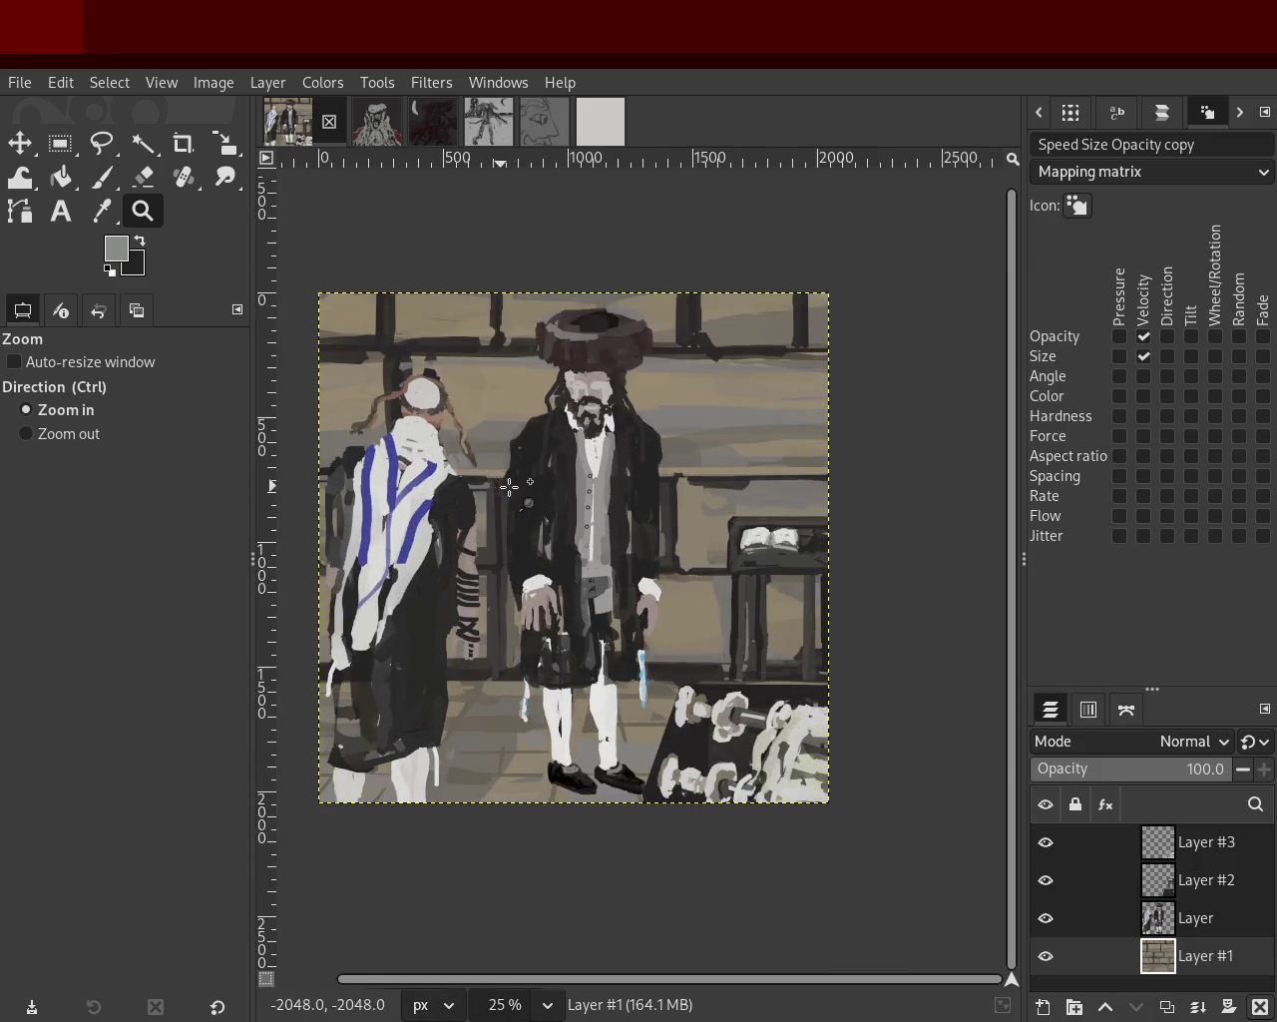
ctrl+click(505, 501)
click(504, 502)
click(491, 508)
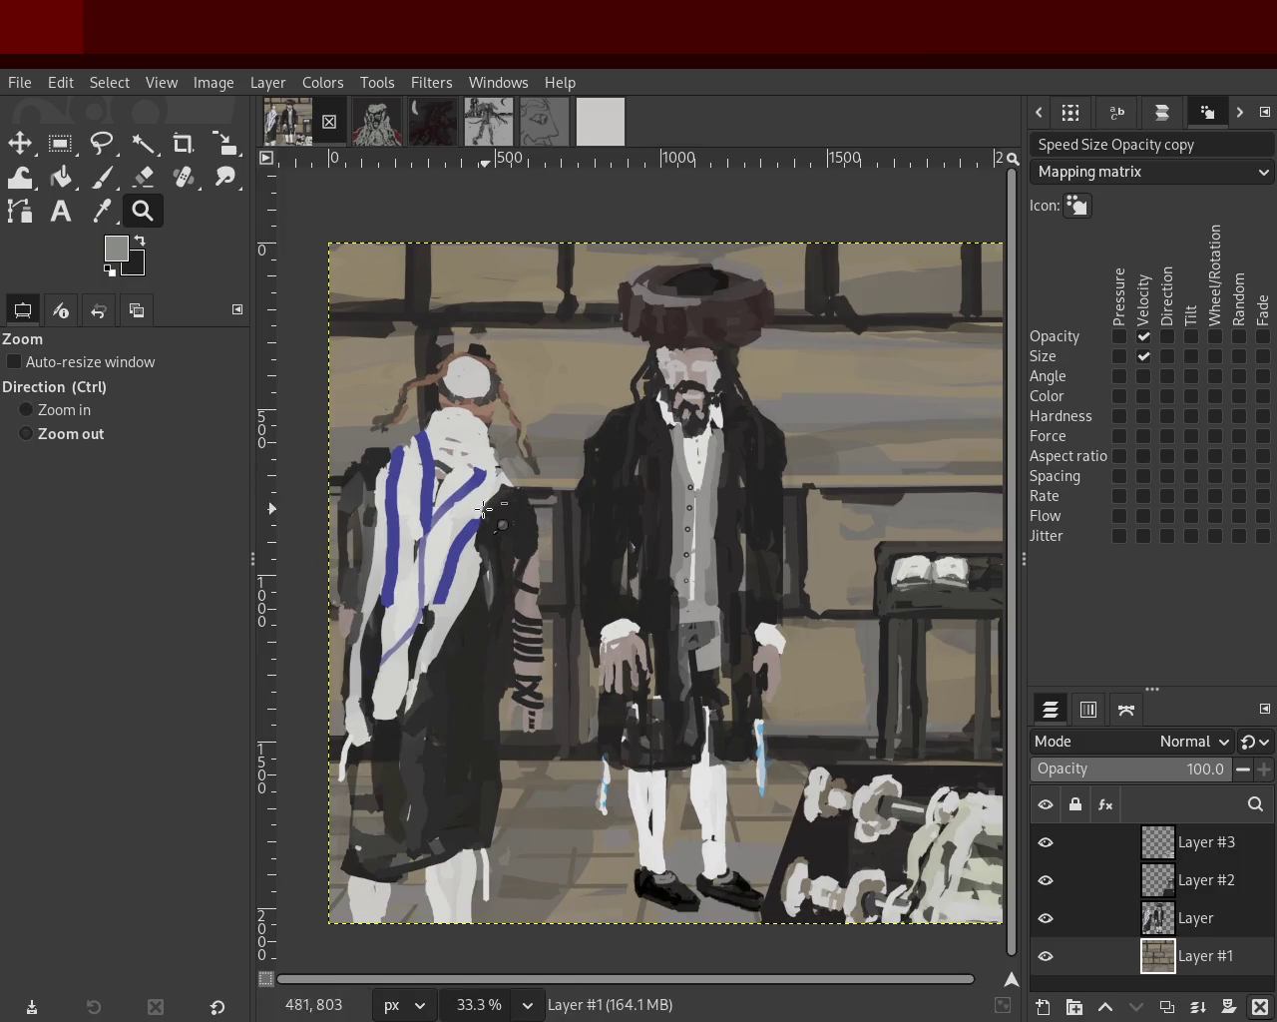
ctrl+click(488, 510)
click(613, 512)
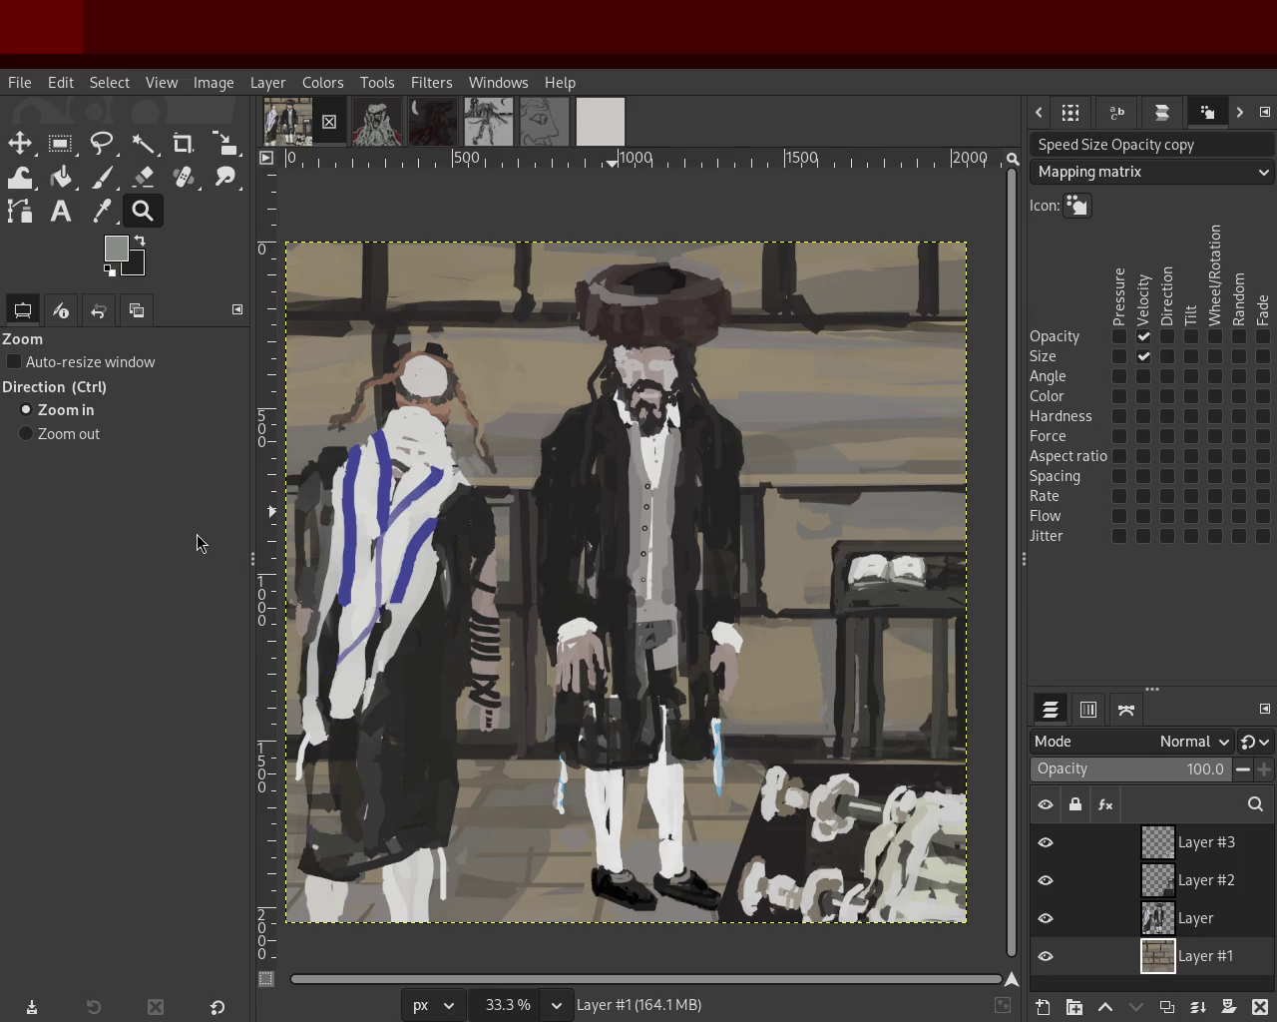
Save the two-figures painting with Ctrl+S and switch to the face painting.
click(375, 130)
click(288, 120)
key(ctrl+s)
click(375, 120)
Zoom the face painting view so the whole image shows larger.
click(609, 458)
ctrl+click(610, 458)
click(609, 458)
ctrl+click(655, 440)
ctrl+click(661, 442)
click(671, 469)
ctrl+click(689, 474)
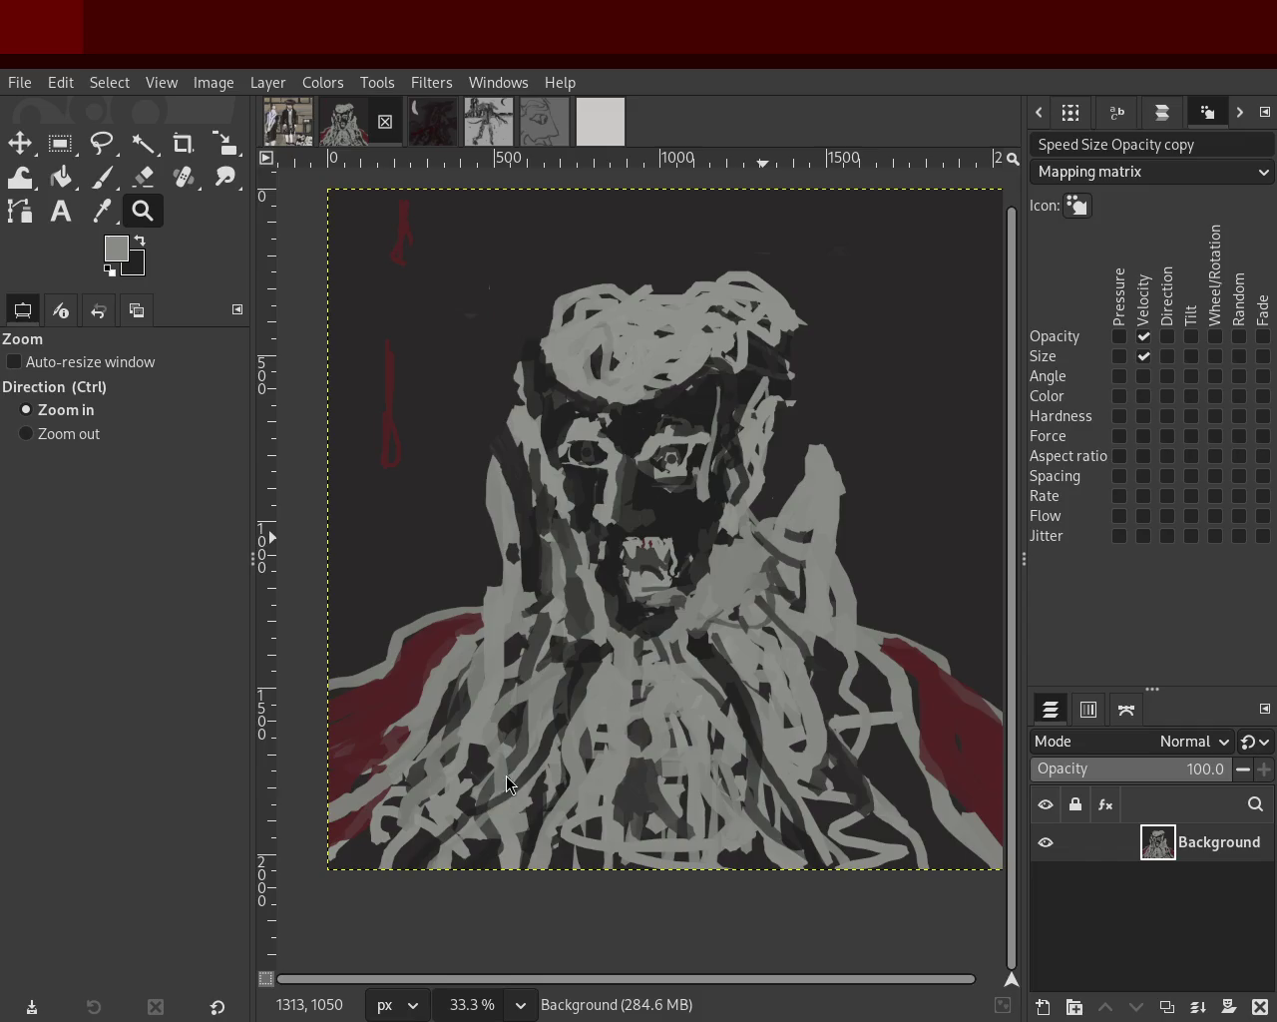
Look at the dark moon painting, then zoom in on the creature painting's face.
click(429, 139)
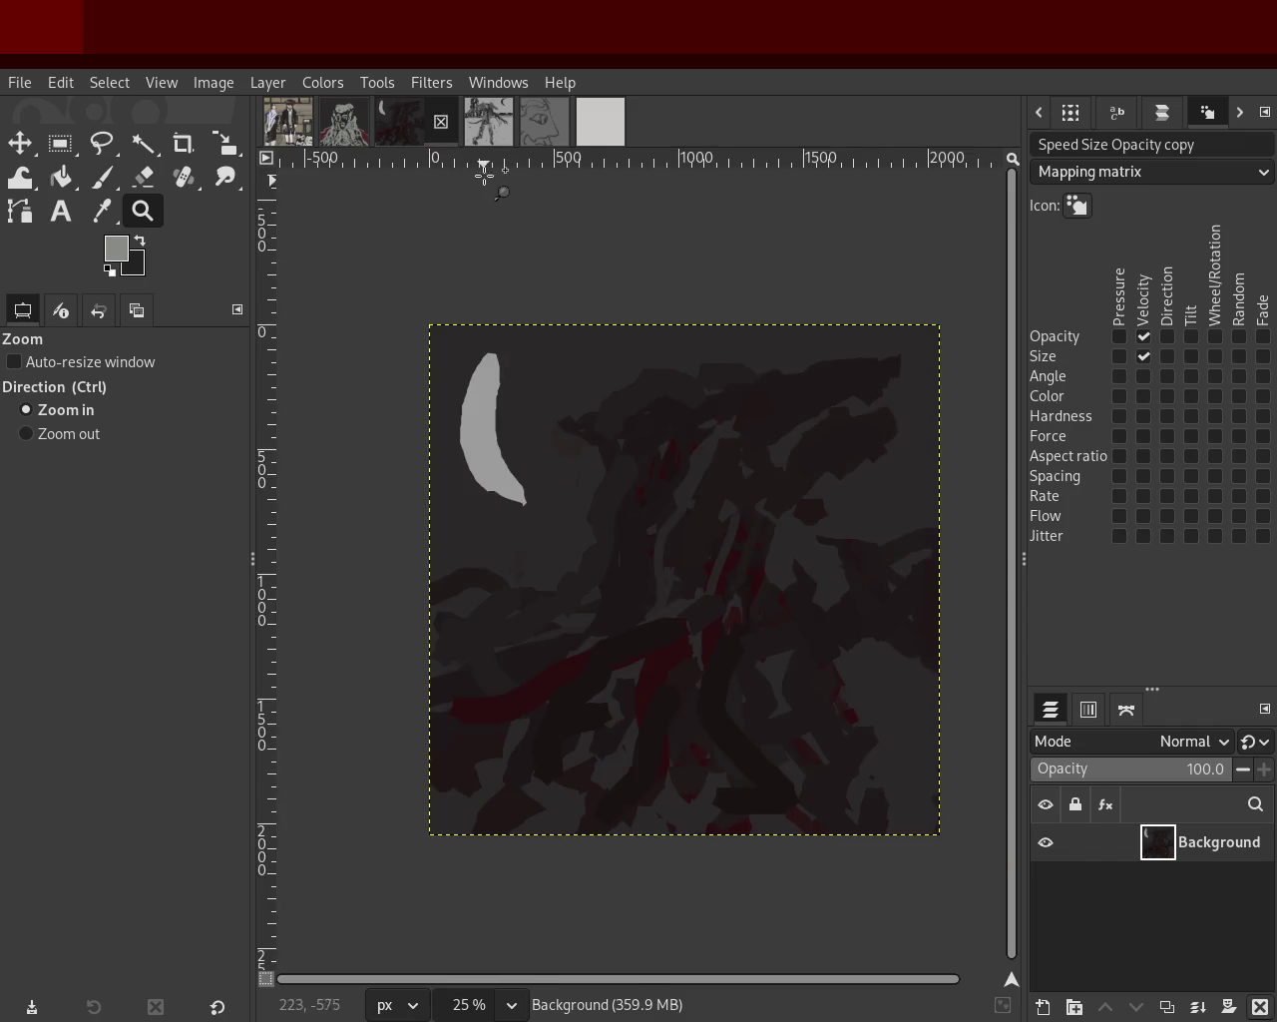
click(488, 124)
ctrl+click(695, 418)
click(609, 376)
click(609, 376)
click(608, 376)
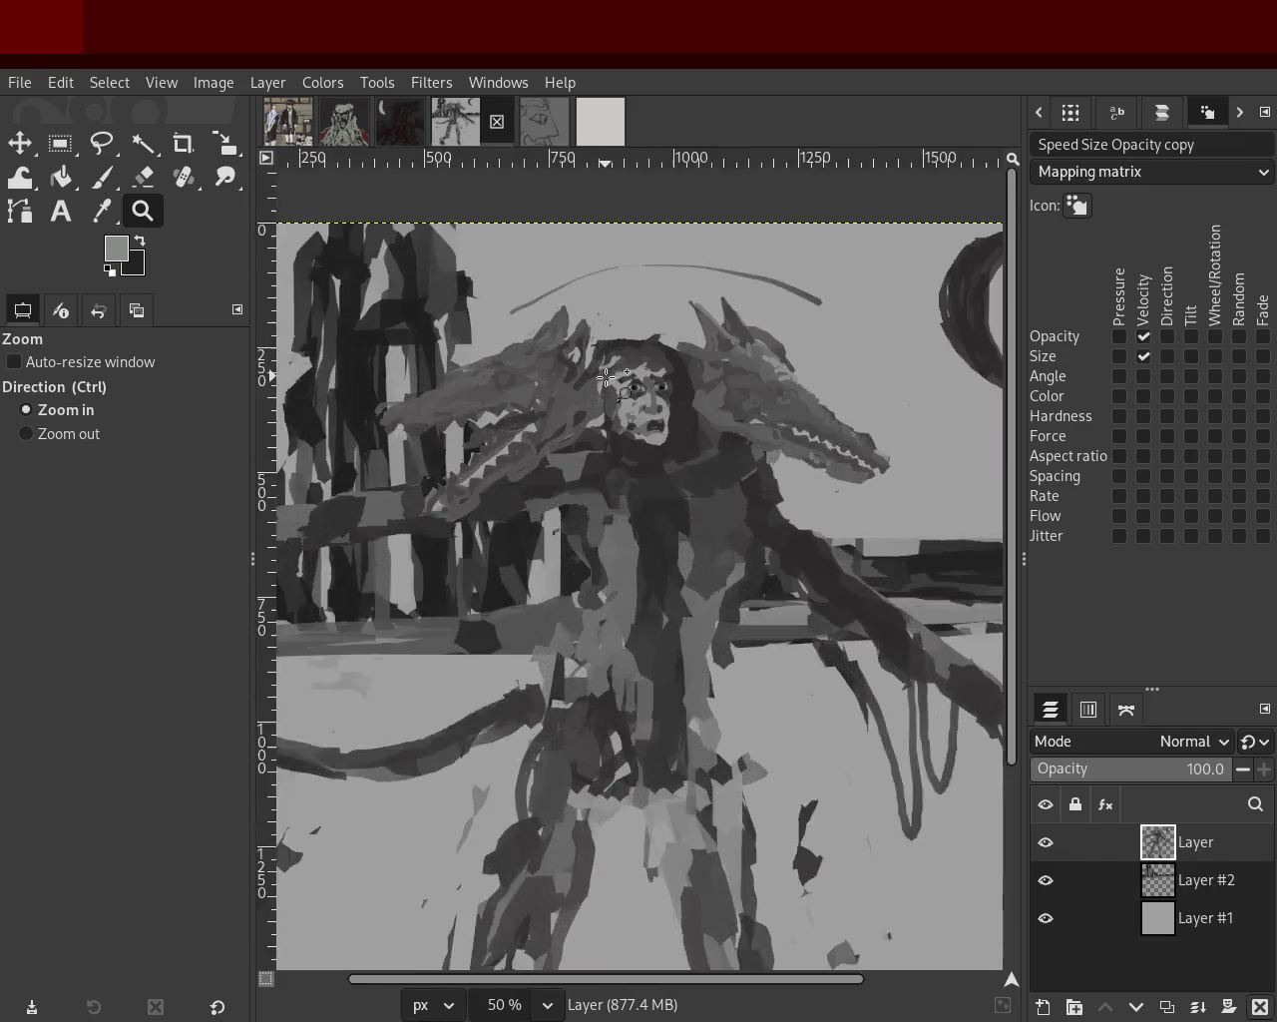
click(644, 373)
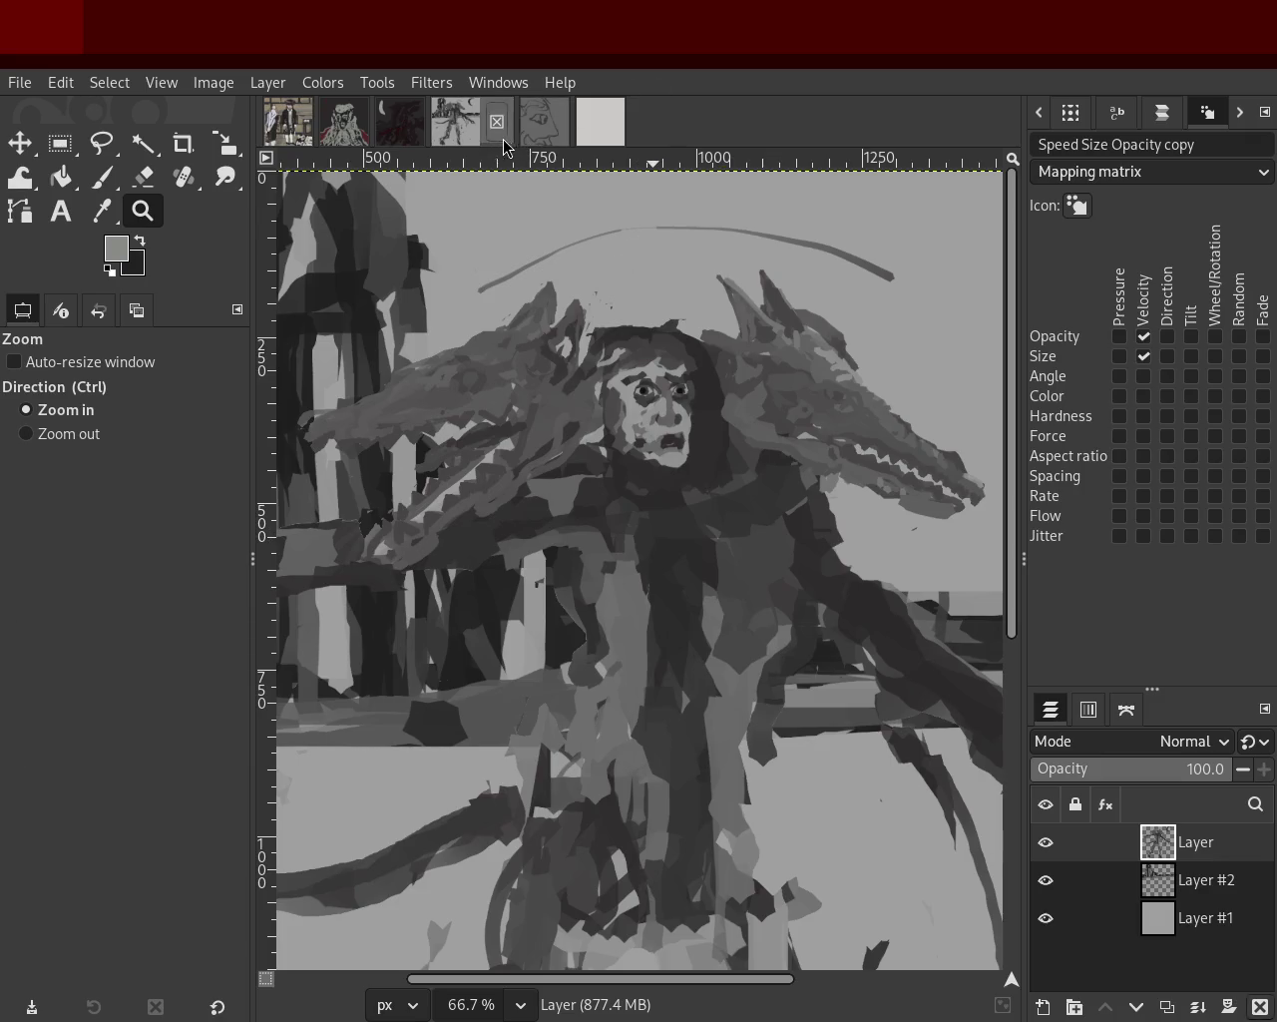
Compare the face sketch, two-figures painting and painted portrait, scrolling through each.
click(544, 120)
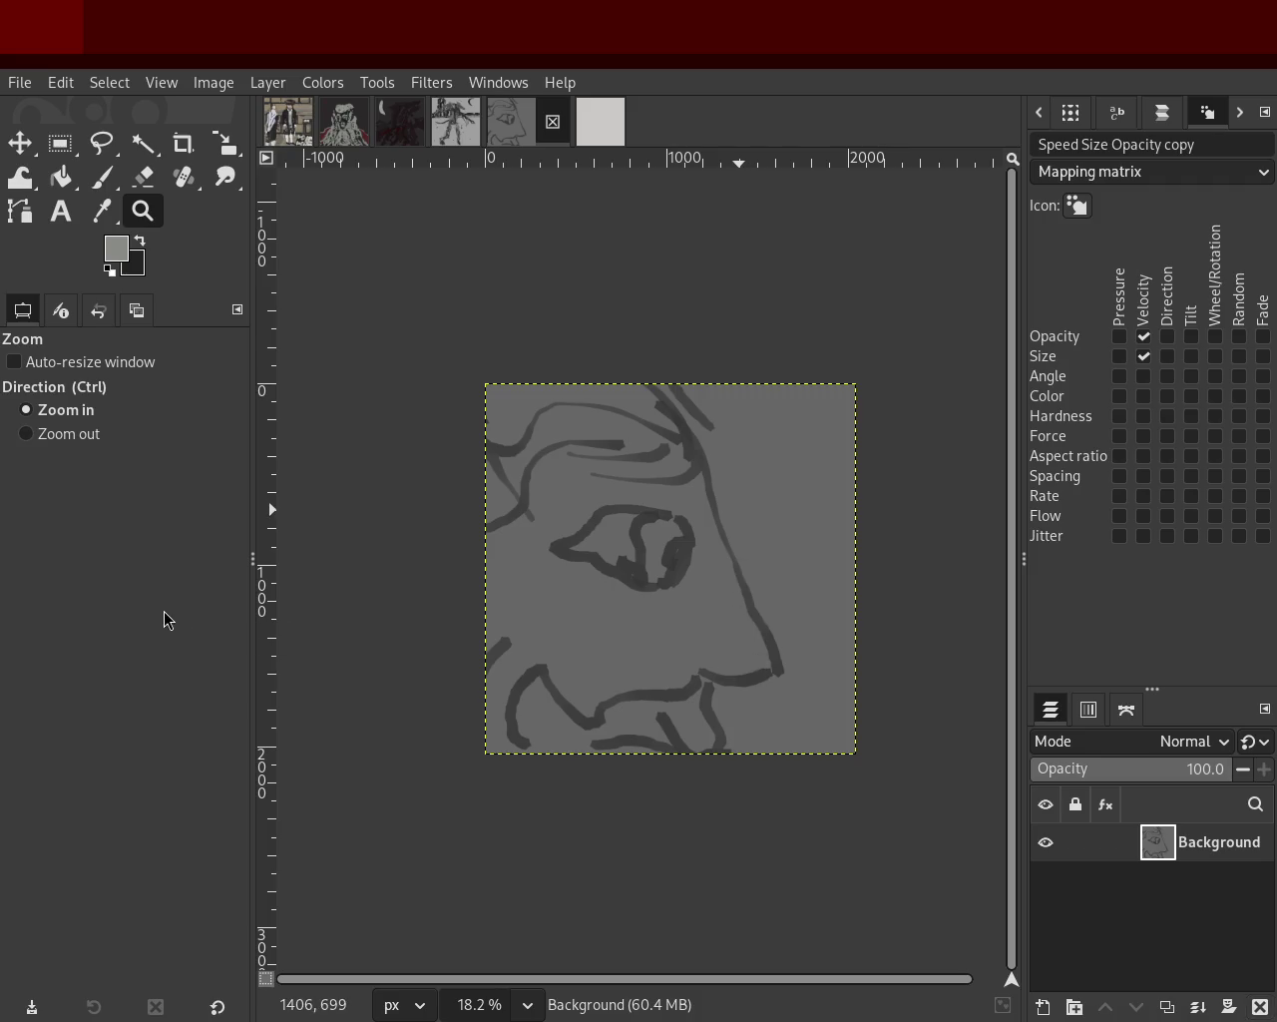
click(287, 120)
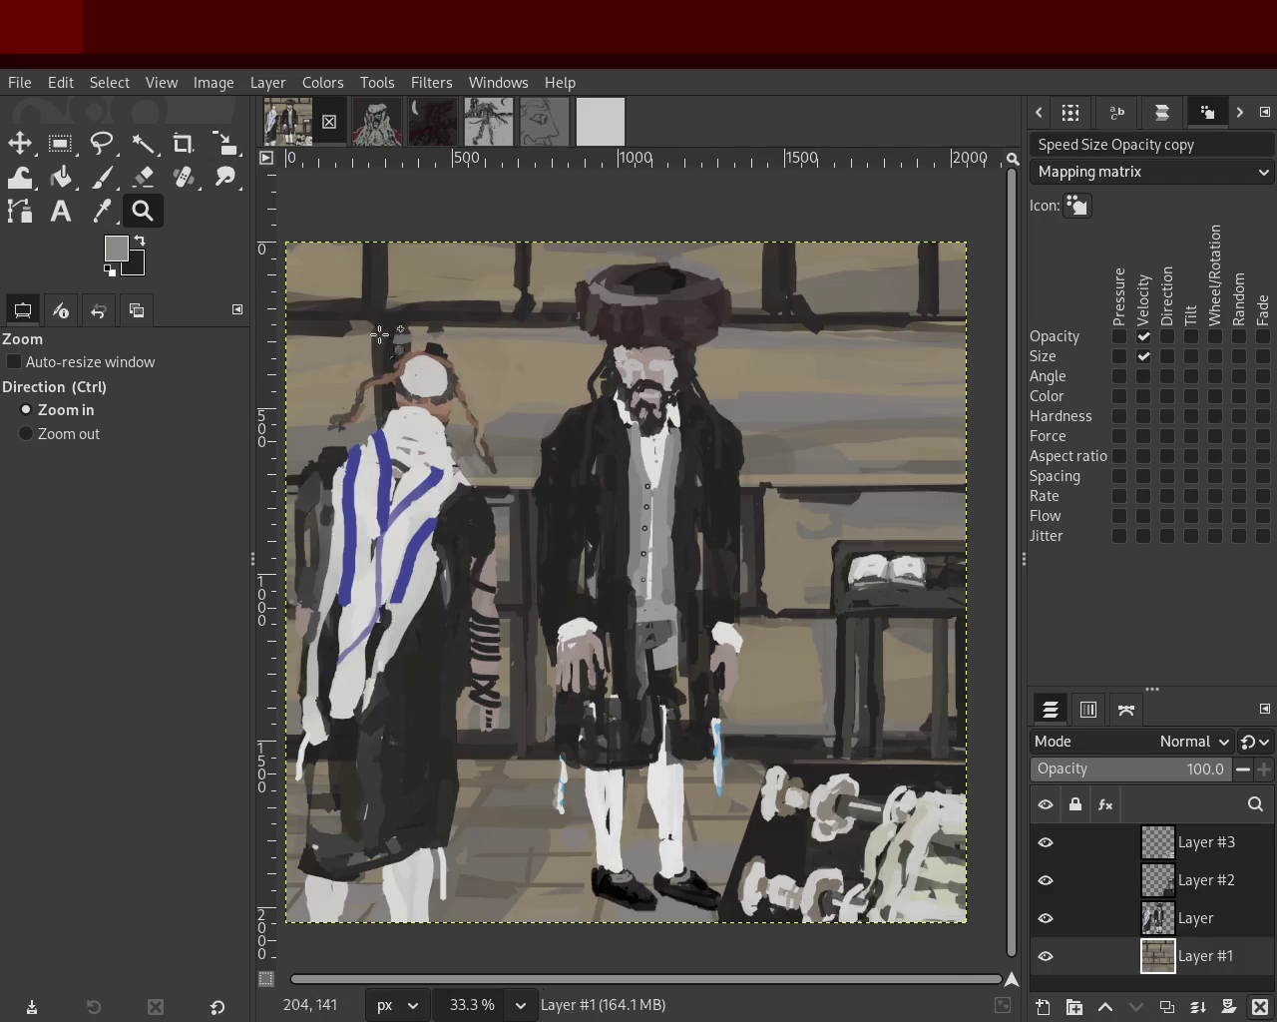
scroll(760, 505, down, 3)
scroll(760, 505, up, 3)
scroll(760, 505, down, 1)
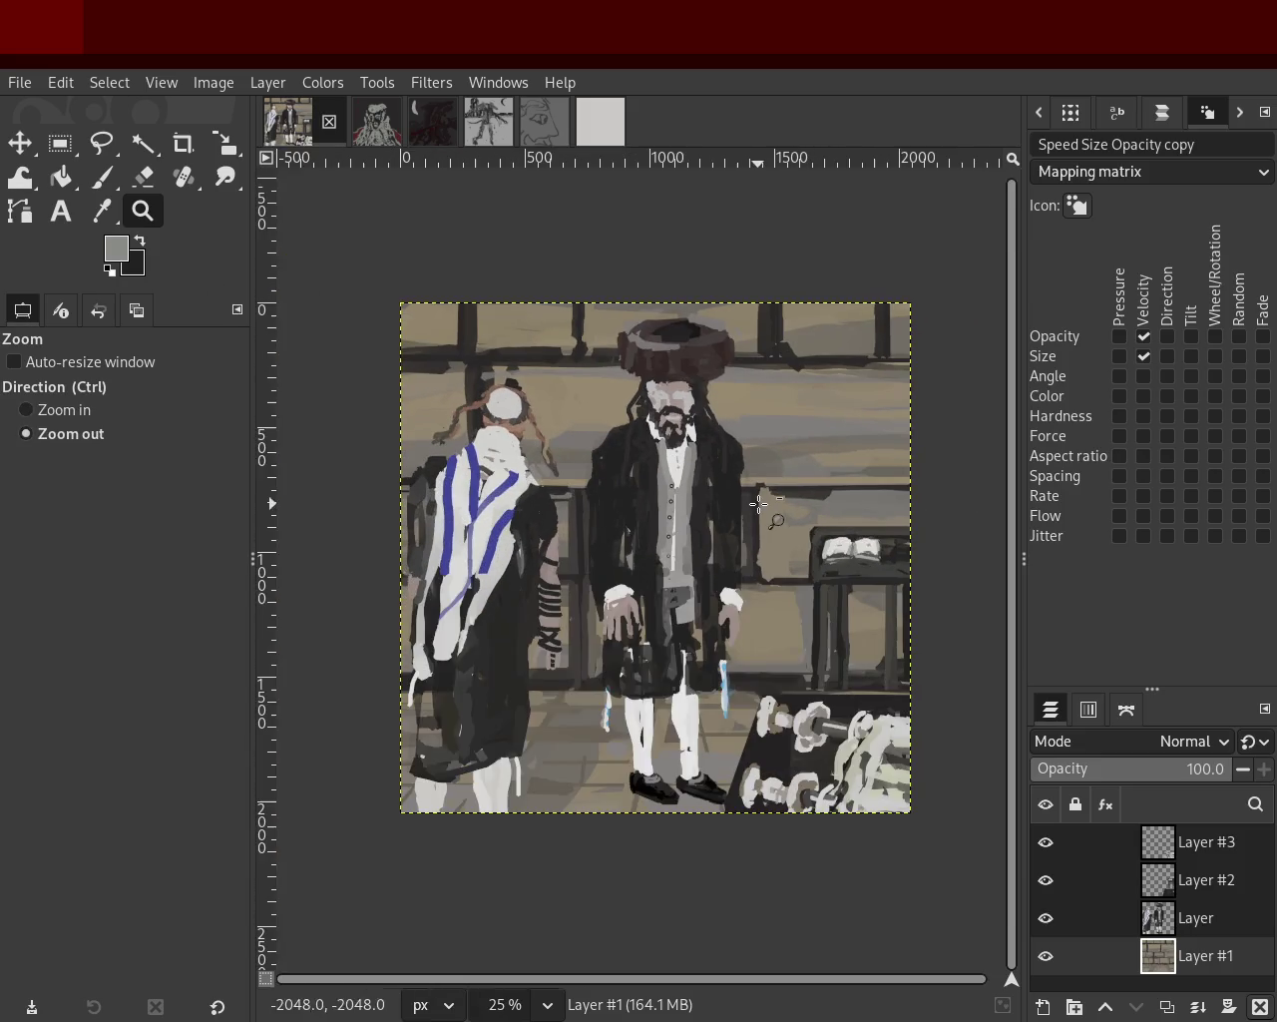
click(376, 120)
scroll(442, 213, down, 2)
scroll(498, 356, up, 1)
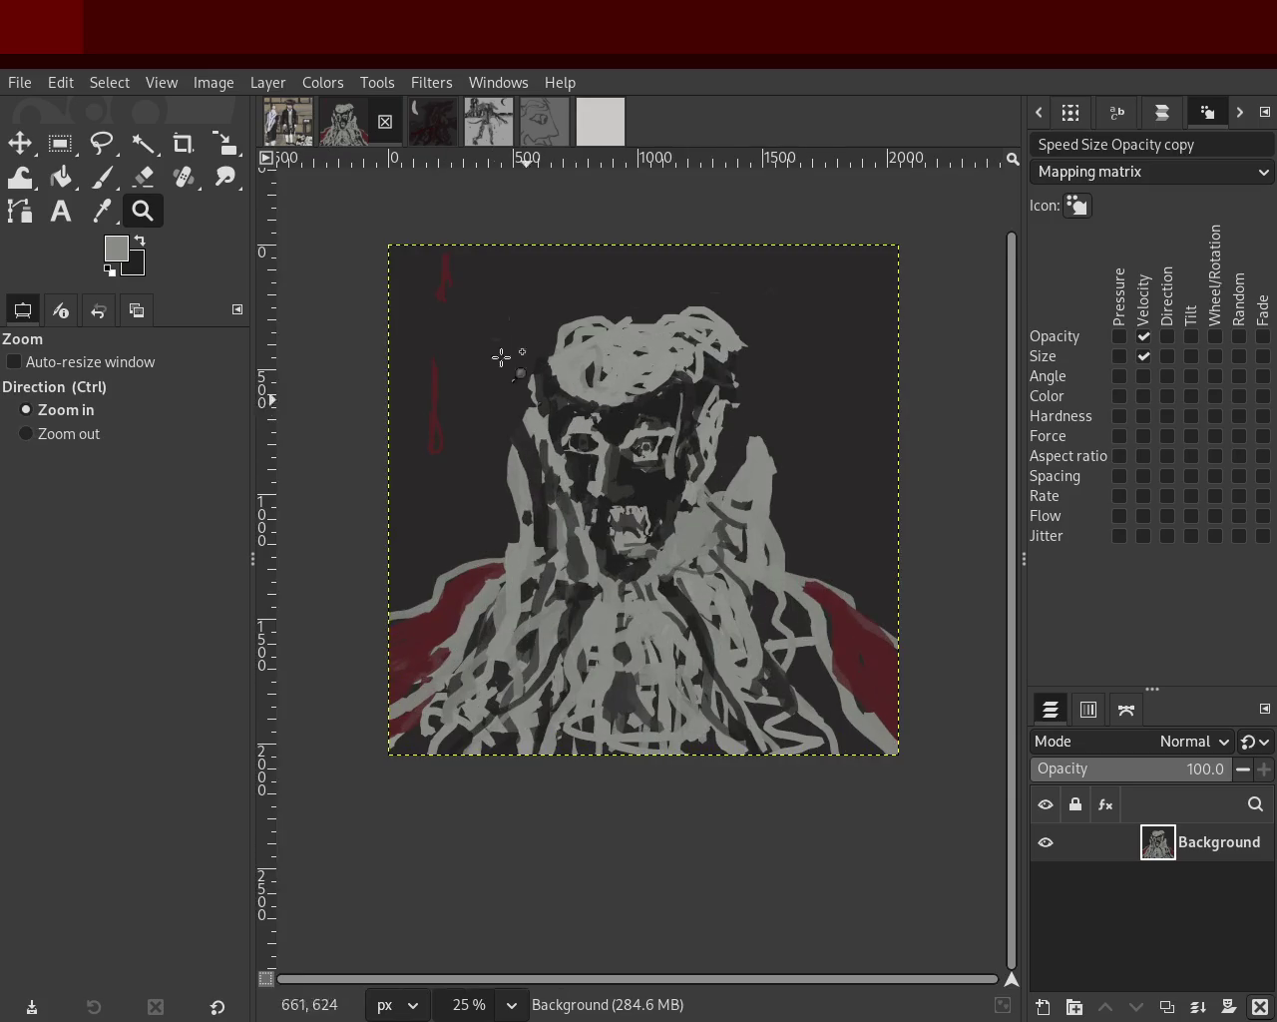
click(301, 145)
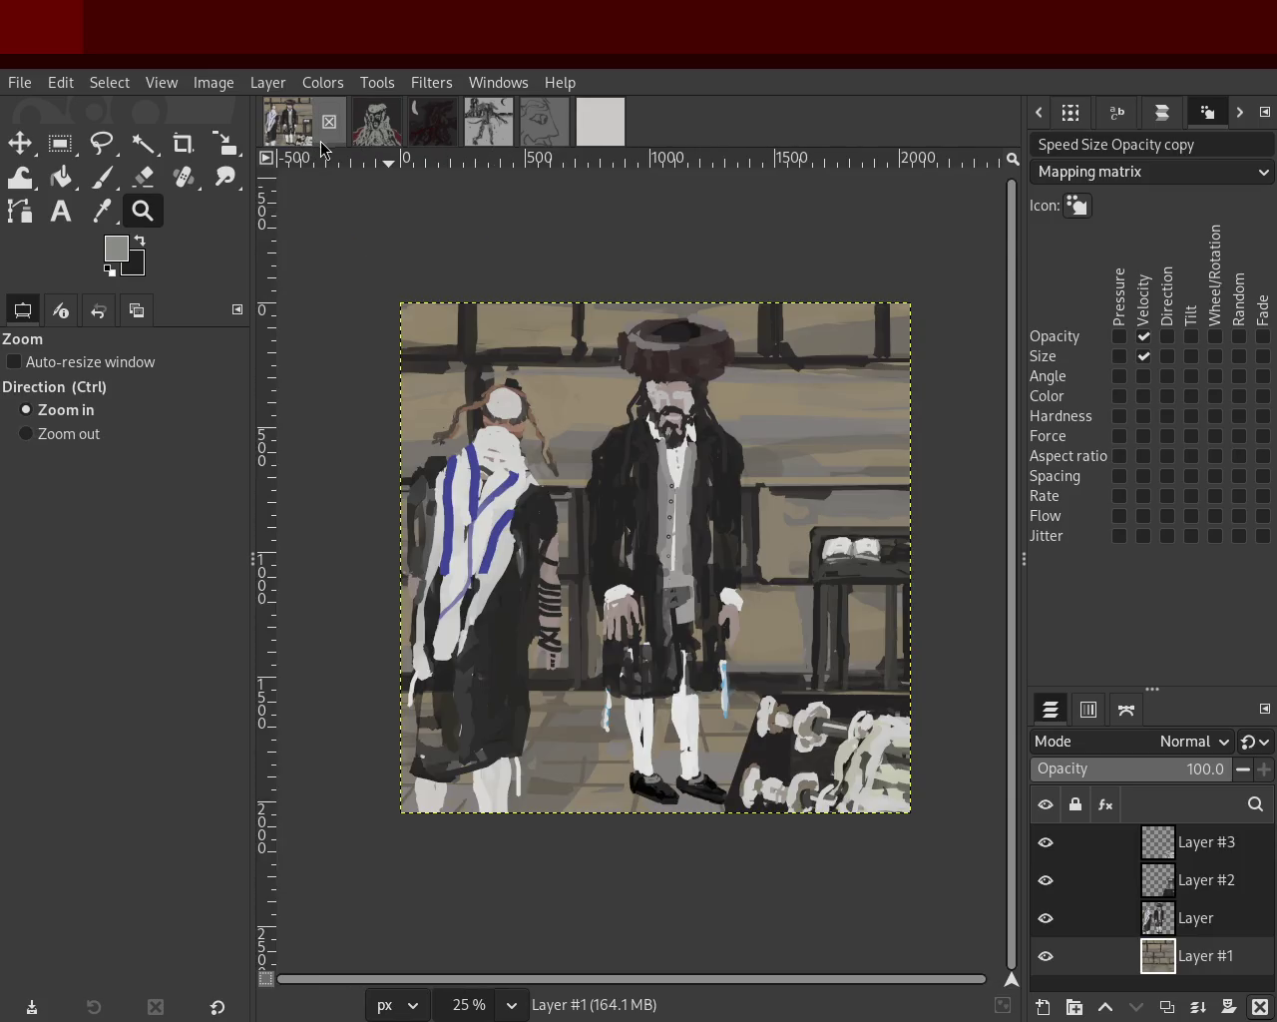
click(374, 137)
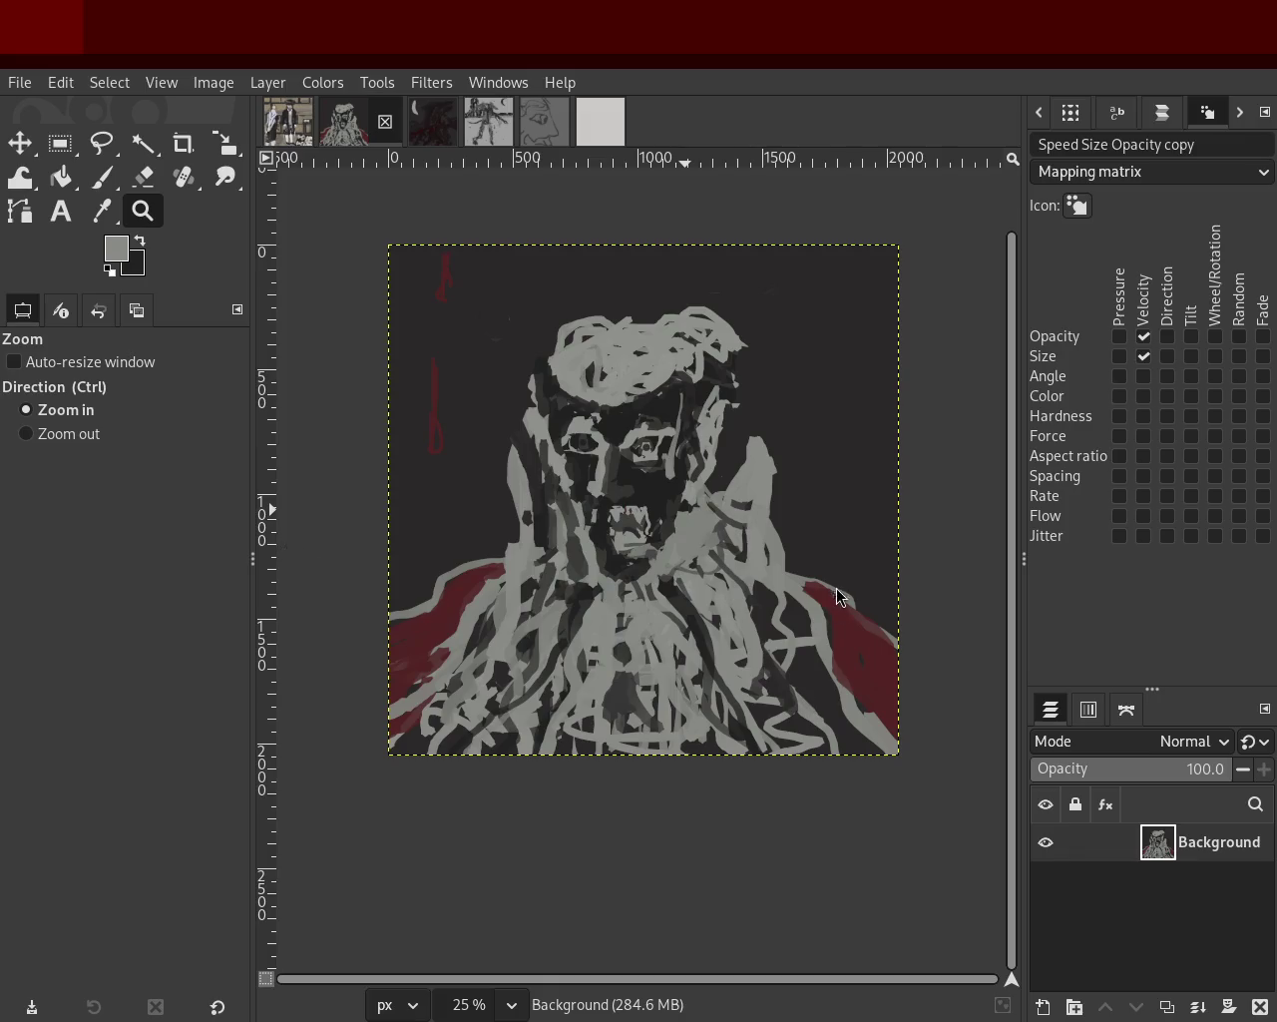
Scroll the portrait once more, then switch to the blank light-grey image.
ctrl+scroll(649, 618, down, 1)
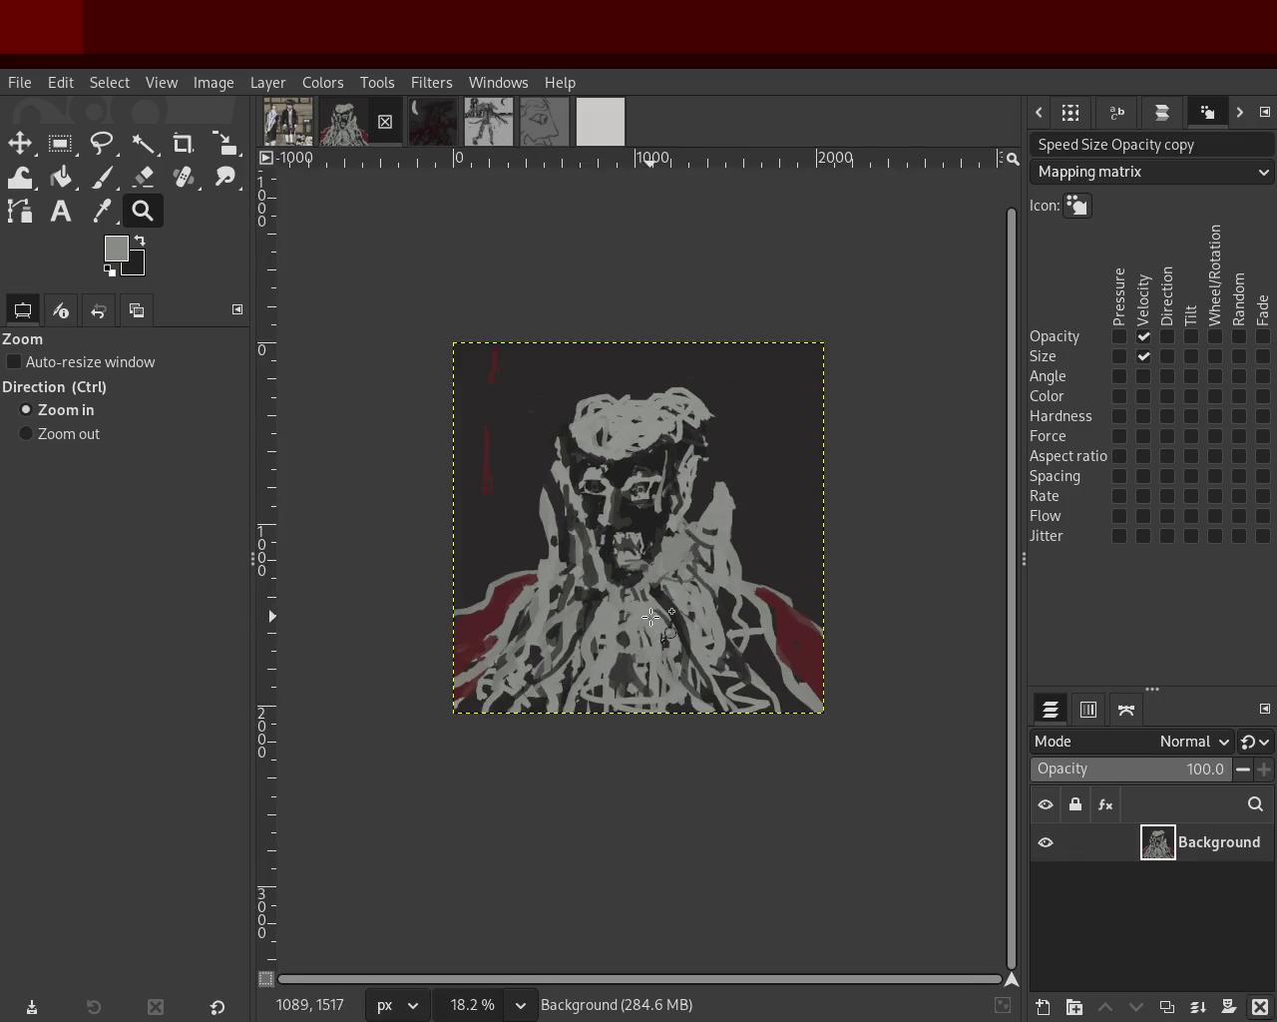
ctrl+scroll(663, 561, up, 2)
ctrl+scroll(718, 519, down, 1)
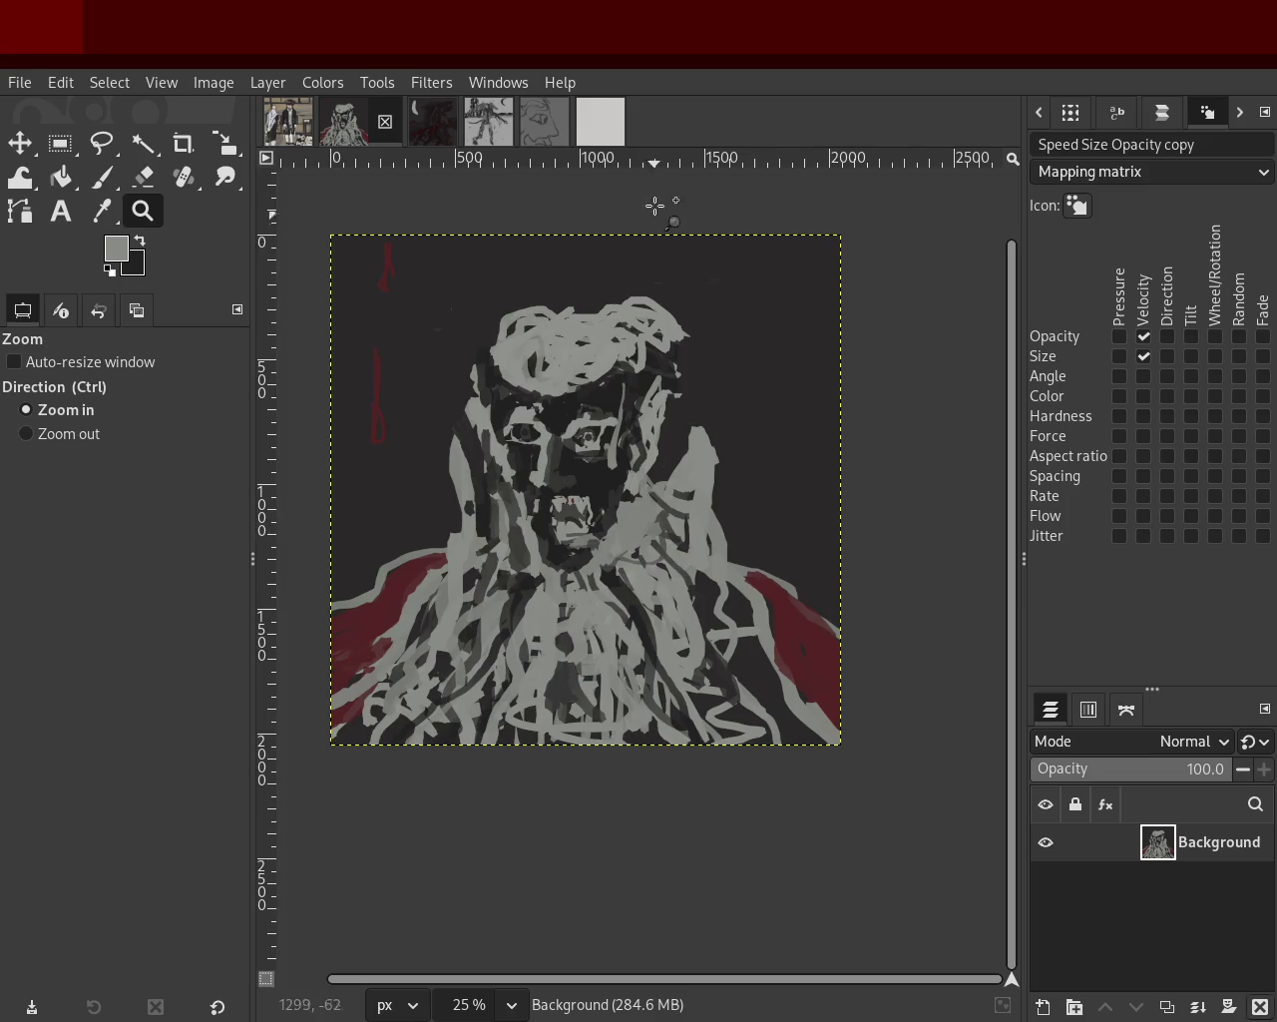
click(601, 129)
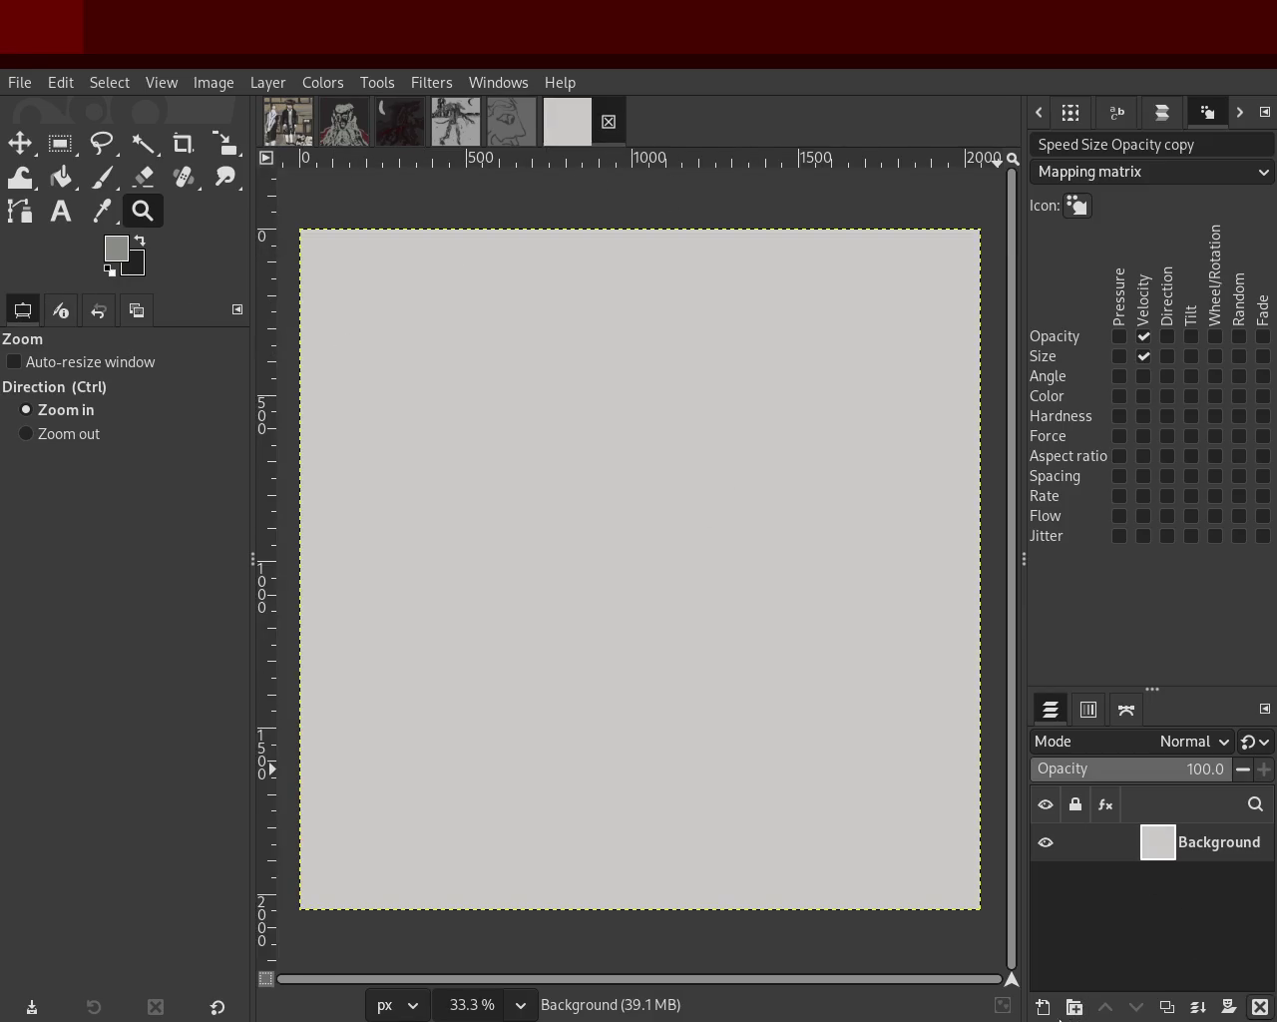
Add a new layer, delete the grey Background, add Layer #1, then ready the Paintbrush with swapped colours.
key(ctrl+shift+n)
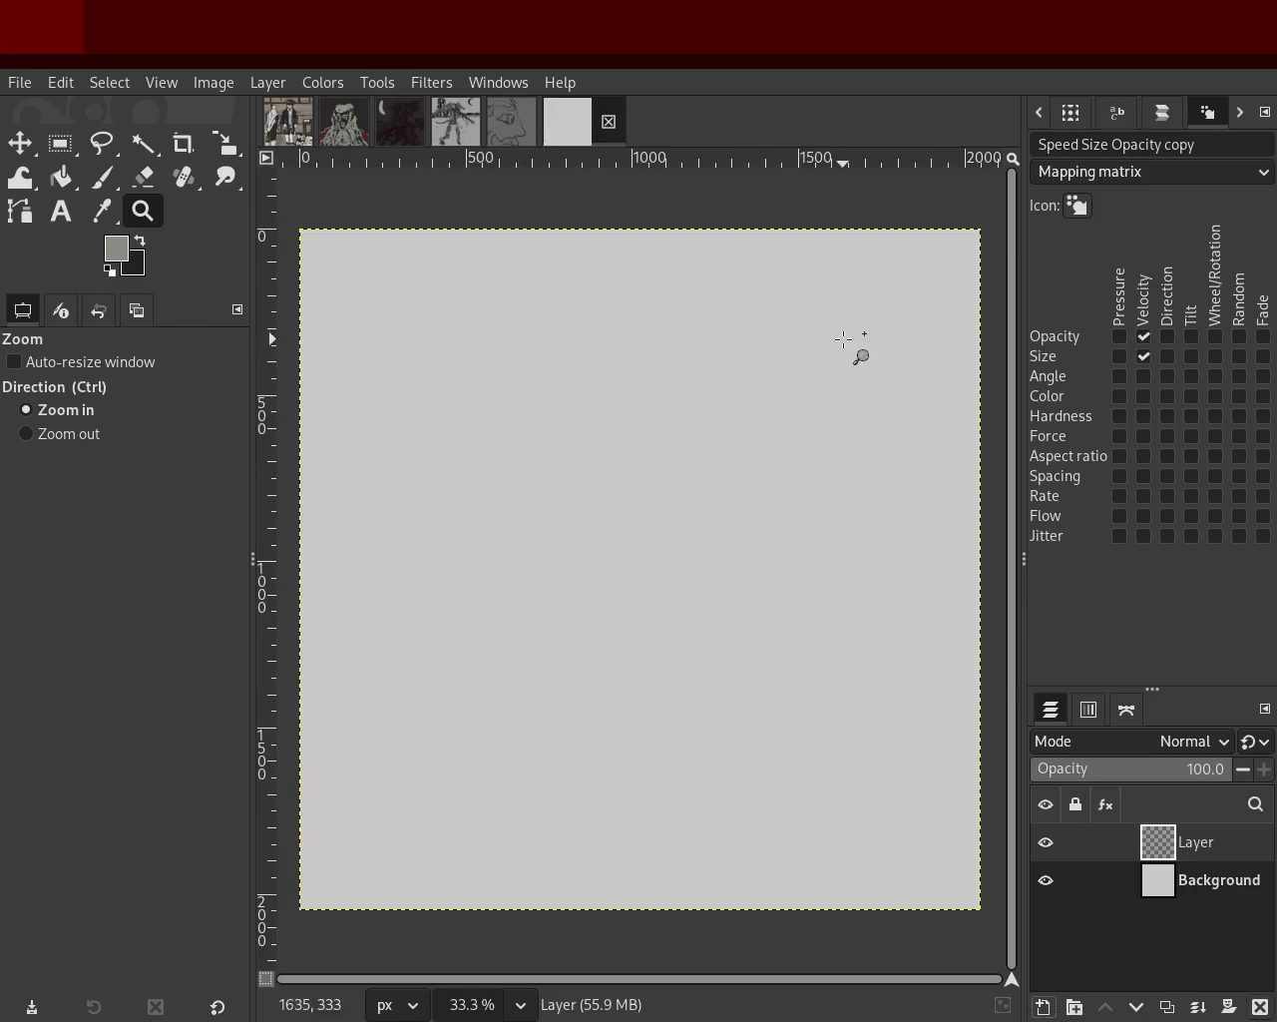
click(1160, 884)
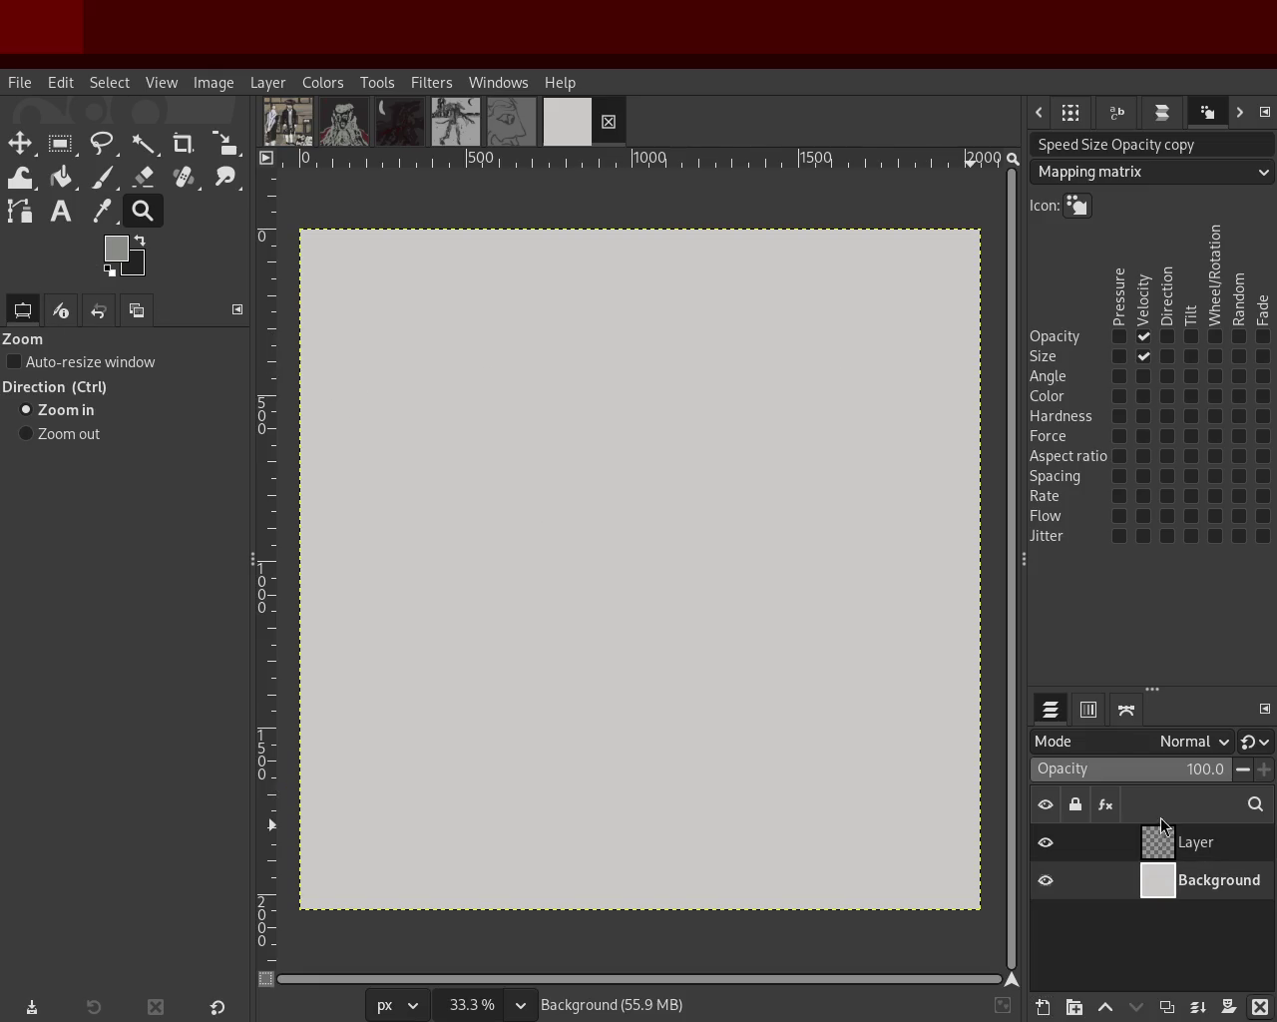
click(1260, 1006)
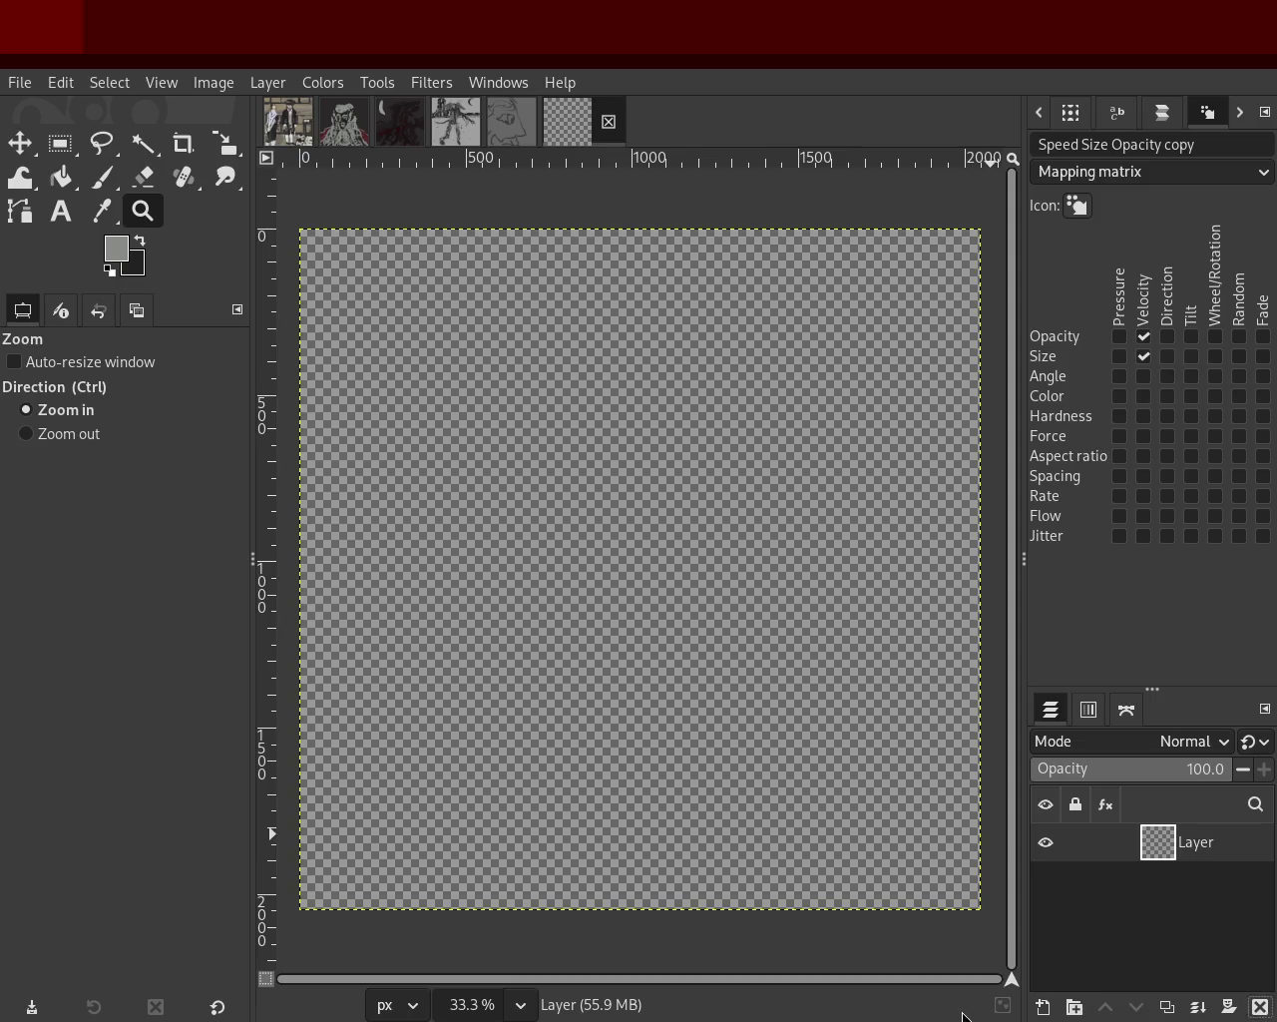
key(ctrl+shift+n)
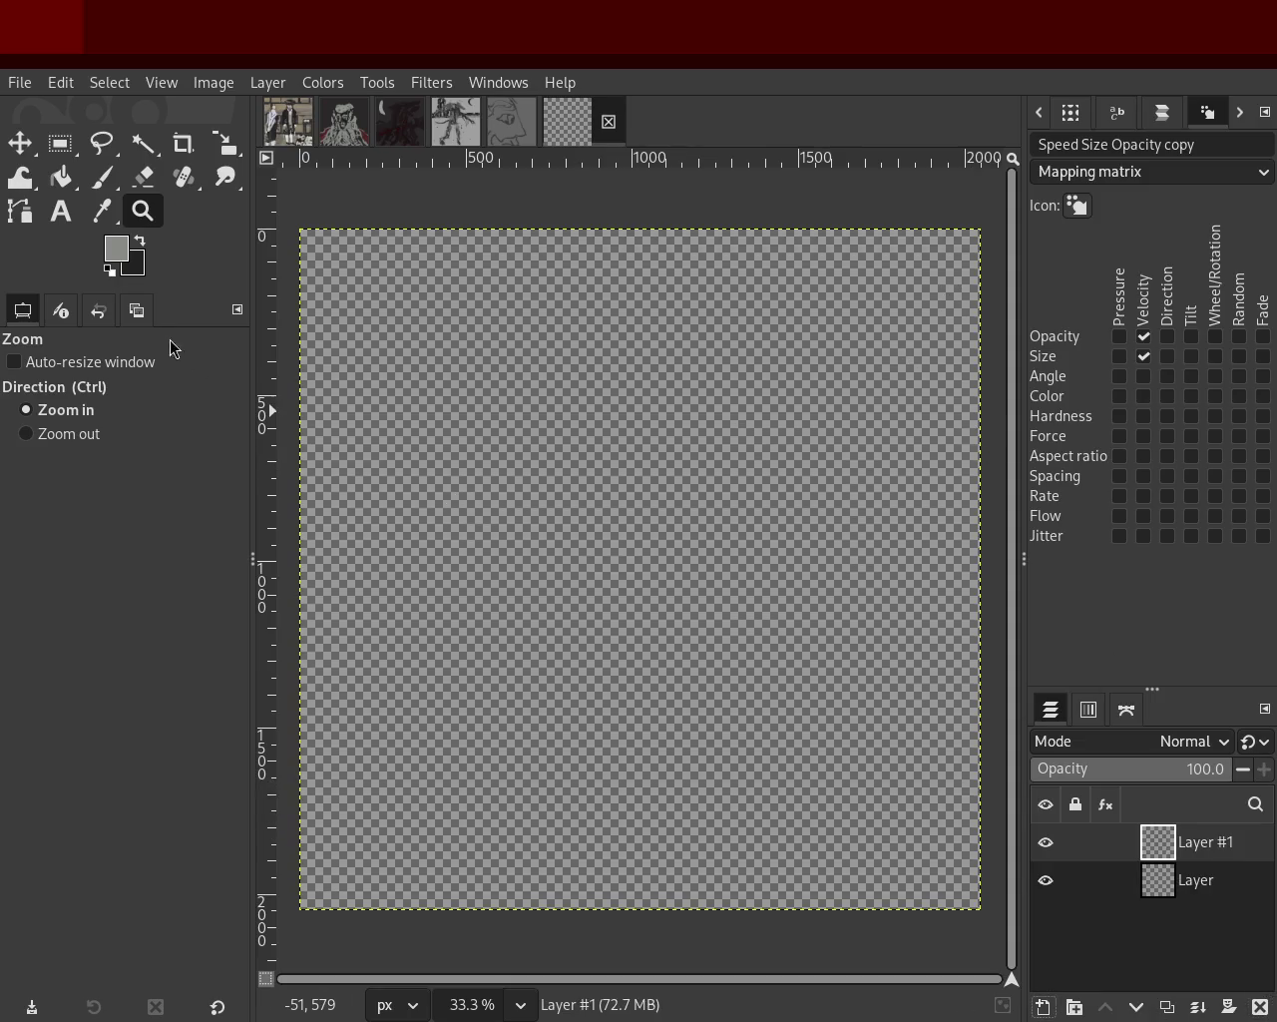
click(99, 178)
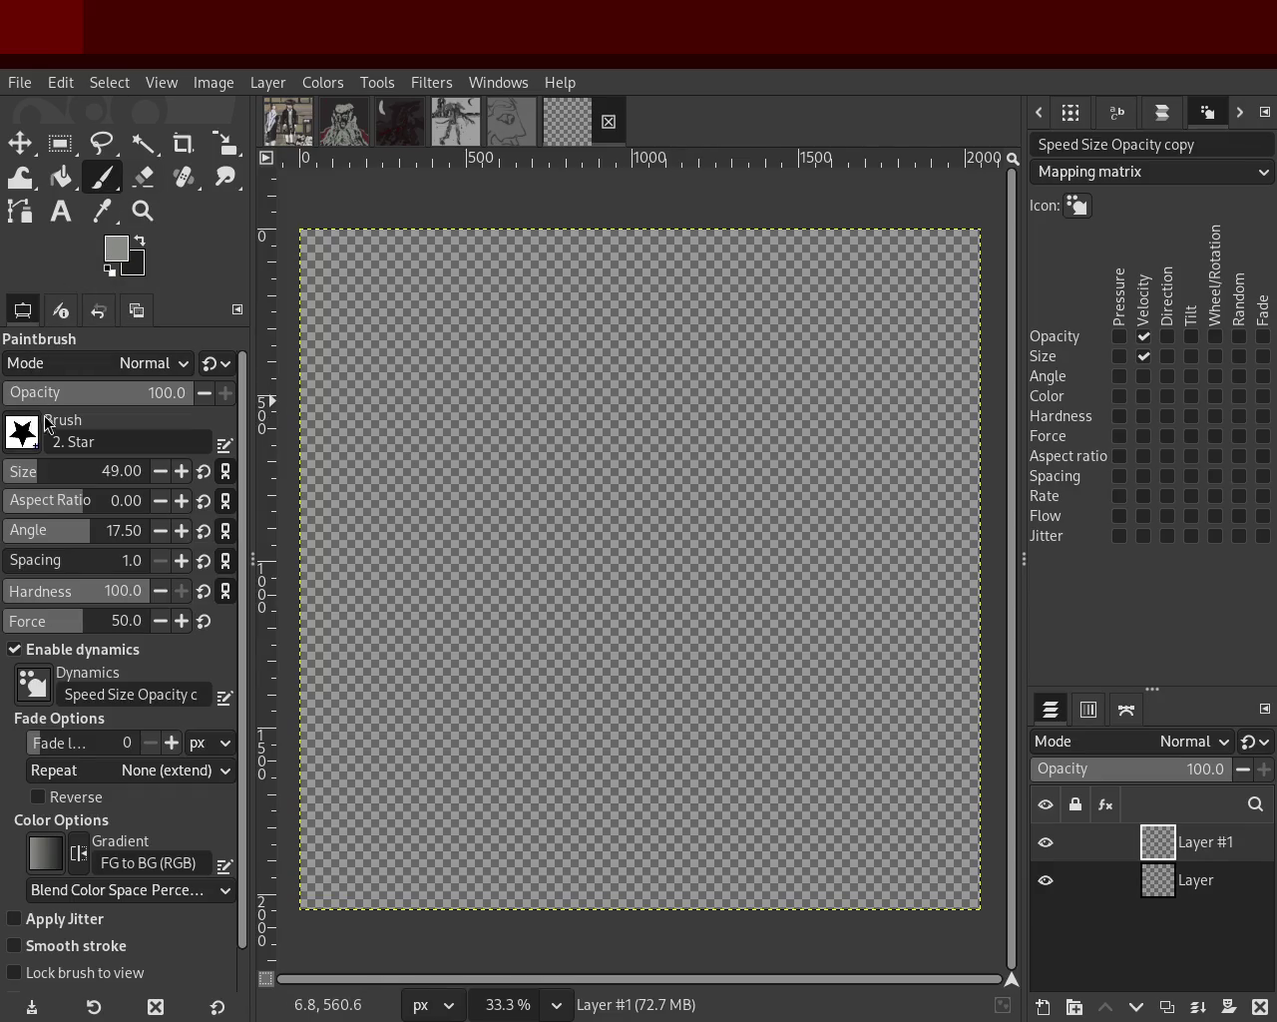
key(x)
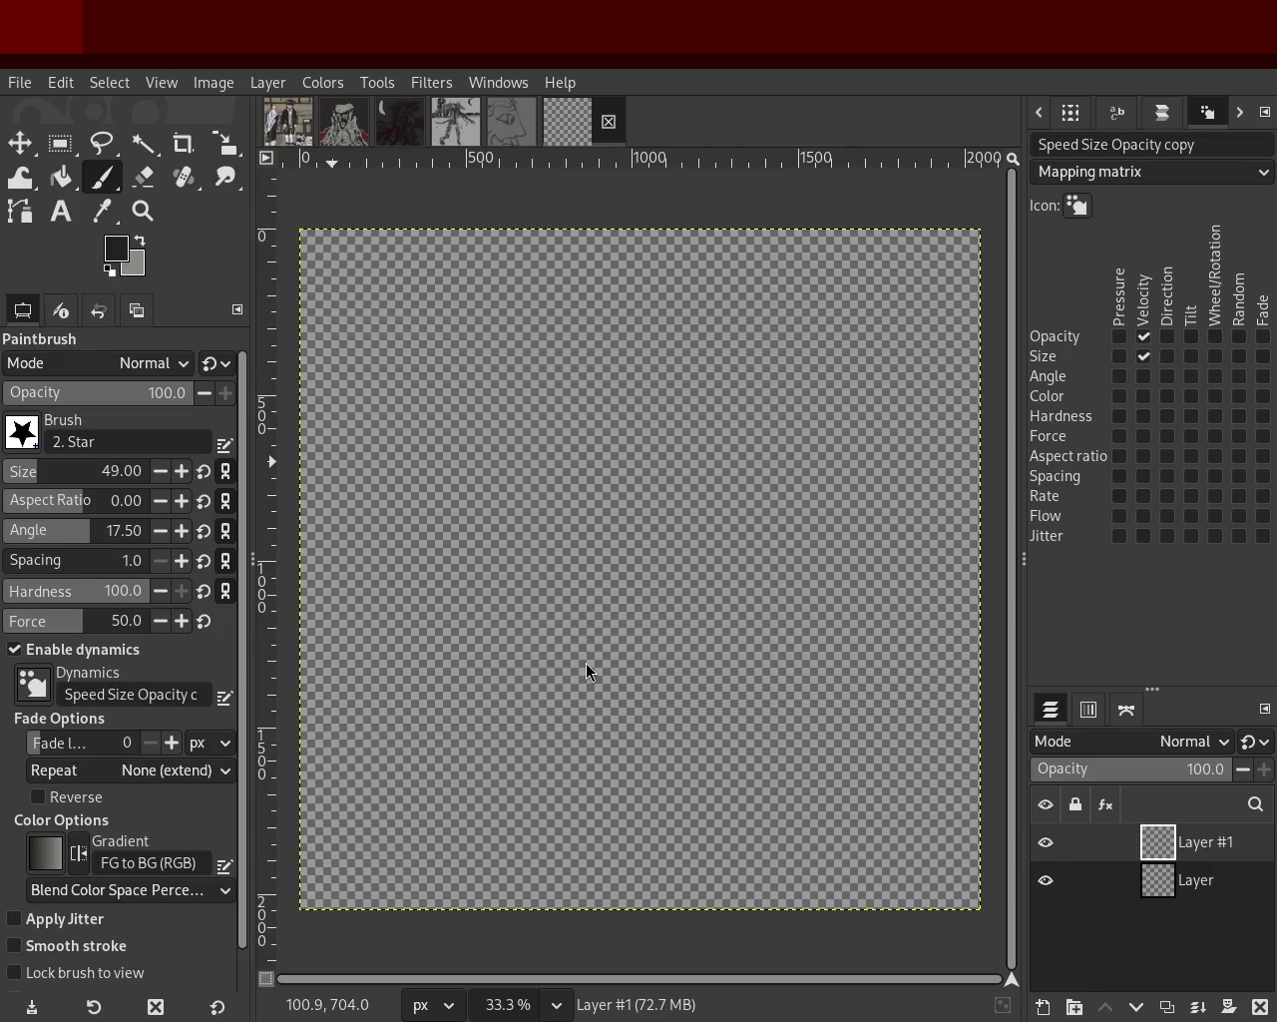
Paint looping rust-orange figure strokes on Layer #1 with the brush size raised to 162.
drag(570, 518, 613, 469)
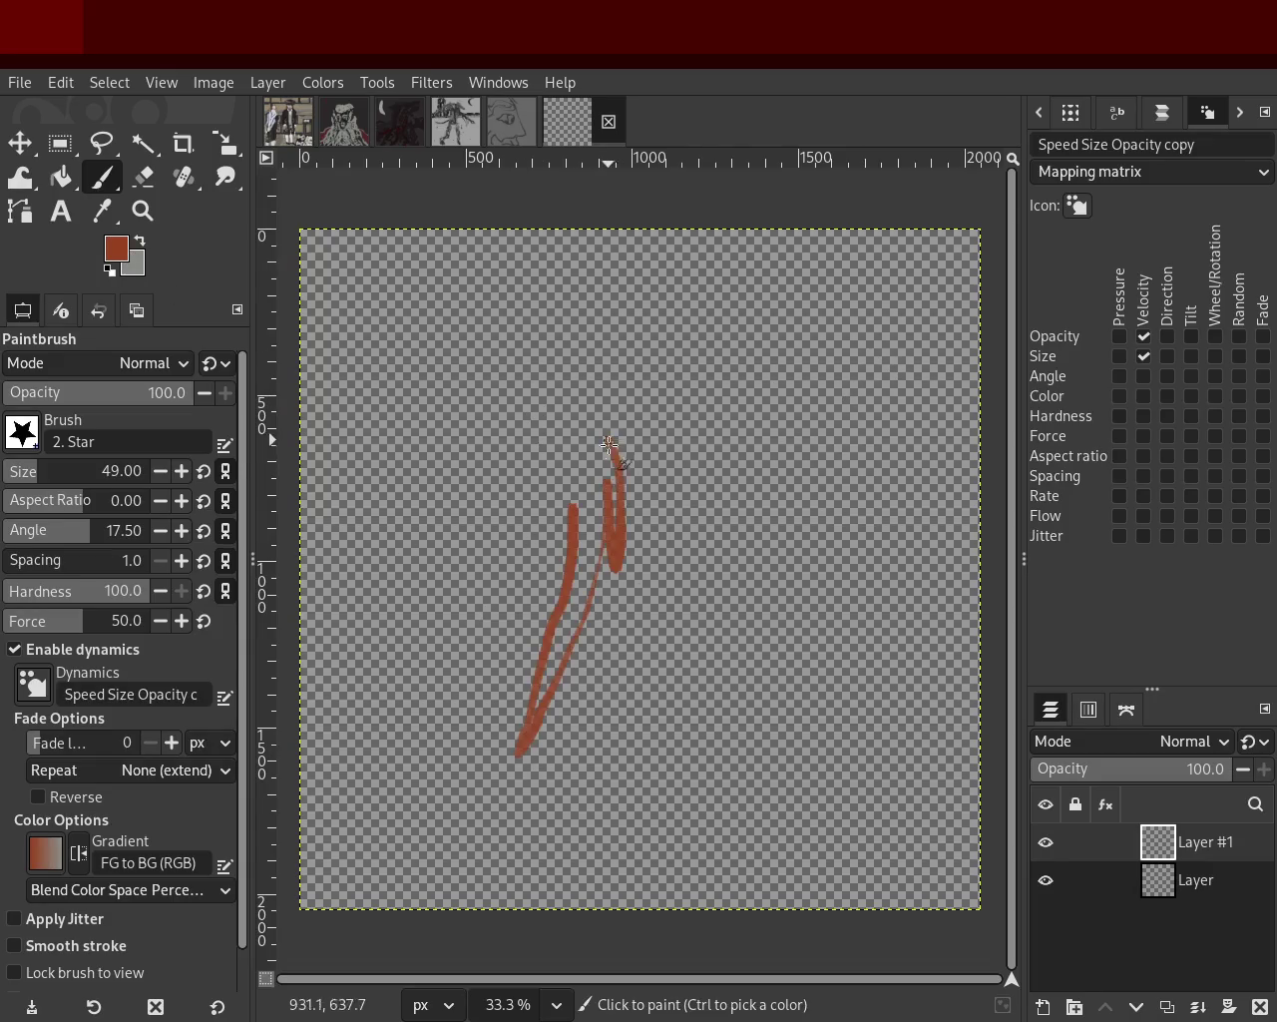
key(ctrl+z)
drag(54, 473, 58, 472)
mouse_move(669, 370)
mouse_down()
mouse_move(607, 339)
mouse_move(661, 356)
mouse_move(578, 570)
mouse_up()
mouse_move(516, 666)
mouse_down()
mouse_move(465, 764)
mouse_move(513, 568)
mouse_move(556, 524)
mouse_move(637, 653)
mouse_move(783, 733)
mouse_up()
click(15, 649)
Paint a rust-orange leg, a dark-brown head, and dark-brown arms, undoing misplaced strokes.
mouse_move(748, 586)
mouse_down()
mouse_move(689, 474)
mouse_move(574, 359)
mouse_up()
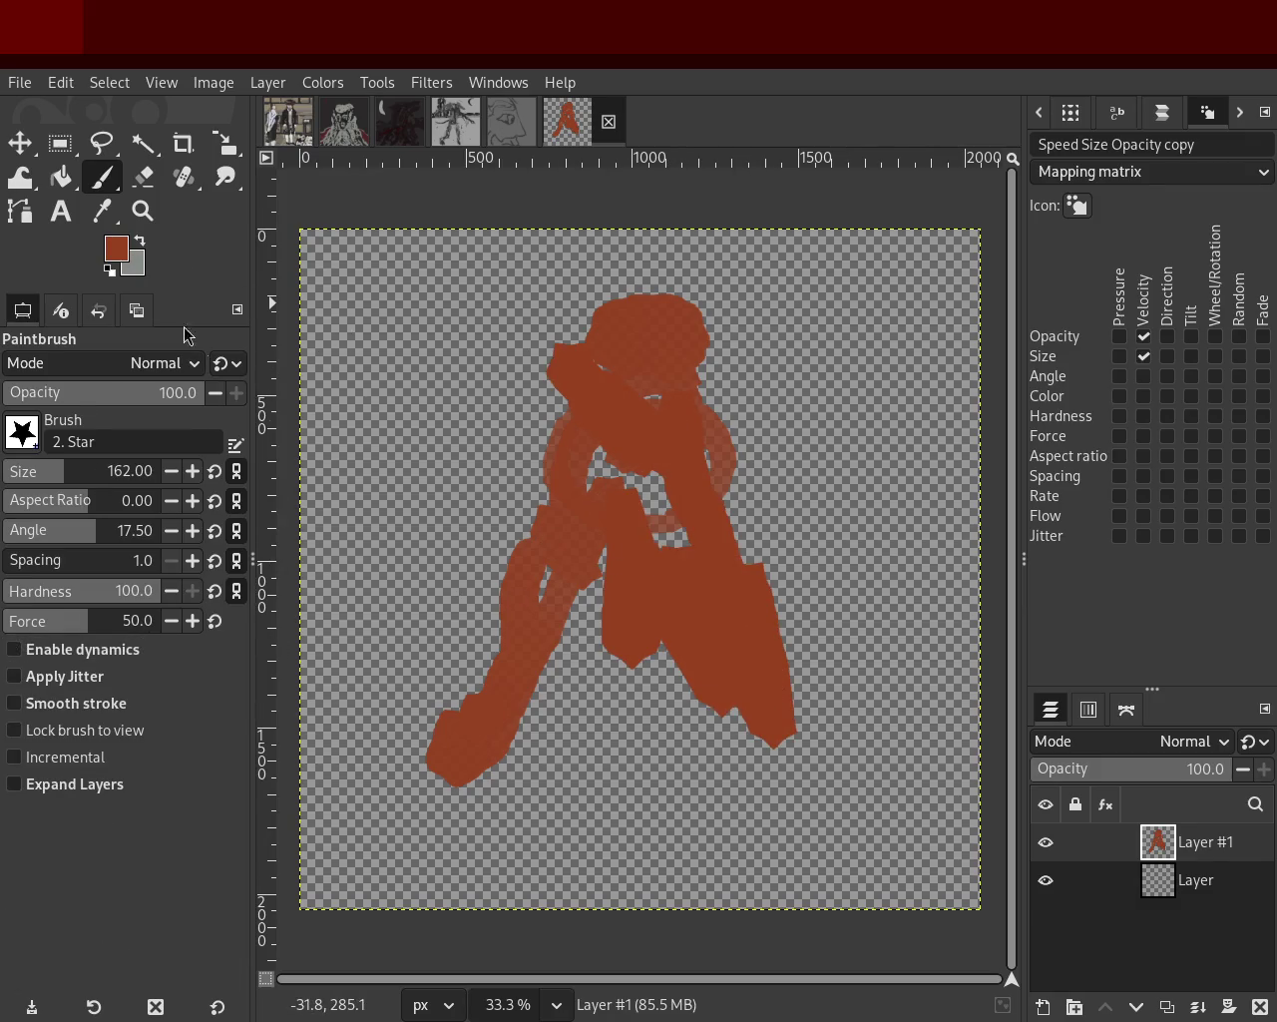
mouse_move(689, 319)
mouse_down()
mouse_move(567, 345)
mouse_move(573, 335)
mouse_move(527, 685)
mouse_move(502, 698)
mouse_move(769, 827)
mouse_move(698, 399)
mouse_move(902, 578)
mouse_up()
mouse_move(668, 439)
mouse_down()
mouse_move(588, 461)
mouse_move(449, 564)
mouse_up()
key(ctrl+z)
mouse_move(570, 452)
mouse_down()
mouse_move(474, 555)
mouse_move(456, 524)
mouse_move(399, 689)
mouse_up()
key(ctrl+z)
mouse_move(454, 786)
mouse_down()
mouse_move(413, 855)
mouse_move(496, 846)
mouse_move(506, 926)
mouse_up()
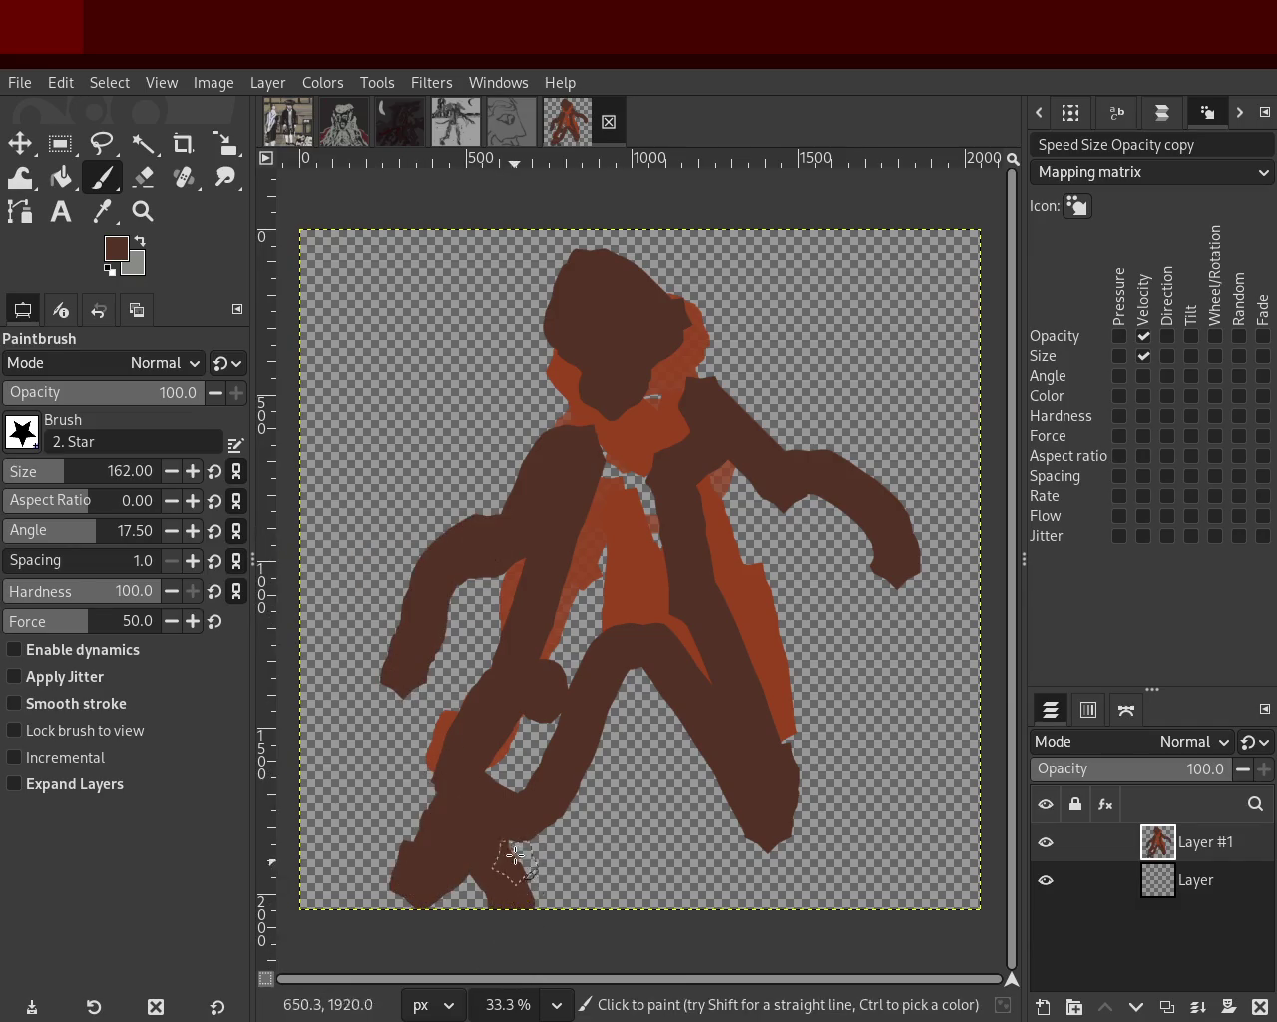
key(ctrl+z)
drag(505, 744, 464, 903)
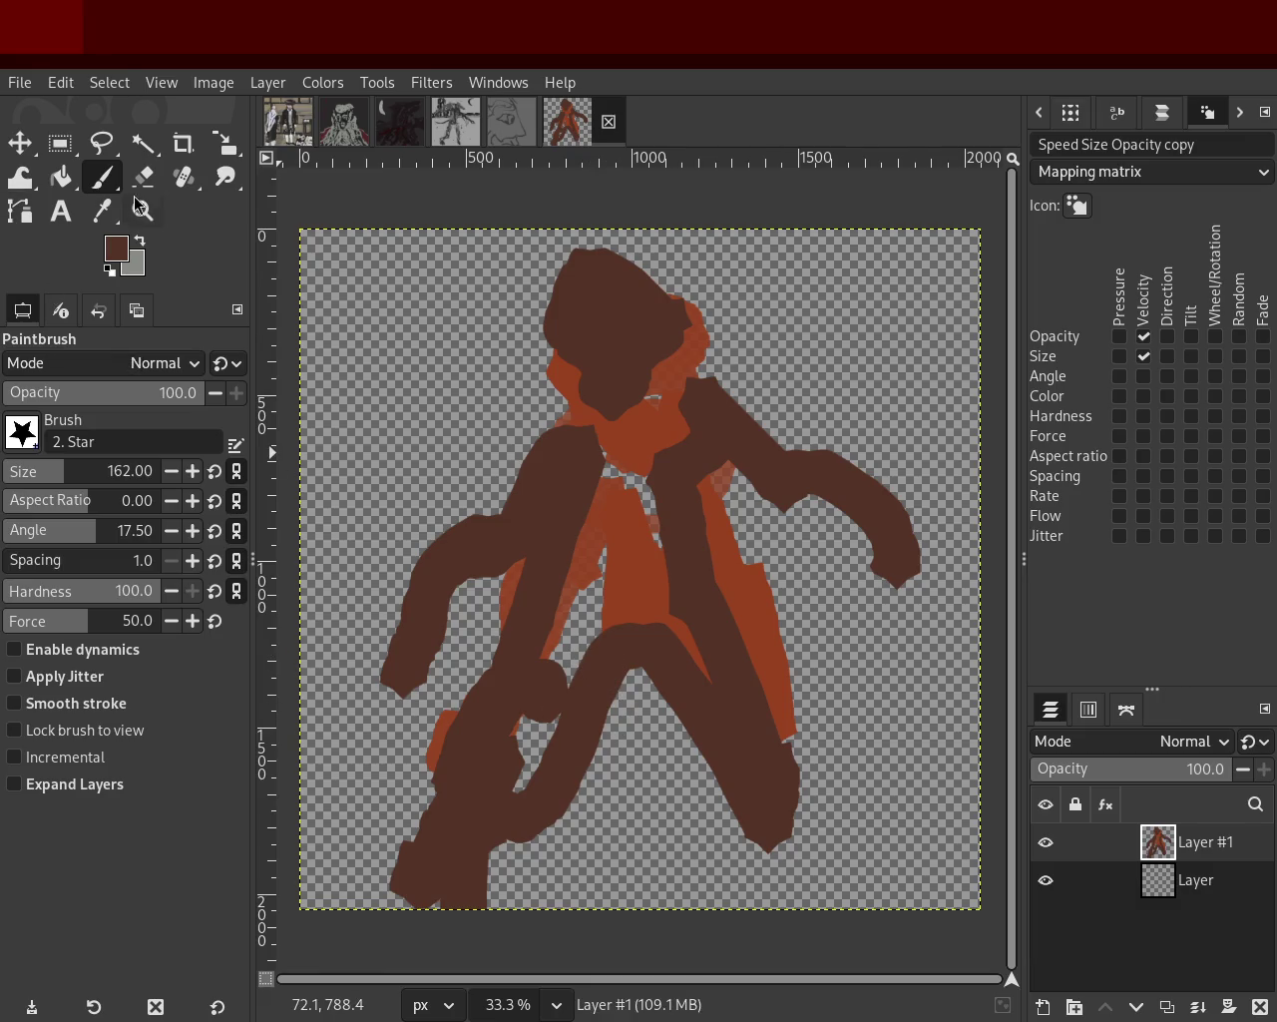
Erase the stray lower dark-brown leg strokes and the orange strip on the right leg.
click(140, 183)
mouse_move(555, 831)
mouse_down()
mouse_move(627, 599)
mouse_move(681, 718)
mouse_move(600, 723)
mouse_move(515, 538)
mouse_move(414, 624)
mouse_up()
mouse_move(519, 488)
mouse_down()
mouse_move(442, 675)
mouse_move(466, 858)
mouse_move(448, 776)
mouse_up()
mouse_move(738, 590)
mouse_down()
mouse_move(780, 676)
mouse_move(788, 878)
mouse_up()
Add a rust-orange lower-left leg and a second dark-brown arm, and extend the head upward.
click(101, 177)
ctrl+click(621, 519)
mouse_move(578, 589)
mouse_down()
mouse_move(442, 887)
mouse_move(473, 834)
mouse_move(507, 566)
mouse_move(628, 830)
mouse_move(606, 785)
mouse_move(599, 564)
mouse_move(700, 390)
mouse_move(743, 455)
mouse_move(713, 556)
mouse_up()
ctrl+click(759, 470)
drag(740, 444, 883, 660)
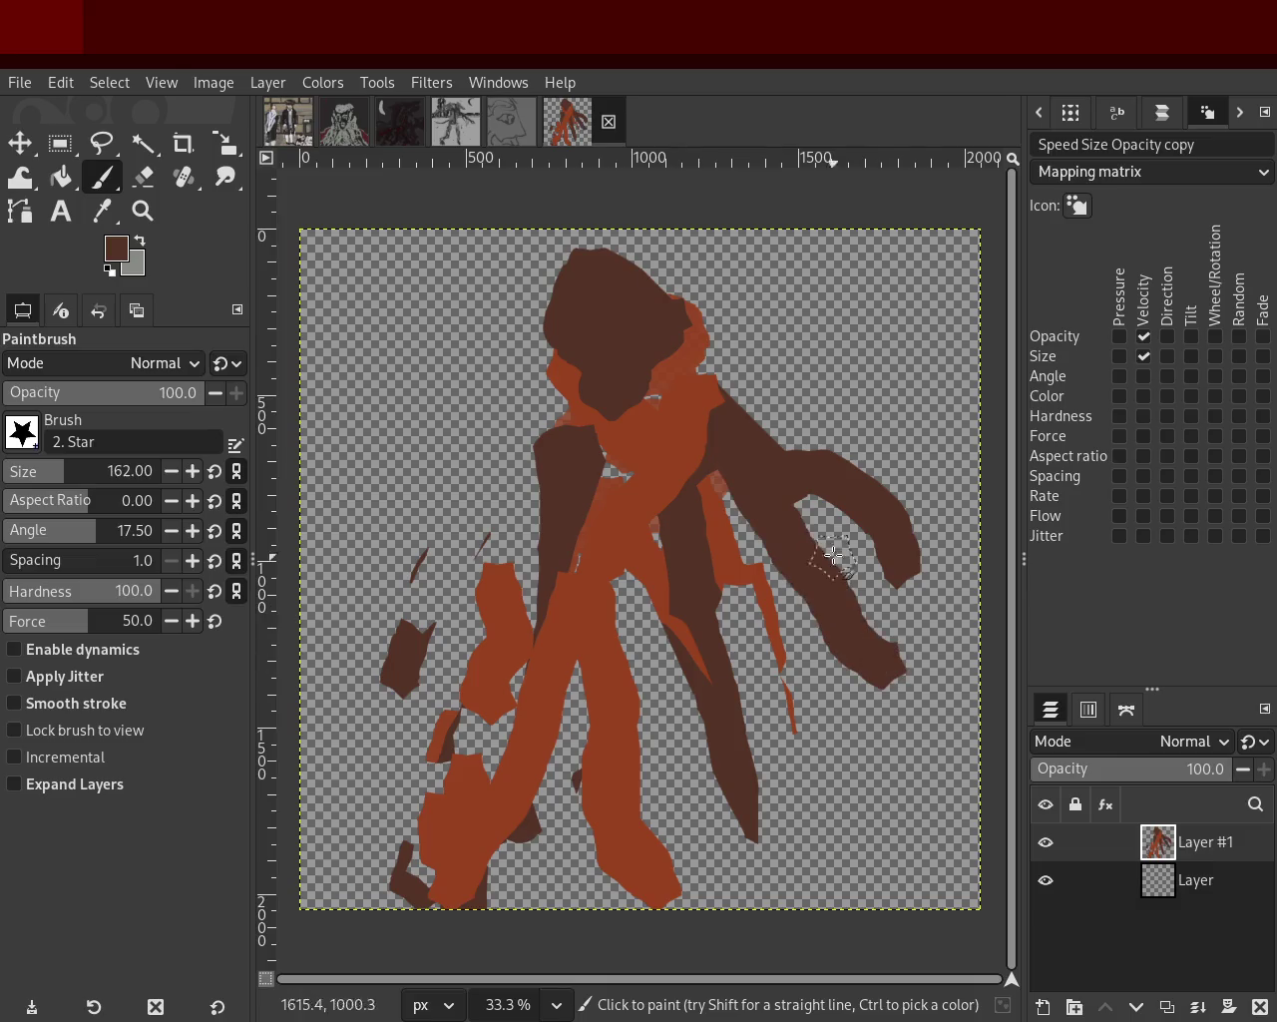
mouse_move(713, 362)
mouse_down()
mouse_move(687, 266)
mouse_move(644, 254)
mouse_up()
ctrl+click(699, 373)
mouse_move(680, 334)
mouse_down()
mouse_move(696, 363)
mouse_move(659, 308)
mouse_move(605, 388)
mouse_move(399, 599)
mouse_up()
ctrl+click(605, 388)
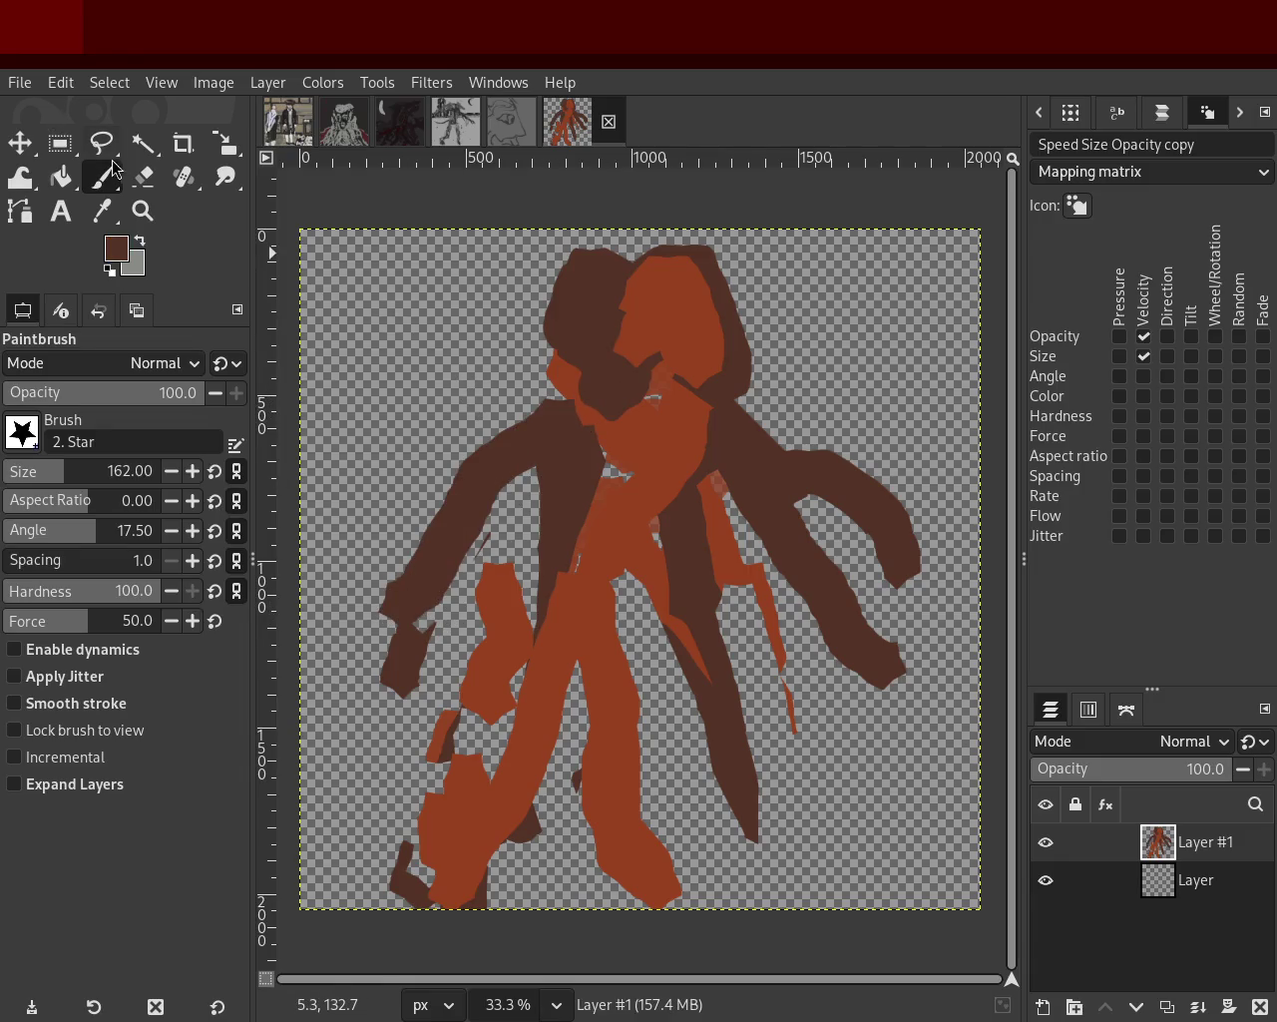
Erase a dark patch, the left orange leg piece, the upper arm branch, and the top-left head mass.
click(143, 176)
mouse_move(663, 568)
mouse_down()
mouse_move(727, 619)
mouse_move(752, 838)
mouse_move(676, 636)
mouse_up()
mouse_move(504, 547)
mouse_down()
mouse_move(476, 664)
mouse_move(491, 696)
mouse_move(375, 830)
mouse_move(469, 681)
mouse_move(425, 664)
mouse_move(399, 678)
mouse_up()
mouse_move(807, 450)
mouse_down()
mouse_move(799, 484)
mouse_move(899, 529)
mouse_move(766, 413)
mouse_up()
mouse_move(564, 252)
mouse_down()
mouse_move(599, 269)
mouse_move(573, 289)
mouse_move(547, 274)
mouse_move(538, 305)
mouse_up()
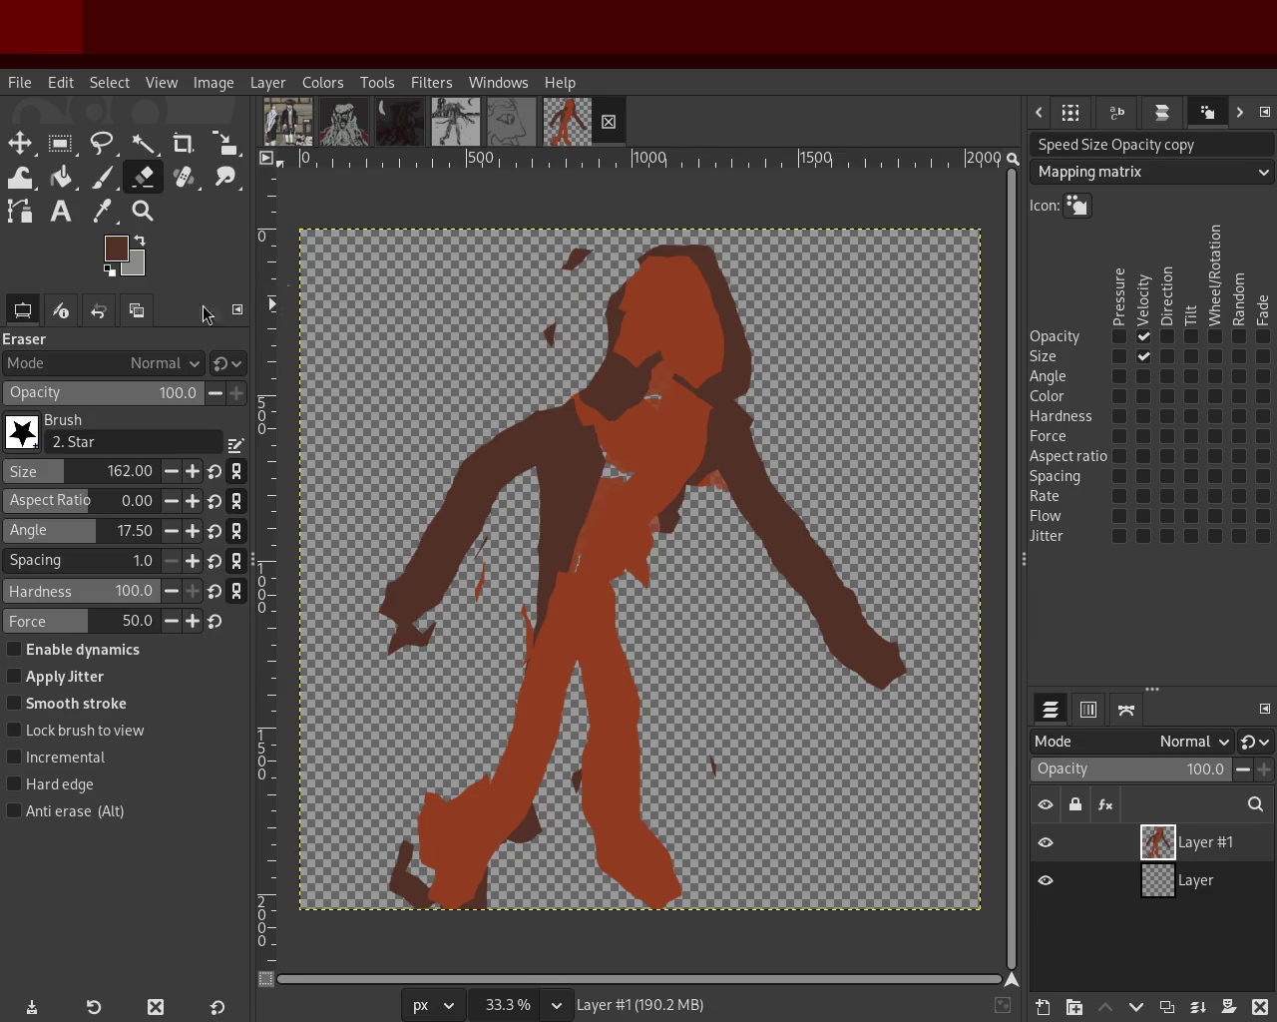
At brush size 29, paint thin dark strokes on the lower-left foot and left of the hand.
key(p)
drag(40, 475, 25, 489)
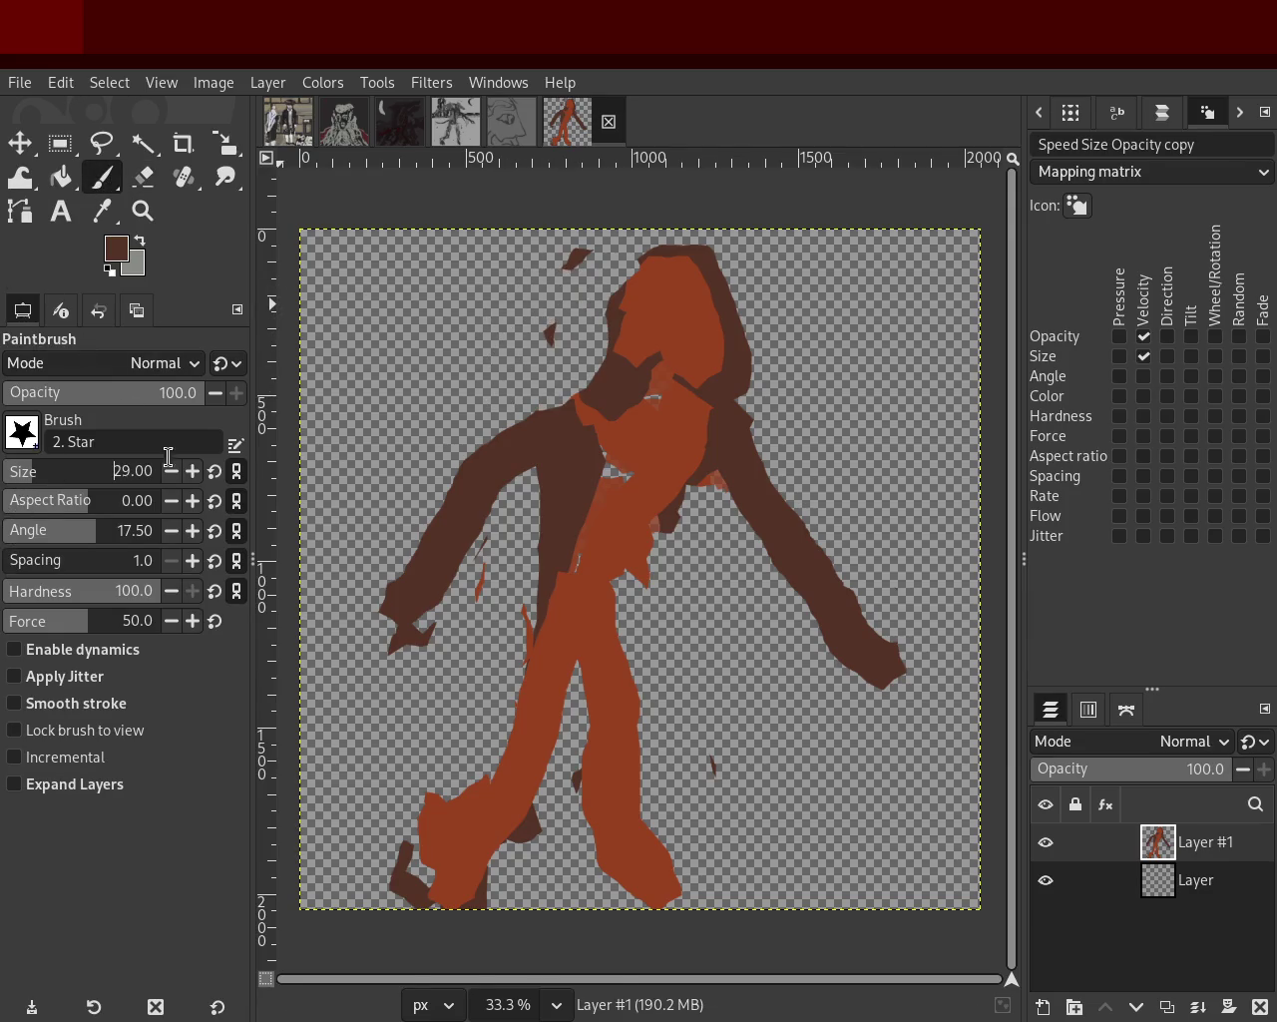
drag(538, 558, 477, 742)
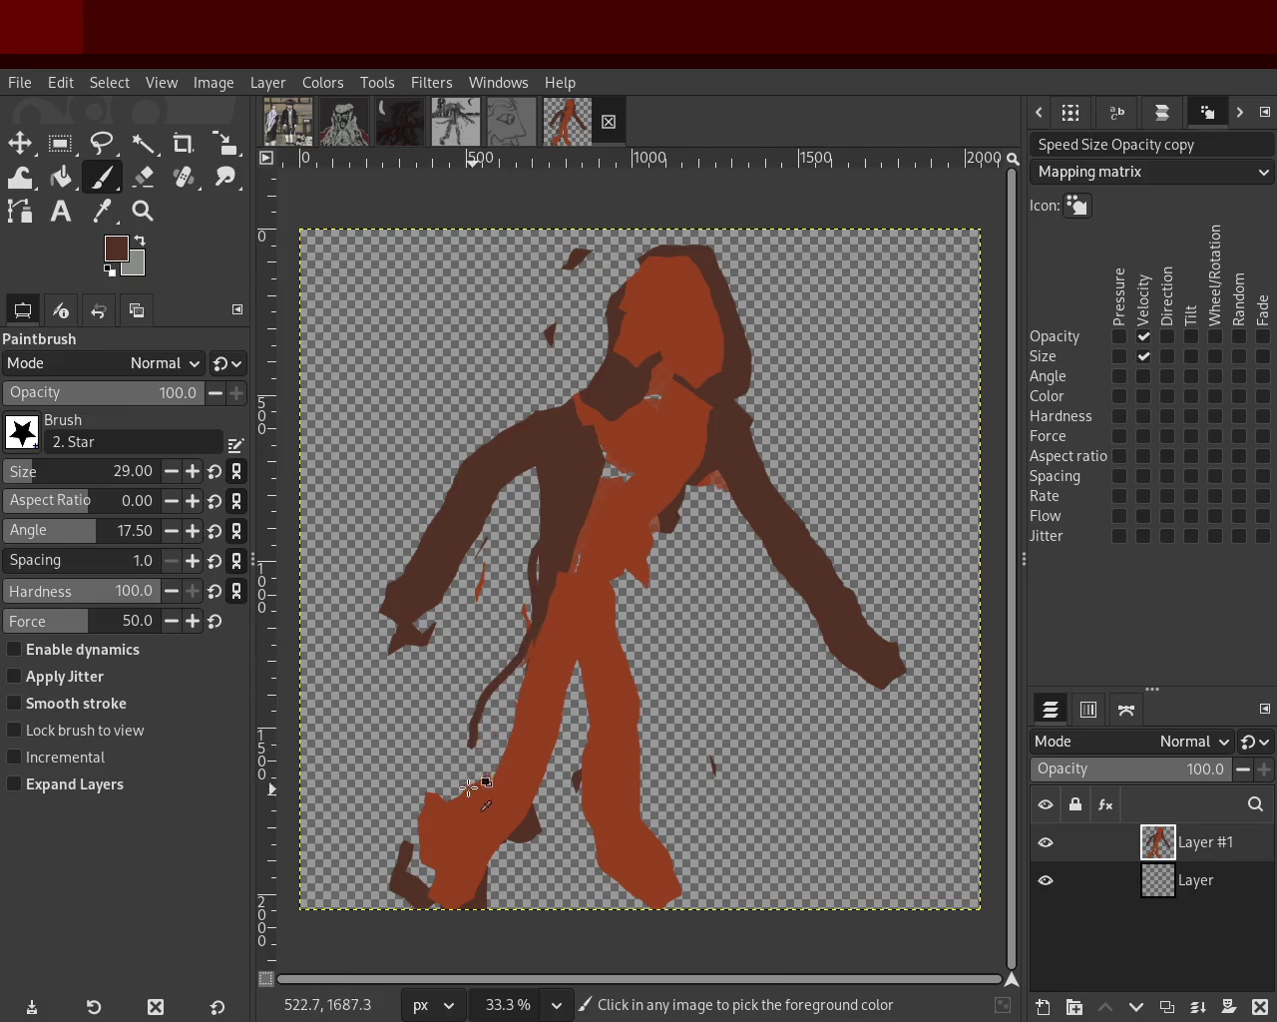
key(ctrl+z)
drag(444, 804, 460, 886)
drag(464, 812, 479, 891)
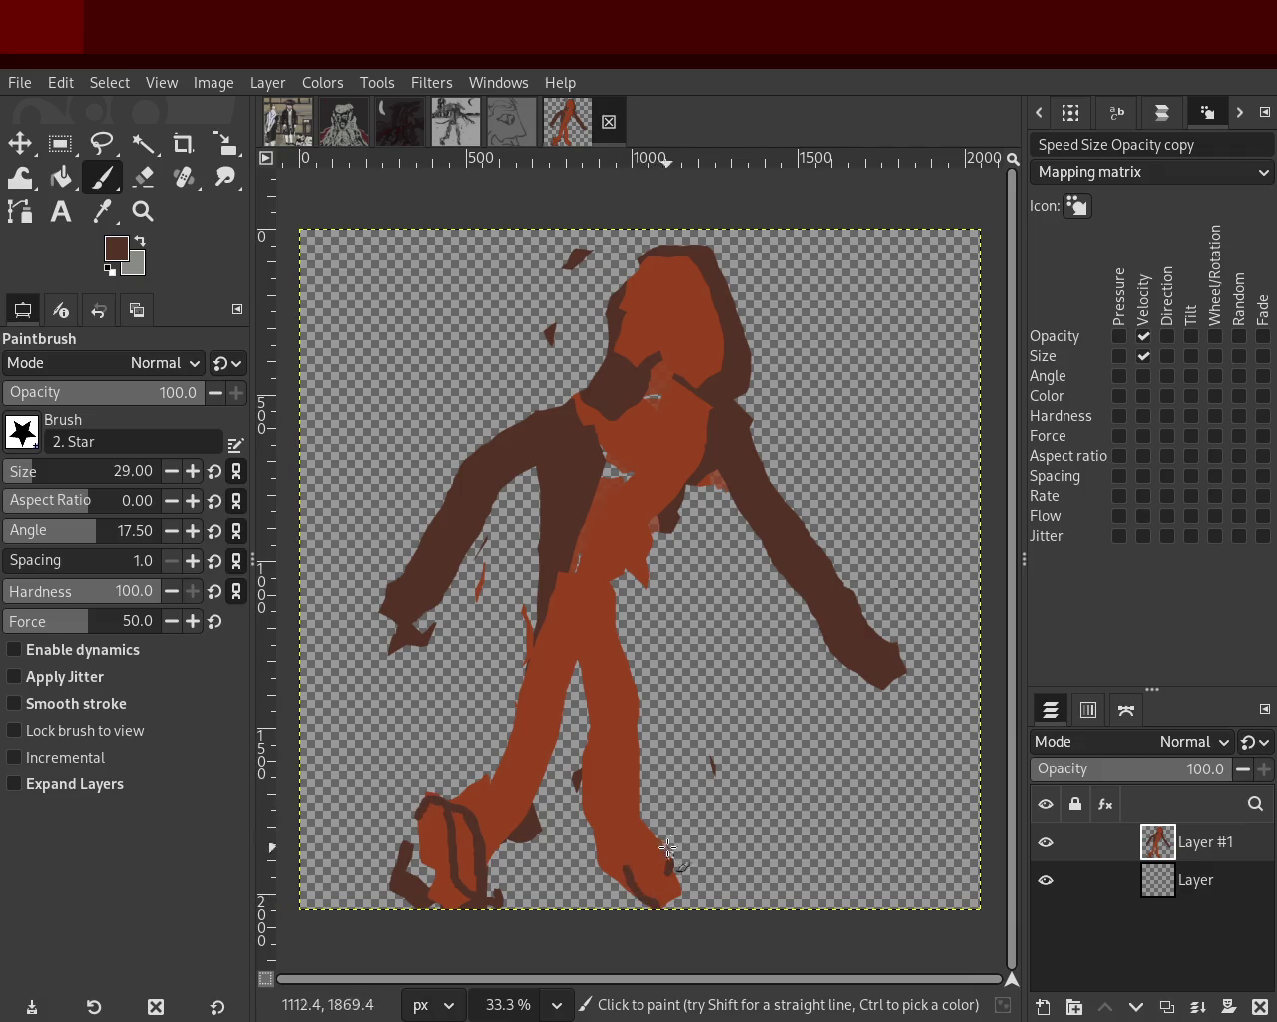
key(ctrl+z)
drag(397, 598, 355, 593)
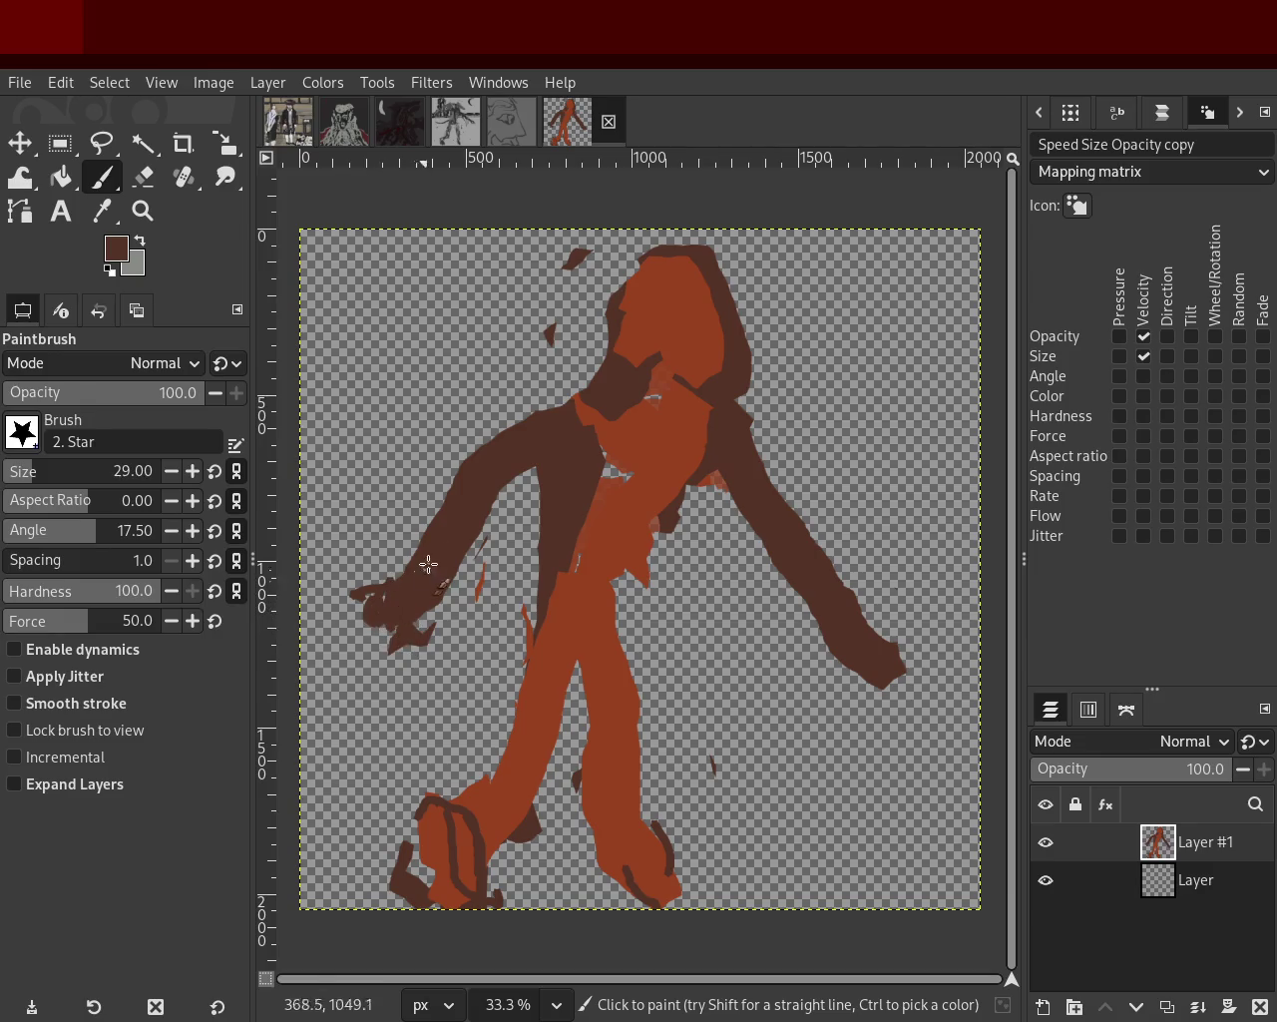
Add a rust-orange stroke on the torso and, at size 63, an orange stroke down the right leg.
scroll(27, 473, up, 2)
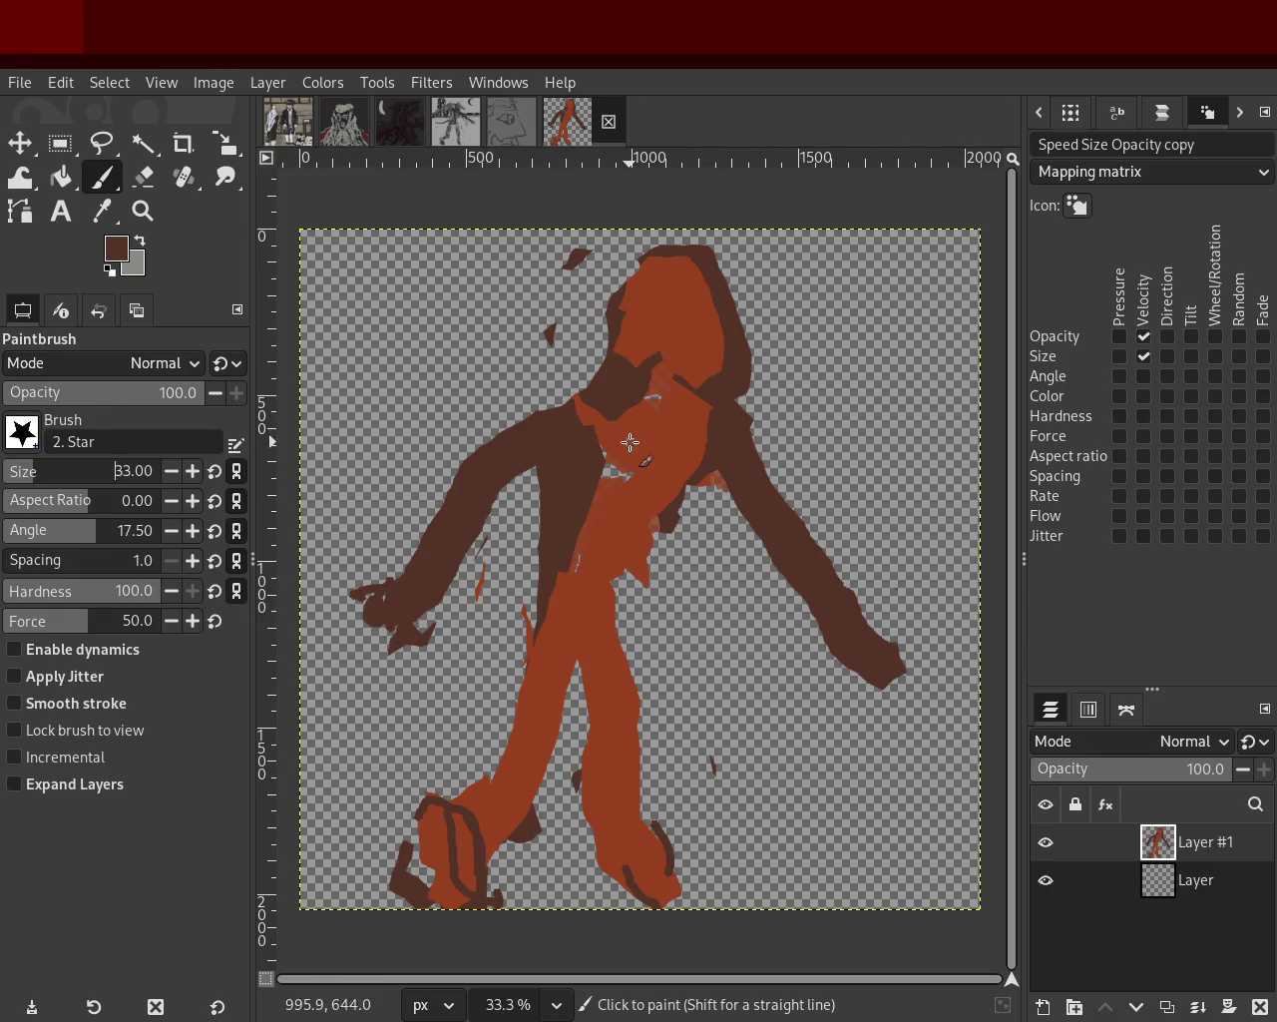
ctrl+click(629, 442)
drag(579, 431, 548, 540)
ctrl+click(552, 565)
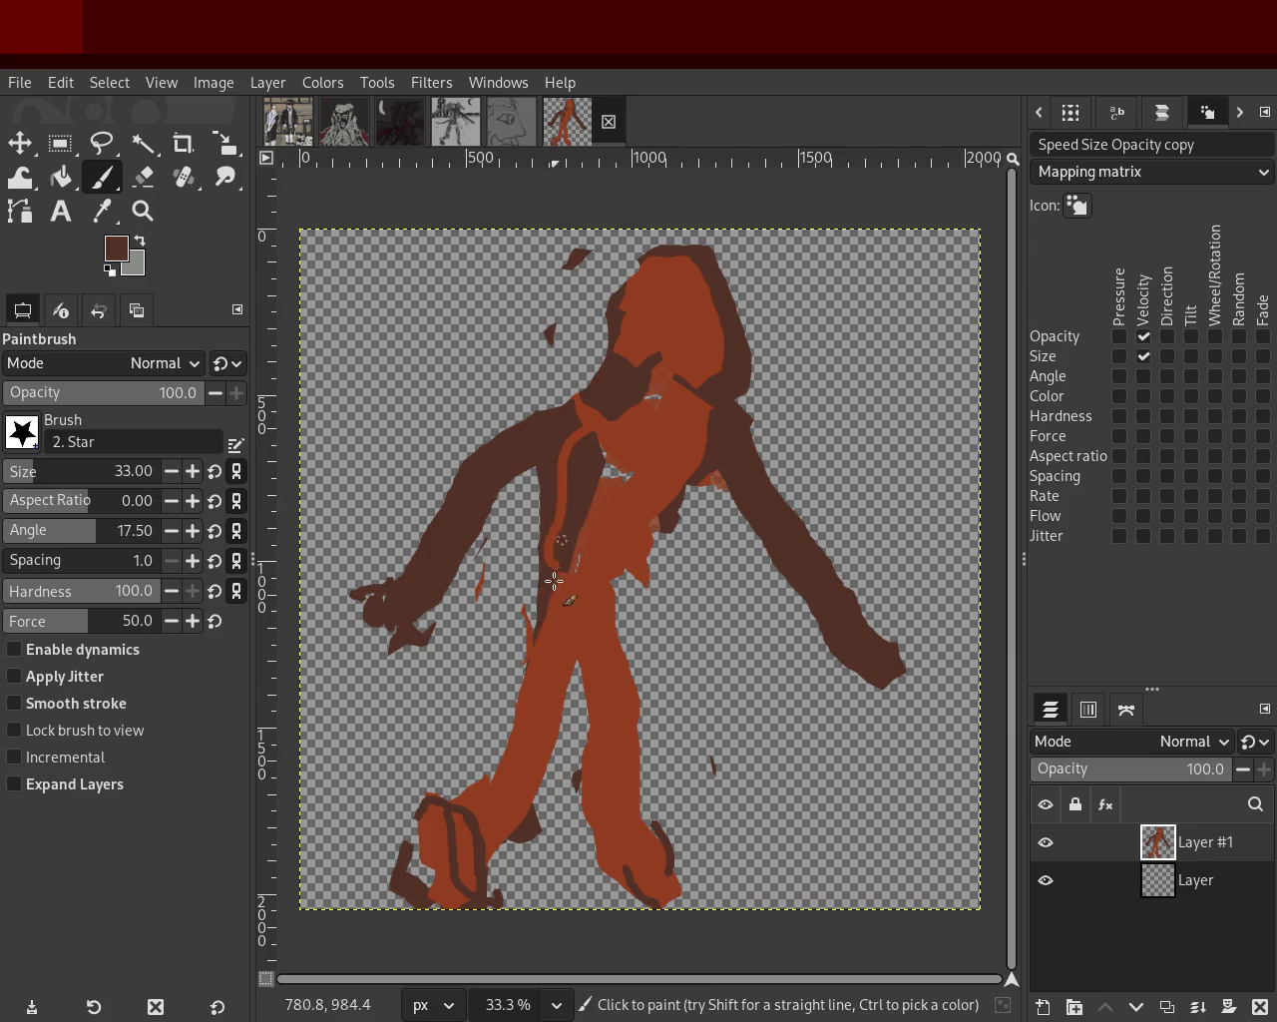
drag(534, 575, 502, 724)
key(ctrl+z)
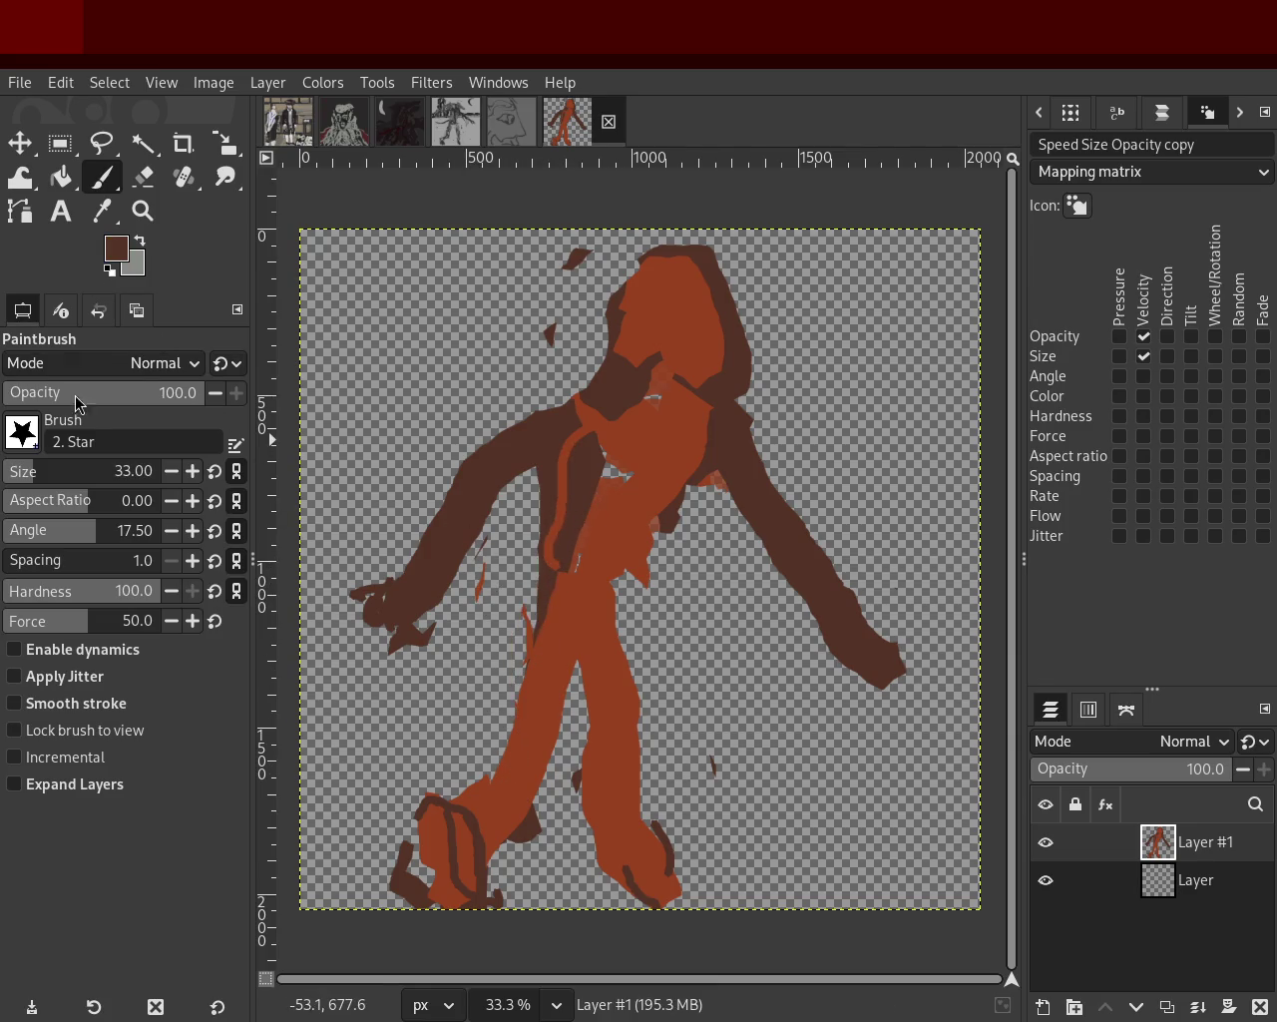
click(33, 465)
drag(555, 527, 489, 798)
key(ctrl+z)
ctrl+click(570, 584)
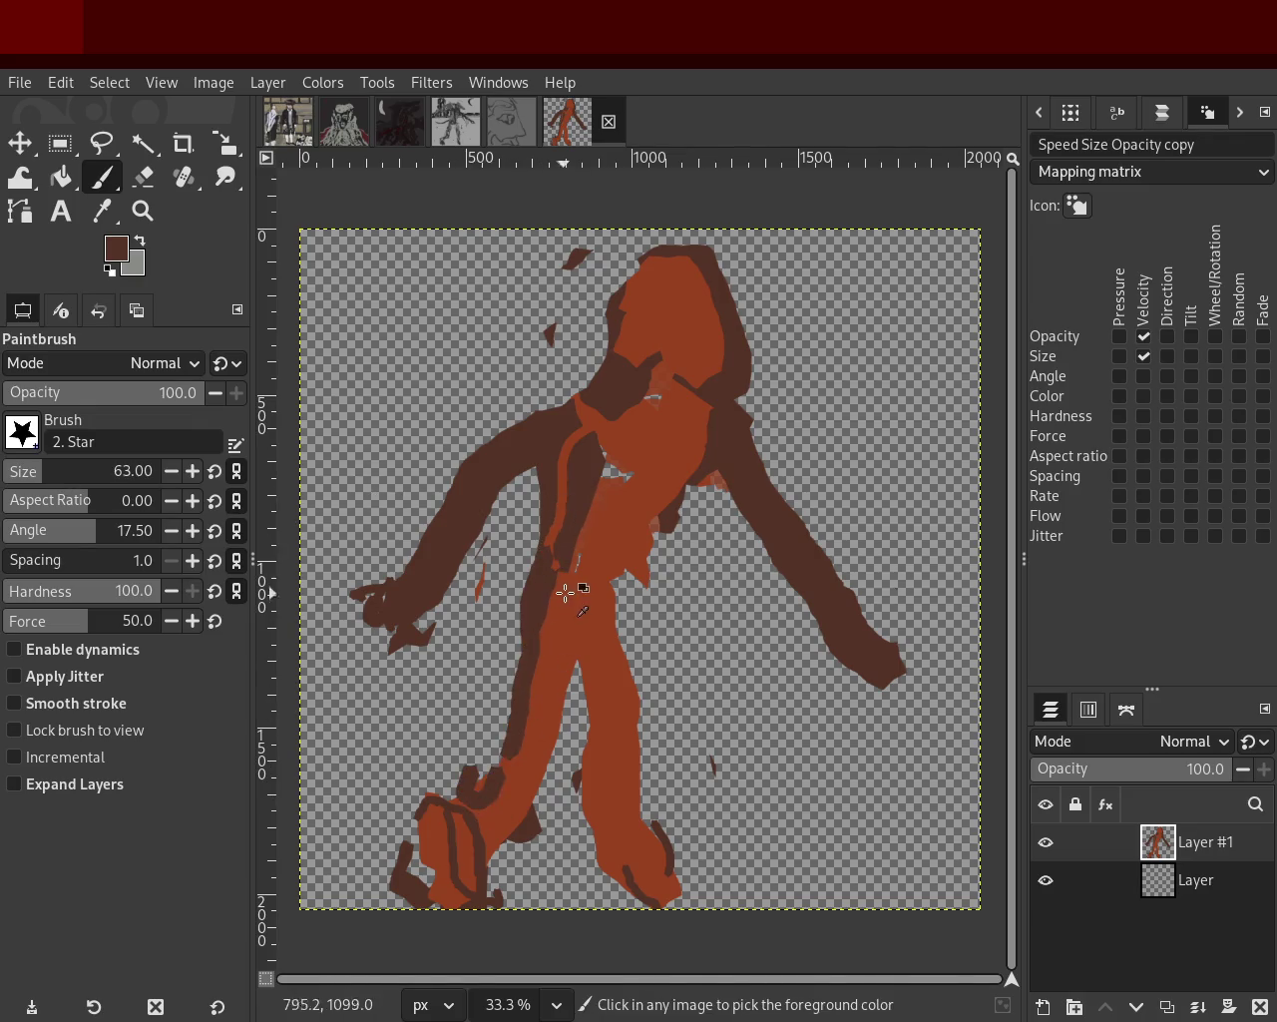
drag(634, 573, 619, 684)
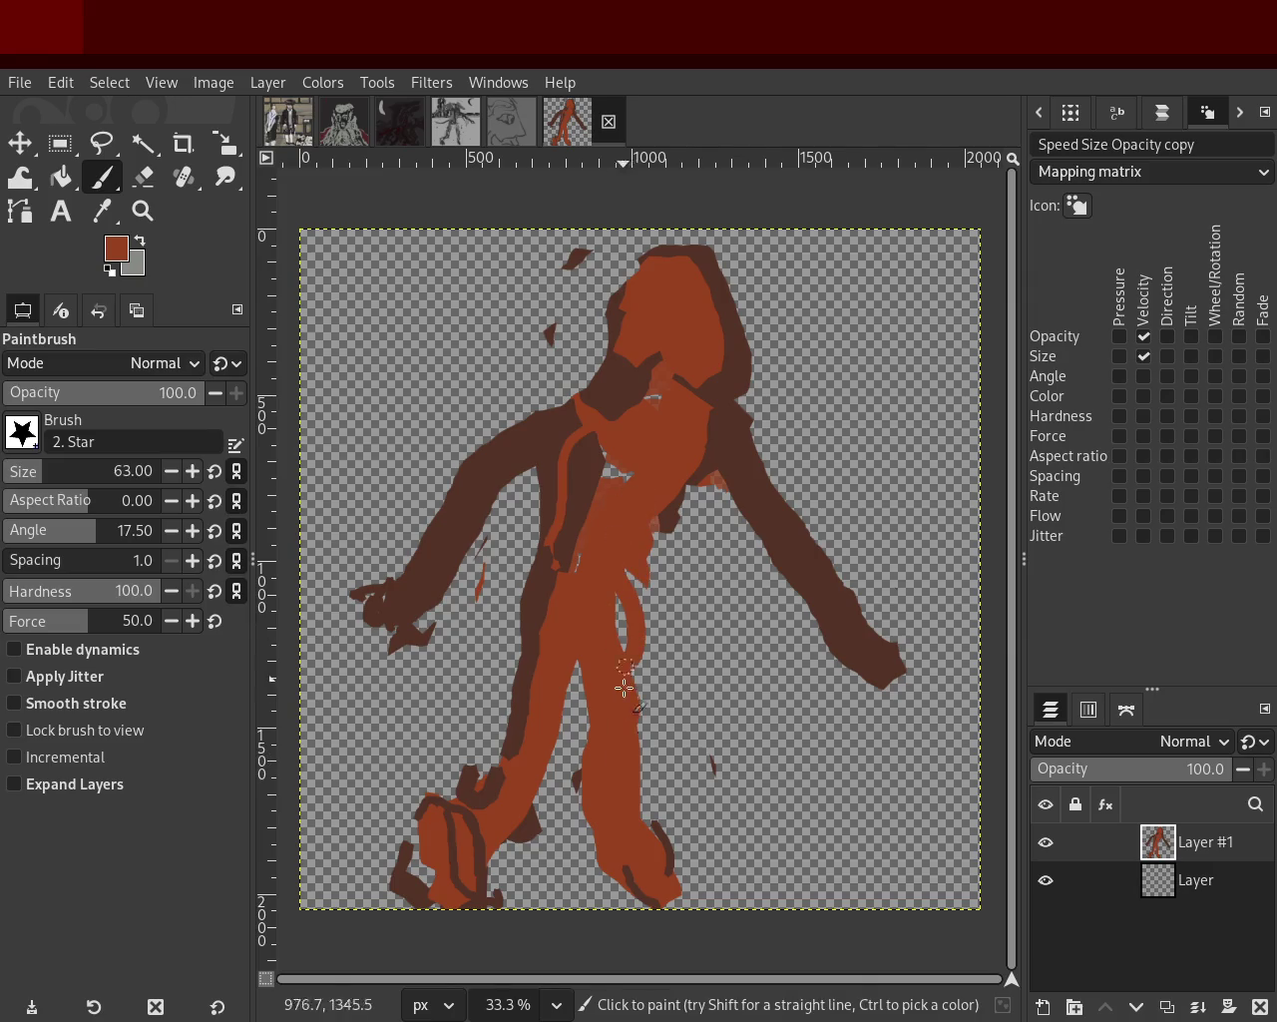
Erase stray edges along both legs and arms, then pick dark brown from the arm.
click(143, 176)
mouse_move(538, 711)
mouse_down()
mouse_move(482, 870)
mouse_move(542, 794)
mouse_up()
key(ctrl+z)
ctrl+click(507, 865)
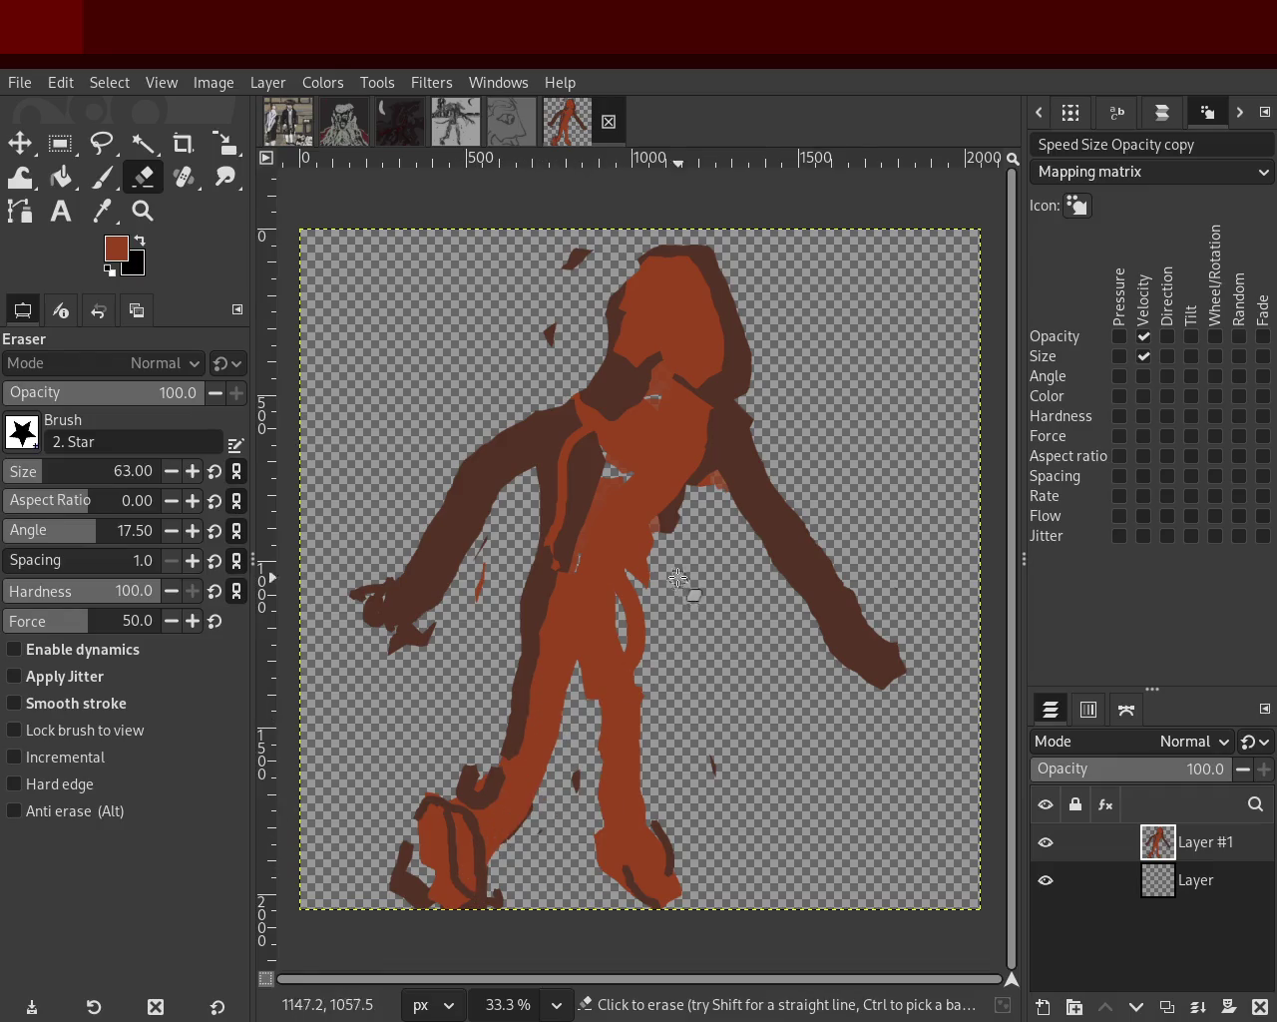
drag(643, 665, 672, 531)
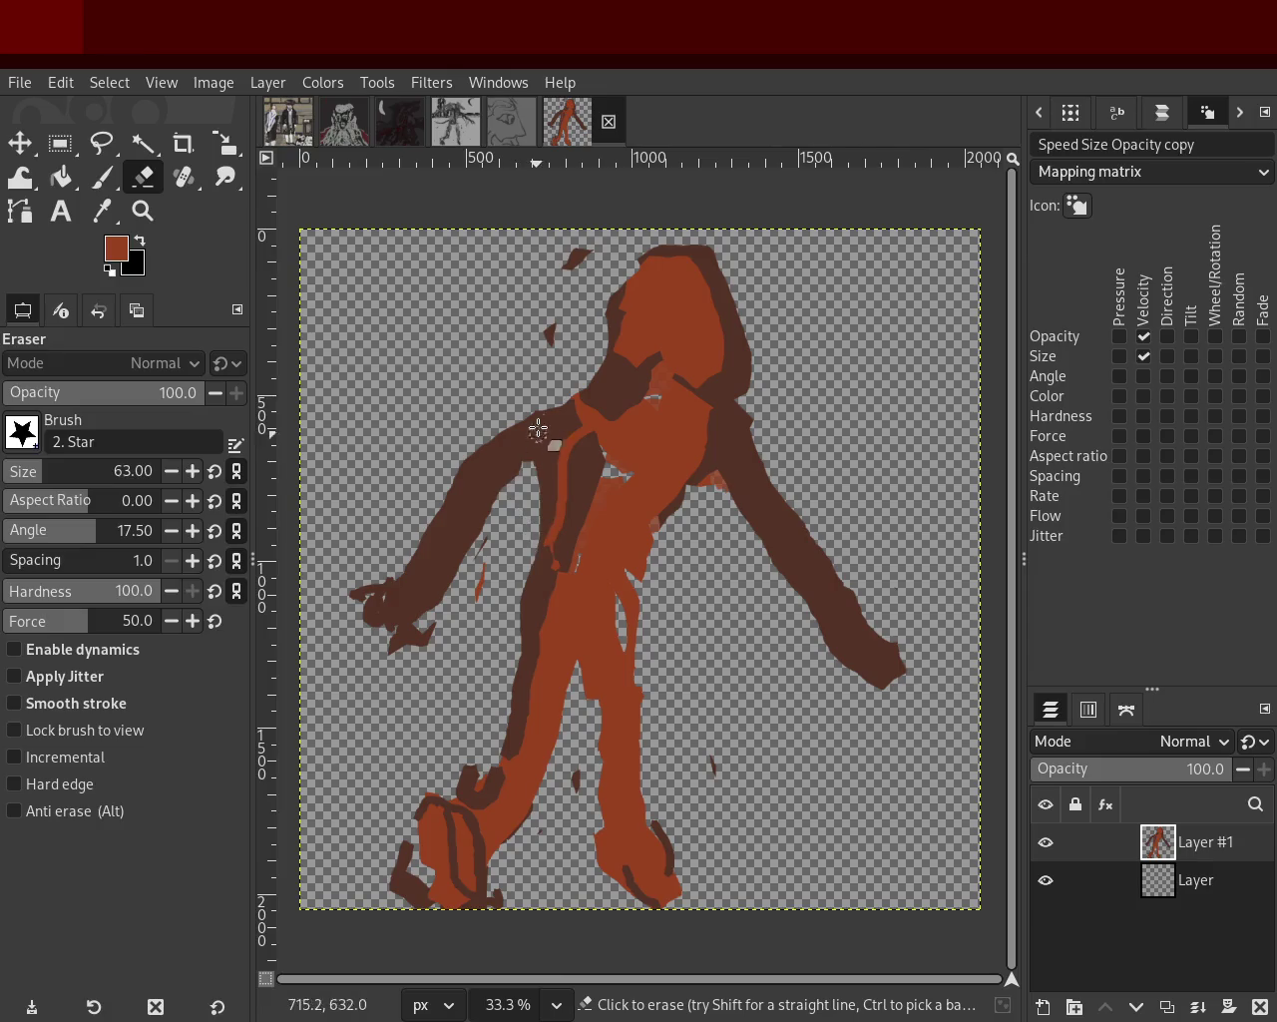
drag(579, 450, 430, 543)
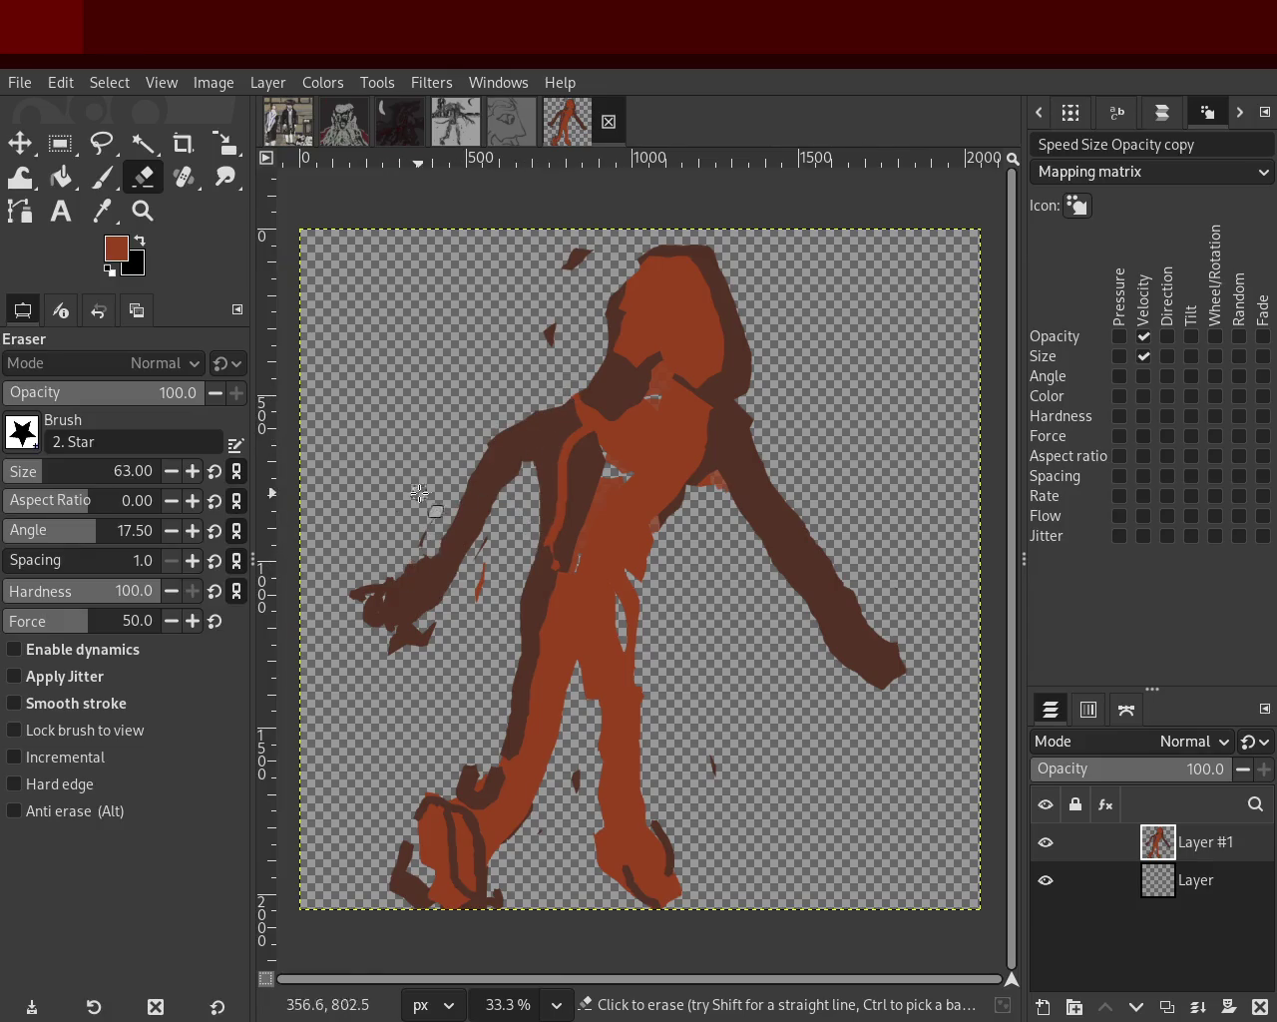
drag(745, 406, 893, 613)
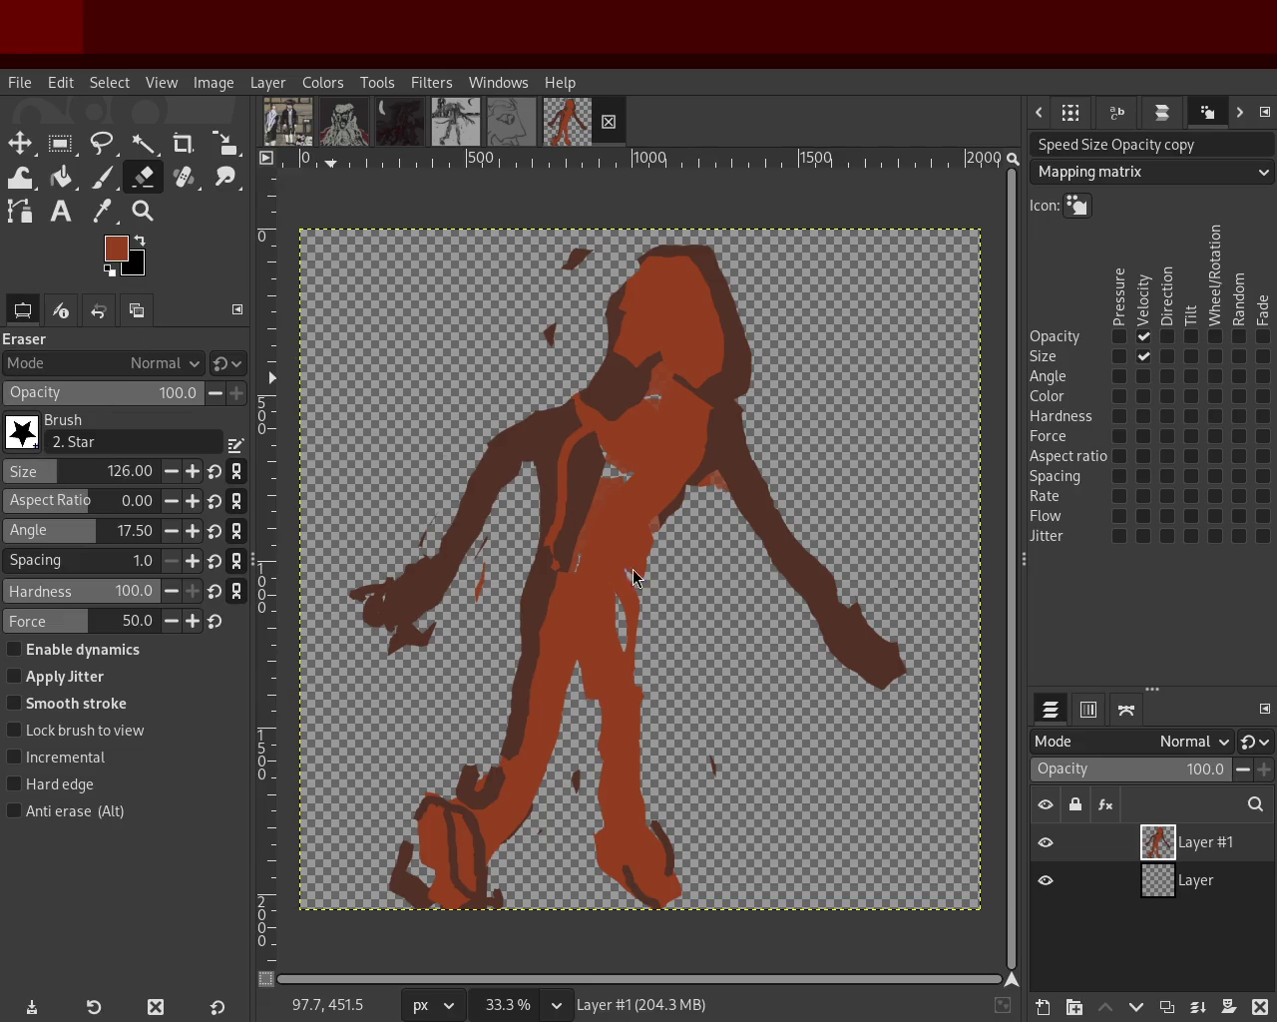
click(102, 176)
ctrl+click(569, 439)
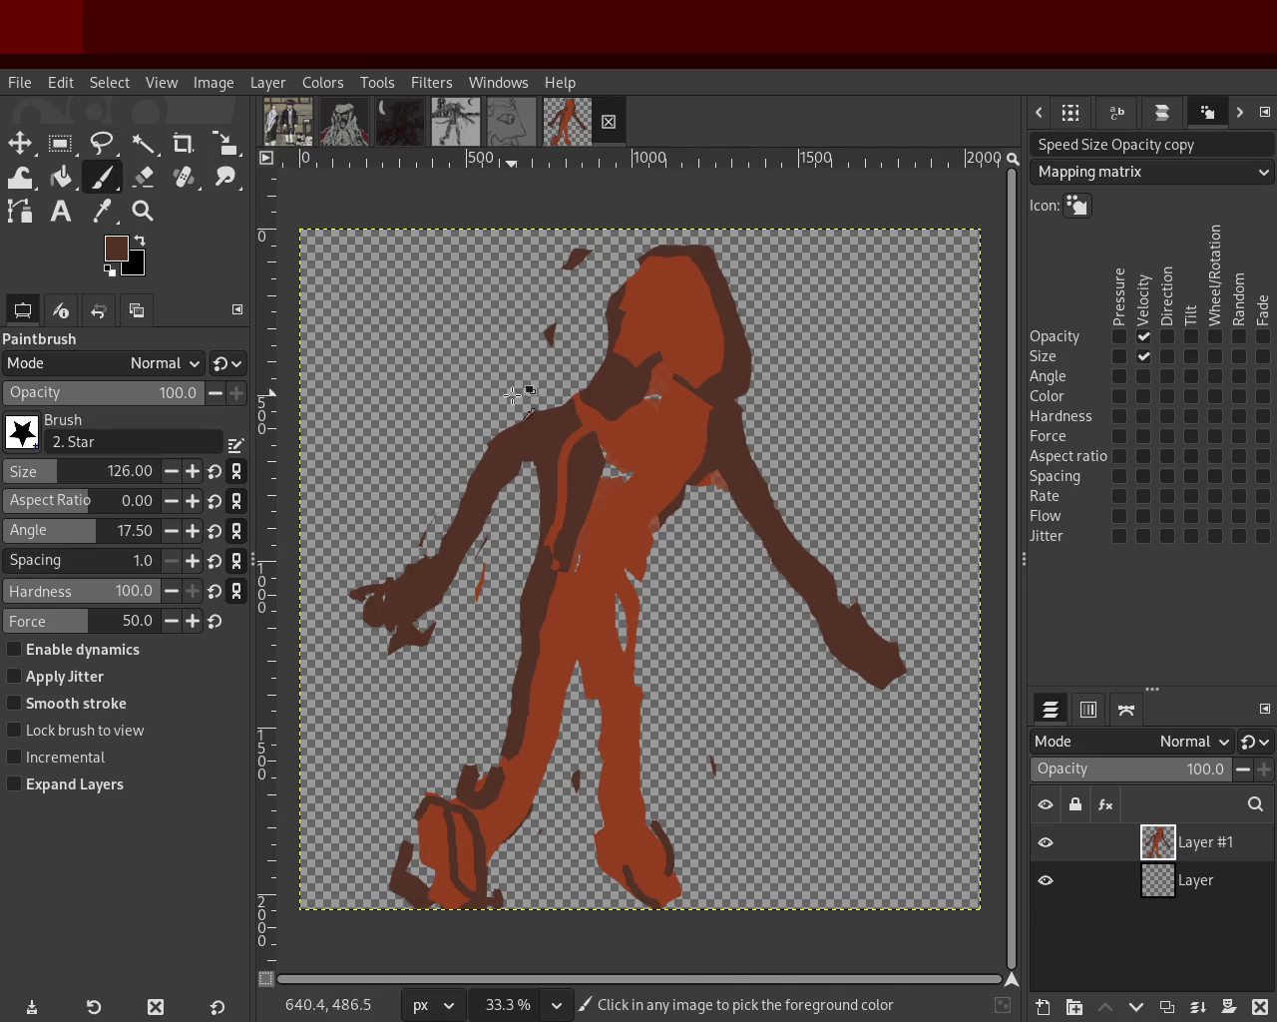
Paint dark-brown strokes down the right and left legs.
drag(598, 380, 712, 388)
key(ctrl+z)
mouse_move(718, 306)
mouse_down()
mouse_move(708, 390)
mouse_move(632, 561)
mouse_move(654, 790)
mouse_up()
key(ctrl+z)
drag(654, 693, 639, 843)
drag(579, 673, 535, 808)
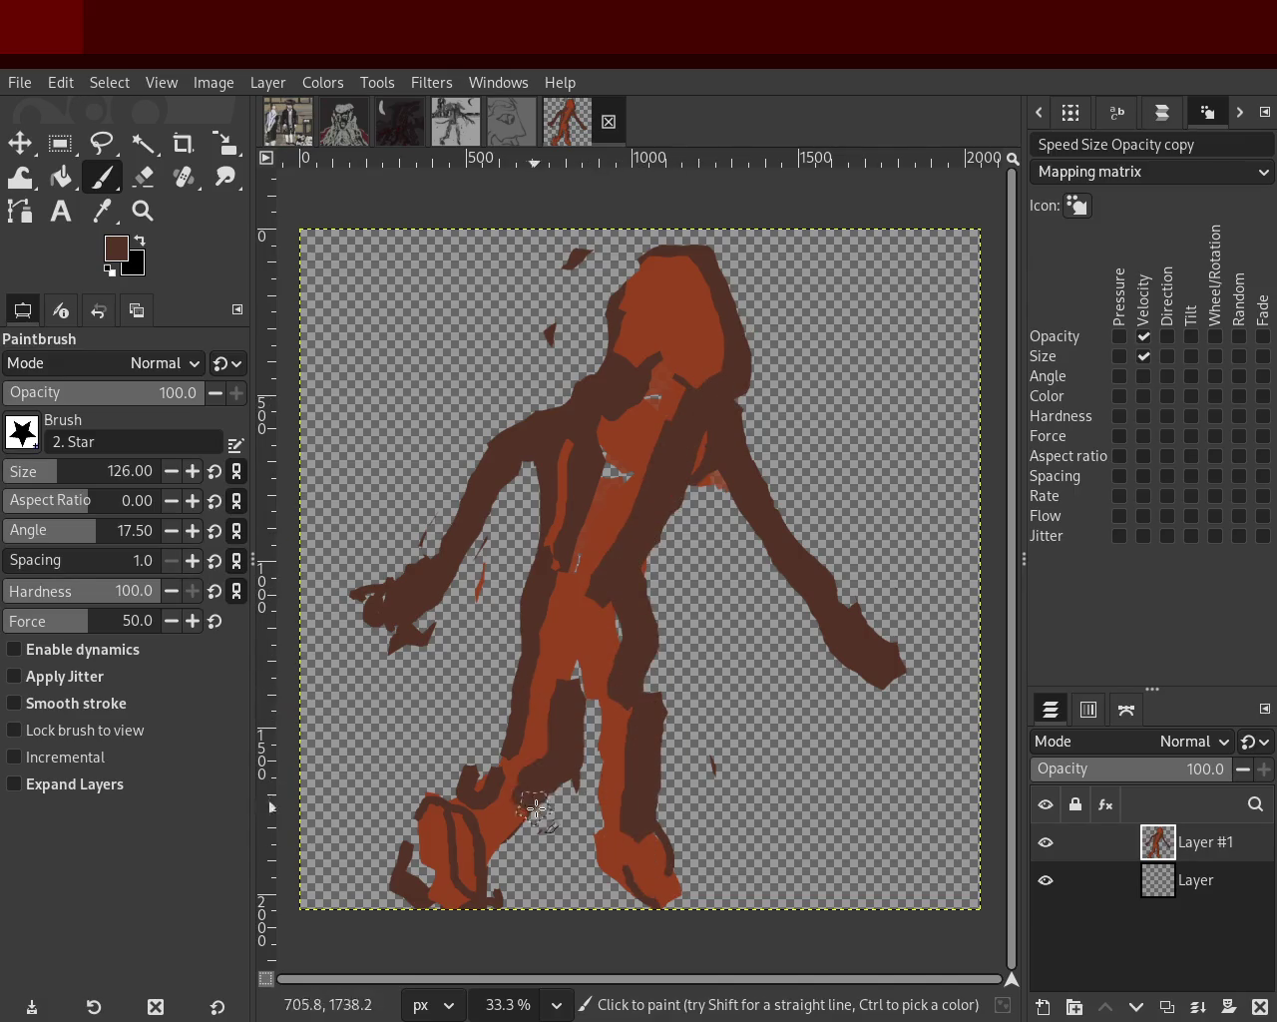
drag(560, 570, 532, 708)
Paint orange-red over the upper left leg, down the left arm and diagonally across the body.
key(ctrl+z)
ctrl+click(531, 707)
drag(558, 583, 513, 630)
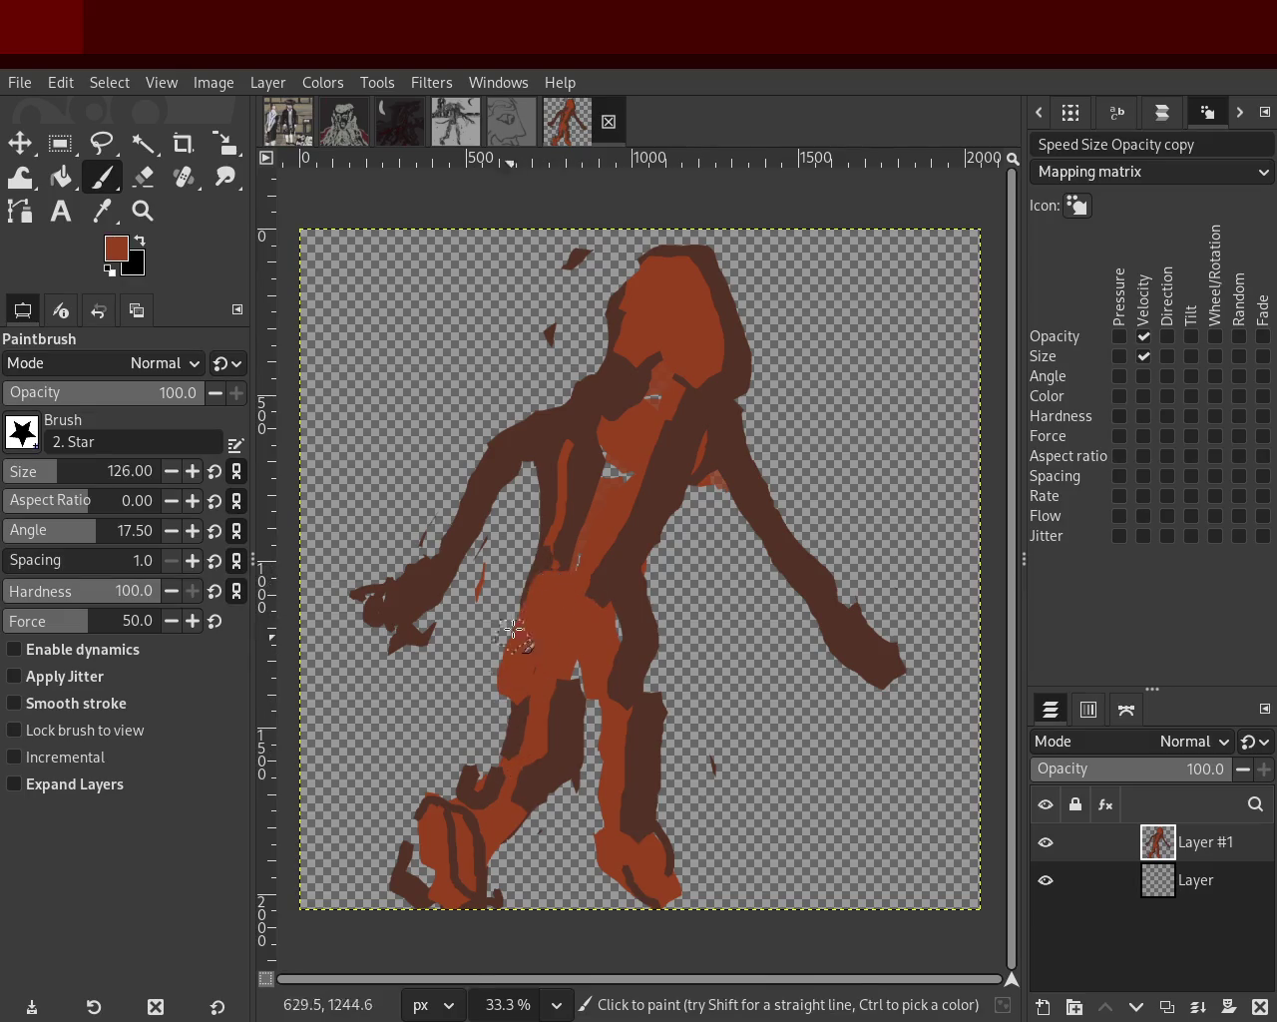
drag(537, 431, 451, 584)
drag(698, 439, 779, 589)
key(ctrl+z)
ctrl+click(653, 404)
drag(653, 404, 661, 532)
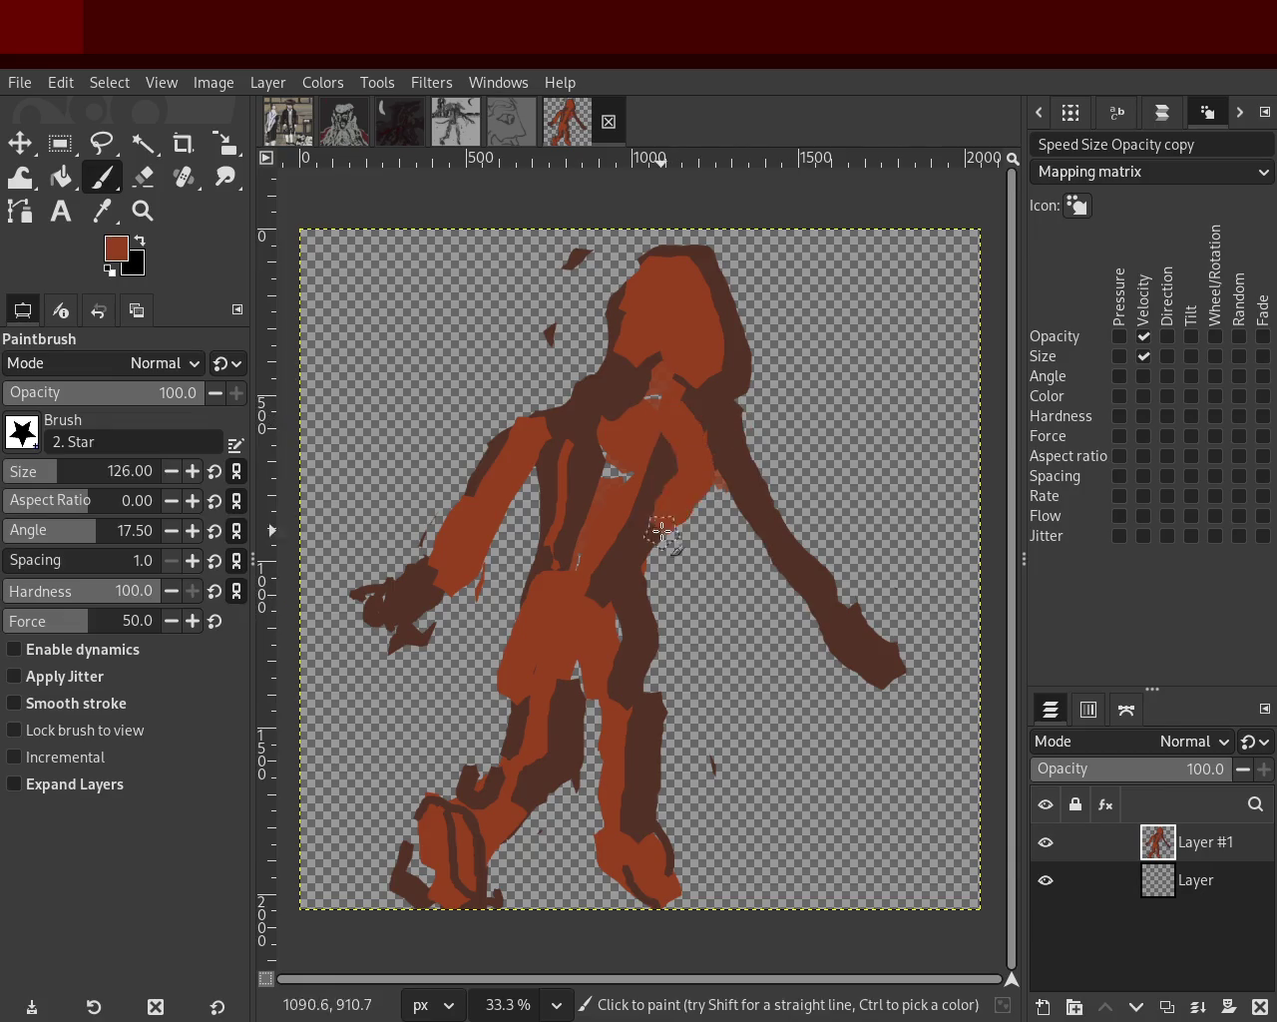
key(ctrl+z)
ctrl+click(713, 519)
drag(729, 454, 630, 621)
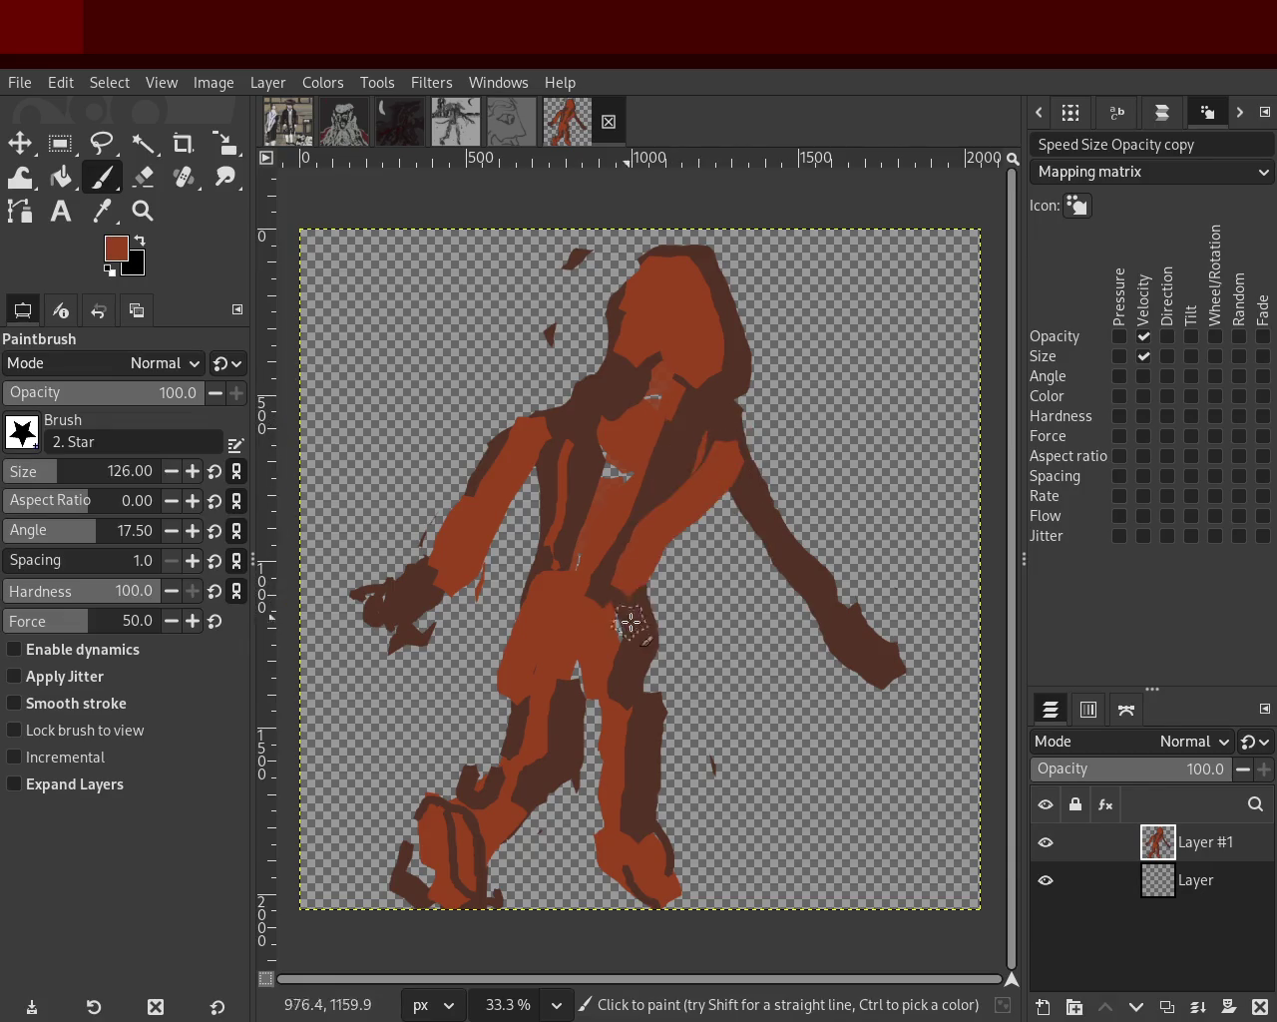
Trial black hand and chest strokes, undo them, and repaint the right hand in dark brown.
ctrl+click(505, 455)
ctrl+click(379, 596)
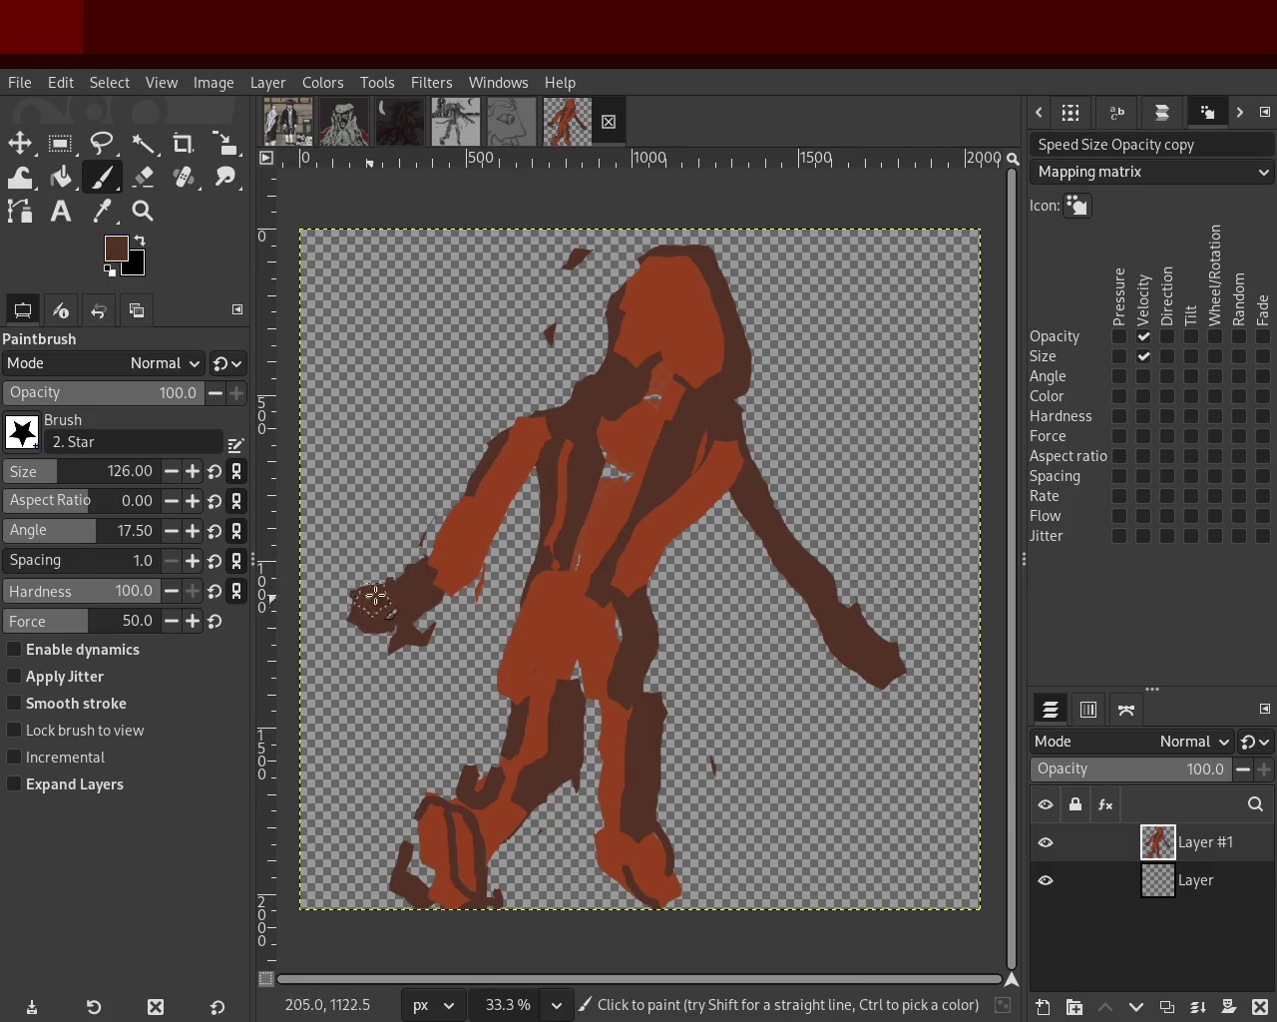
drag(866, 621, 791, 564)
key(ctrl+z)
ctrl+click(769, 608)
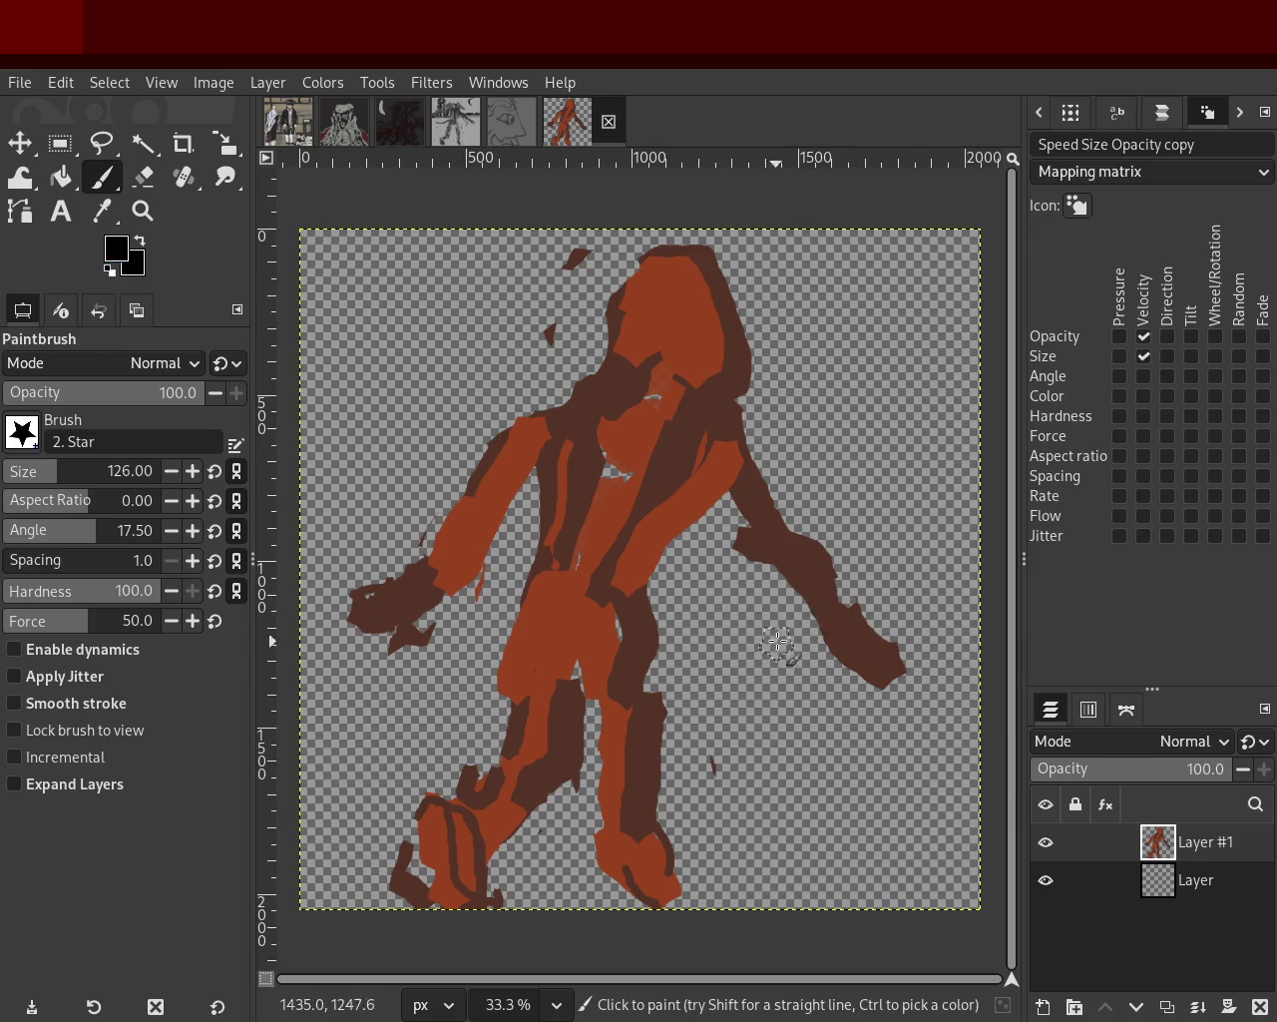
click(825, 641)
mouse_move(875, 659)
mouse_down()
mouse_move(855, 626)
mouse_move(816, 622)
mouse_move(707, 388)
mouse_up()
key(ctrl+z)
mouse_move(601, 422)
mouse_down()
mouse_move(647, 371)
mouse_move(688, 390)
mouse_up()
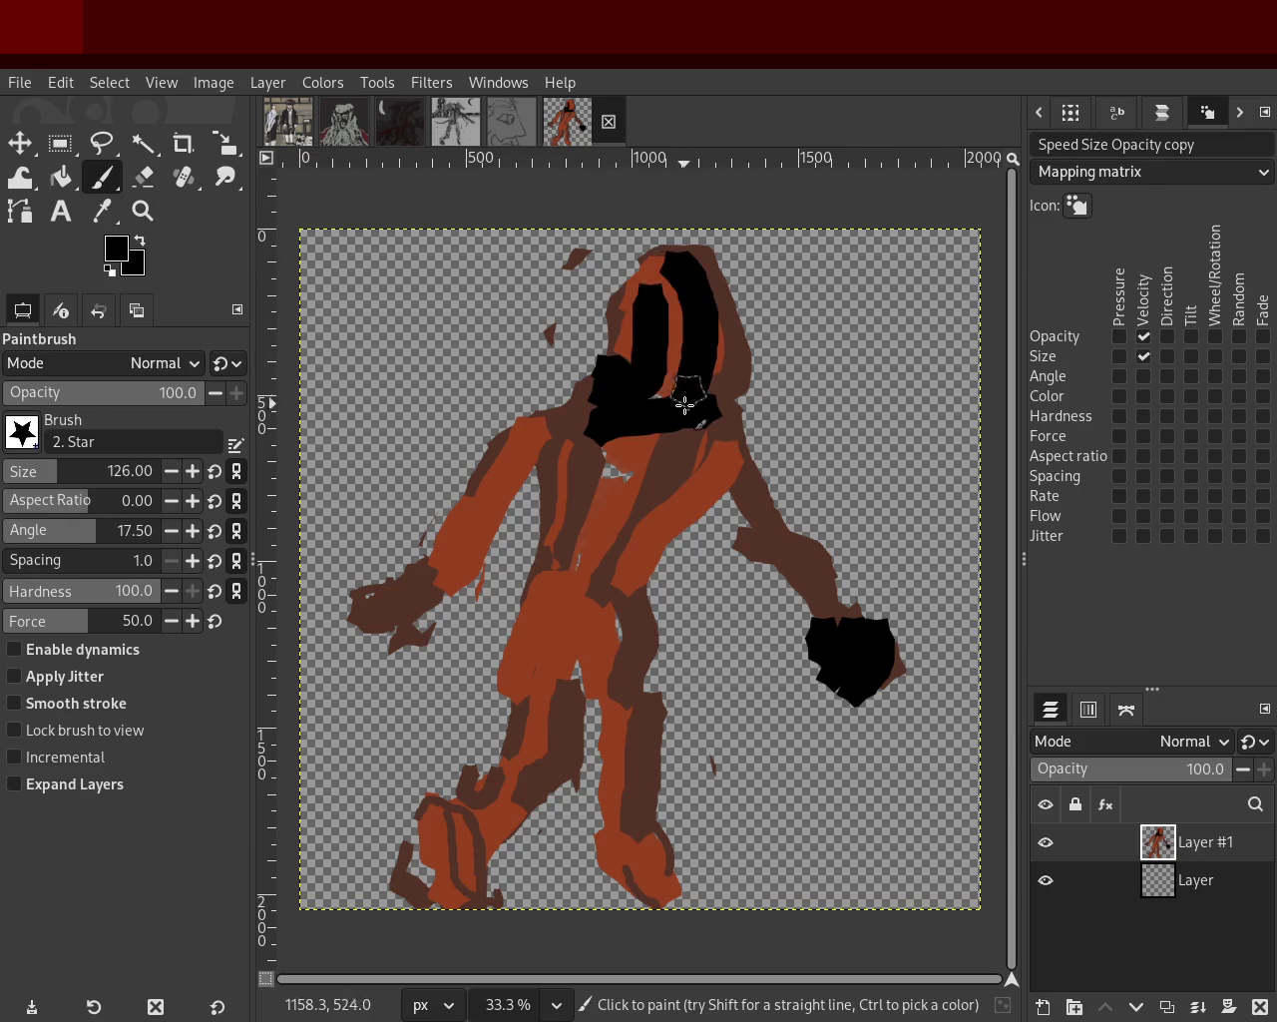
key(ctrl+z)
key(ctrl+z)
key(ctrl+z)
key(ctrl+z)
key(ctrl+z)
key(ctrl+z)
key(ctrl+z)
ctrl+click(809, 571)
mouse_move(803, 564)
mouse_down()
mouse_move(735, 639)
mouse_move(882, 624)
mouse_up()
Zoom out to see the whole golem and erase the right arm's lower hand and forearm.
click(143, 210)
ctrl+click(737, 526)
ctrl+click(679, 462)
ctrl+click(678, 464)
ctrl+click(679, 464)
ctrl+click(668, 451)
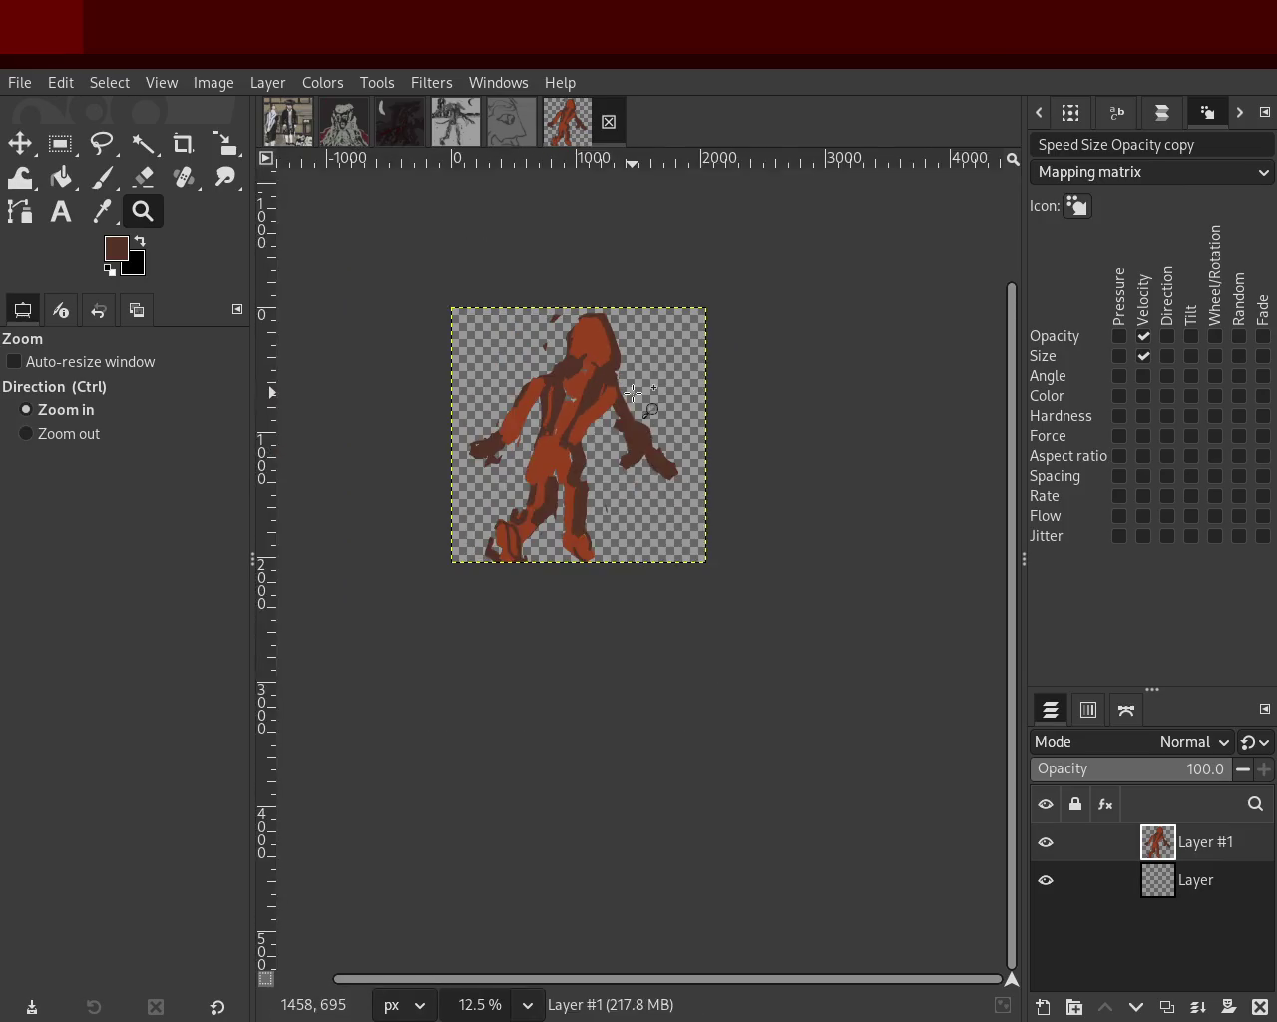
click(630, 392)
click(629, 392)
click(630, 392)
click(143, 176)
mouse_move(724, 517)
mouse_down()
mouse_move(699, 613)
mouse_move(728, 529)
mouse_move(684, 605)
mouse_move(741, 643)
mouse_move(748, 606)
mouse_up()
Zoom to fit the whole figure and return to the Paintbrush at size 50.
click(143, 211)
ctrl+click(595, 412)
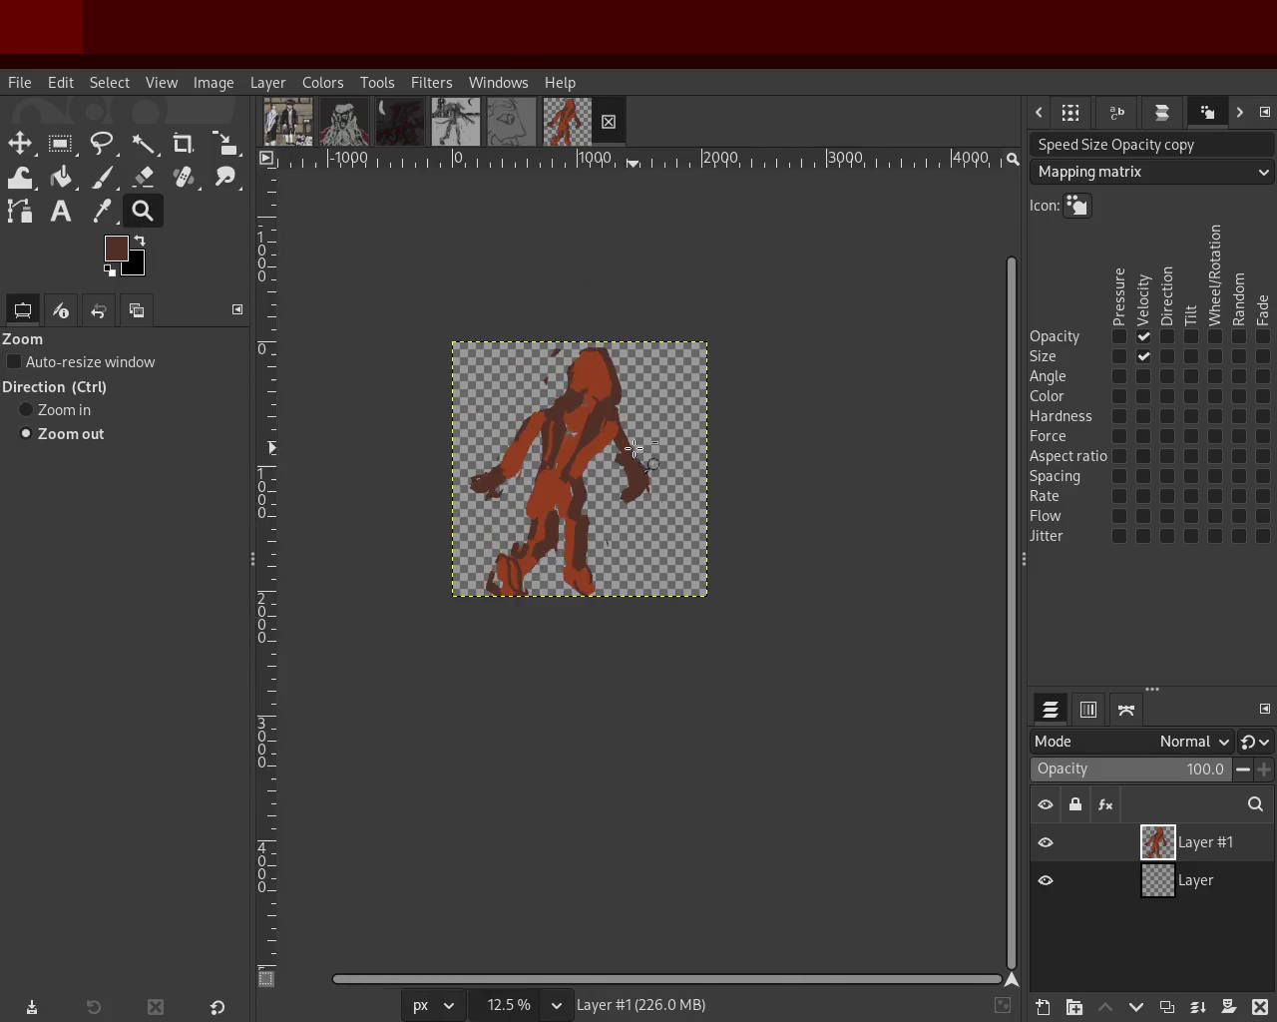
click(596, 412)
click(596, 412)
click(502, 456)
ctrl+click(587, 437)
click(586, 437)
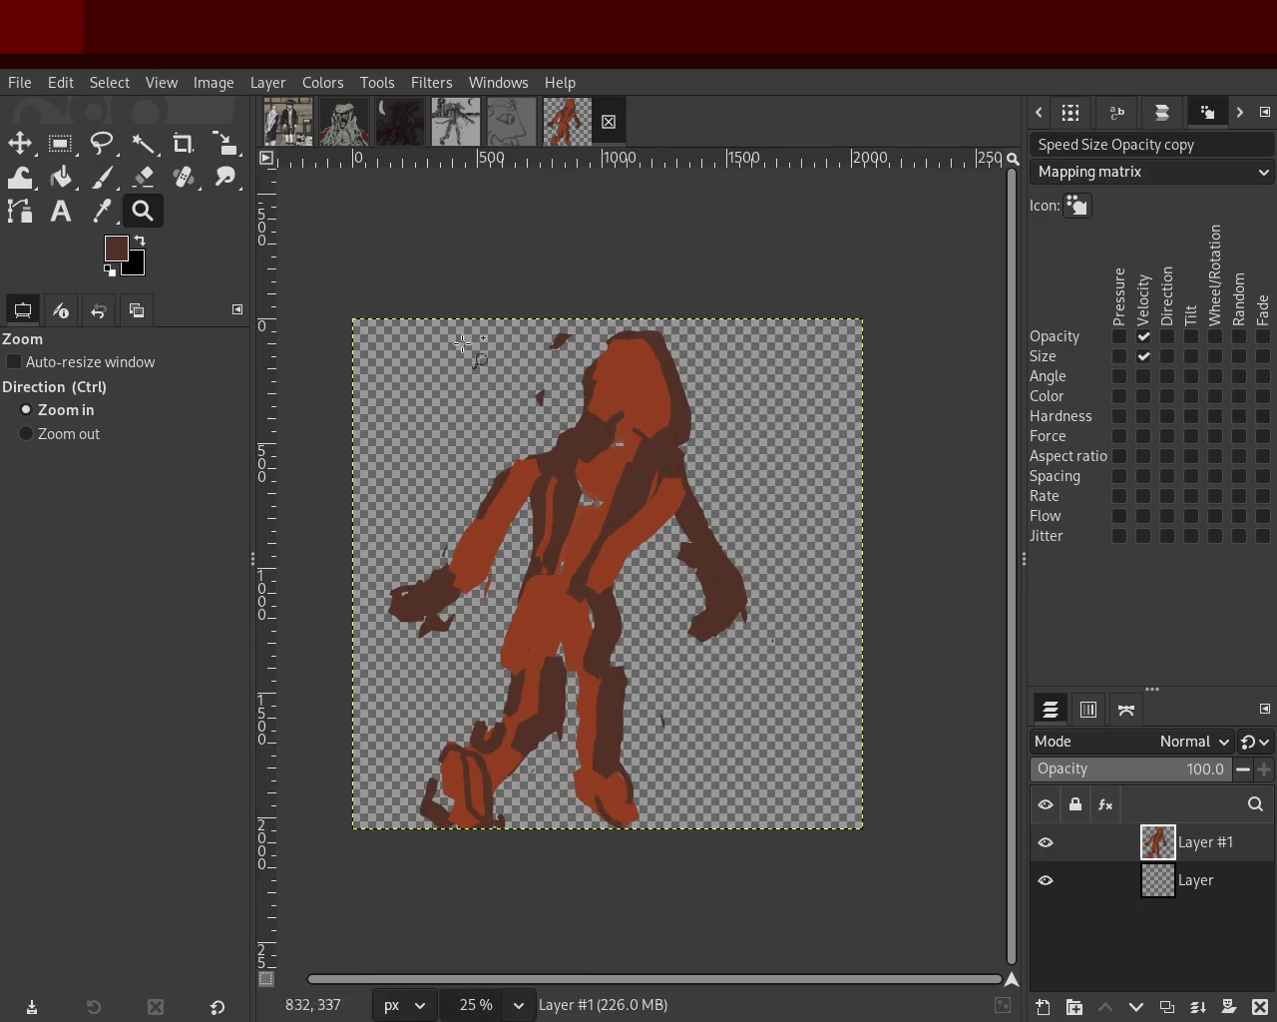
click(102, 177)
click(33, 470)
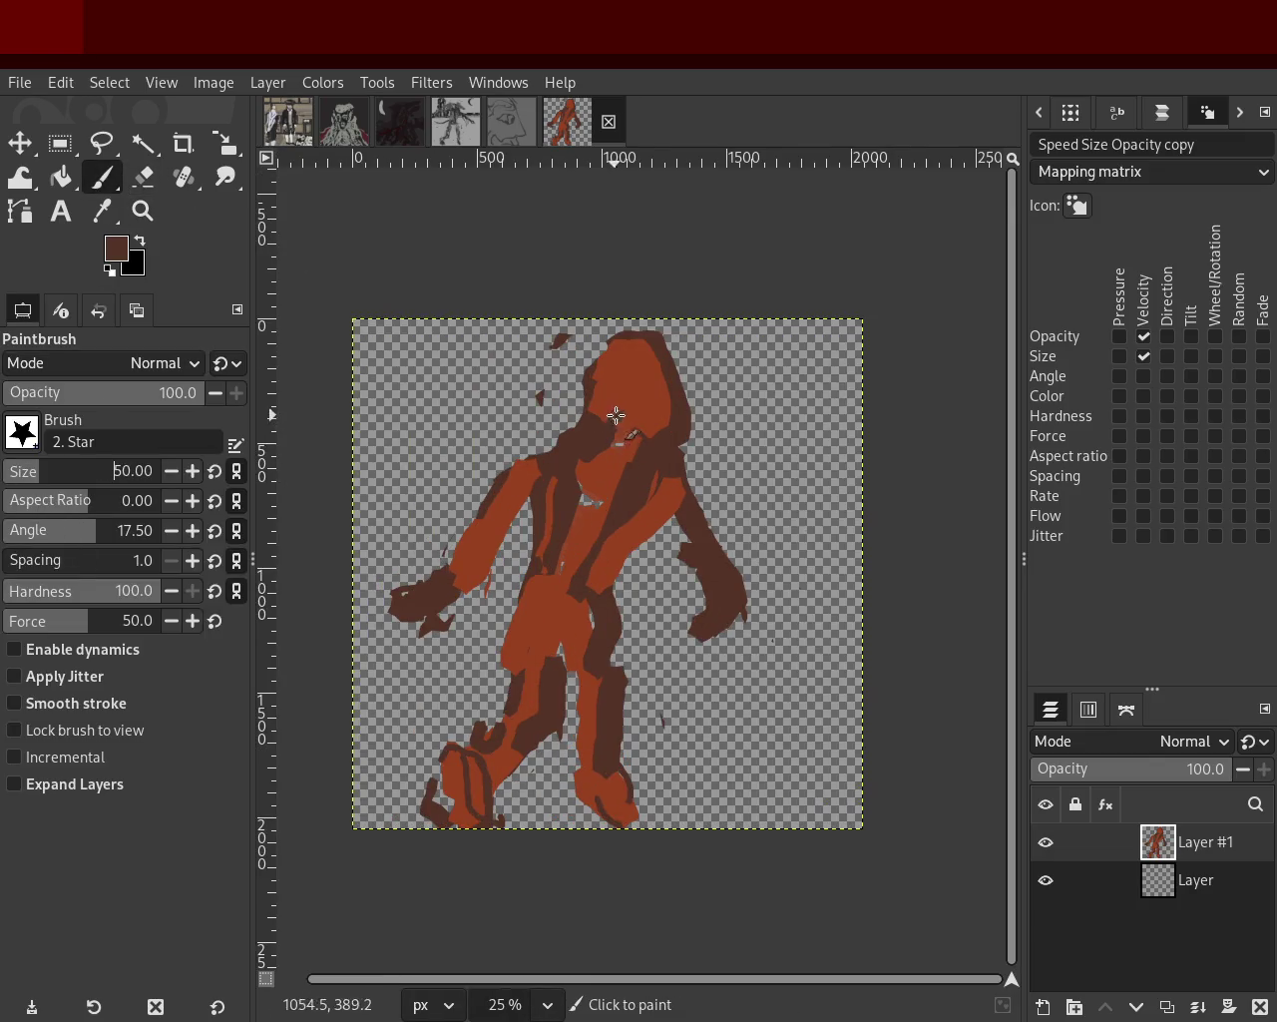
Paint dark brown across the chest and both legs, and red-brown across the upper torso.
drag(655, 452, 556, 505)
mouse_move(689, 510)
mouse_down()
mouse_move(584, 493)
mouse_move(607, 664)
mouse_up()
ctrl+click(558, 541)
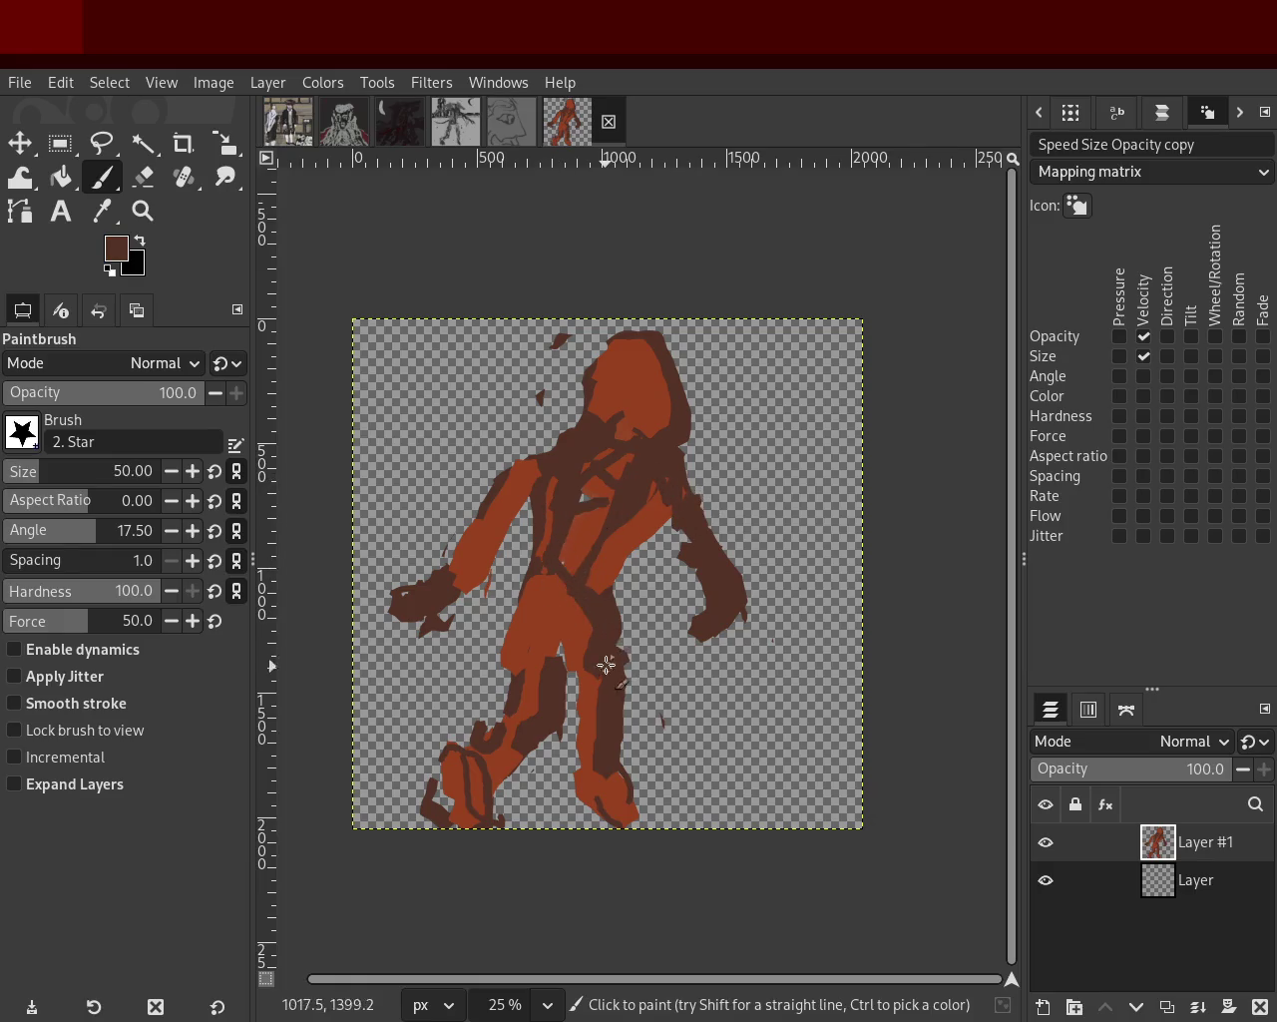
drag(549, 572, 506, 689)
ctrl+click(570, 608)
mouse_move(568, 615)
mouse_down()
mouse_move(608, 456)
mouse_move(564, 592)
mouse_up()
ctrl+click(643, 511)
mouse_move(643, 512)
mouse_down()
mouse_move(572, 477)
mouse_move(509, 494)
mouse_move(472, 538)
mouse_move(482, 573)
mouse_up()
Paint red-brown down the right arm and both hands, adding a short black mark on the right hand.
ctrl+click(499, 469)
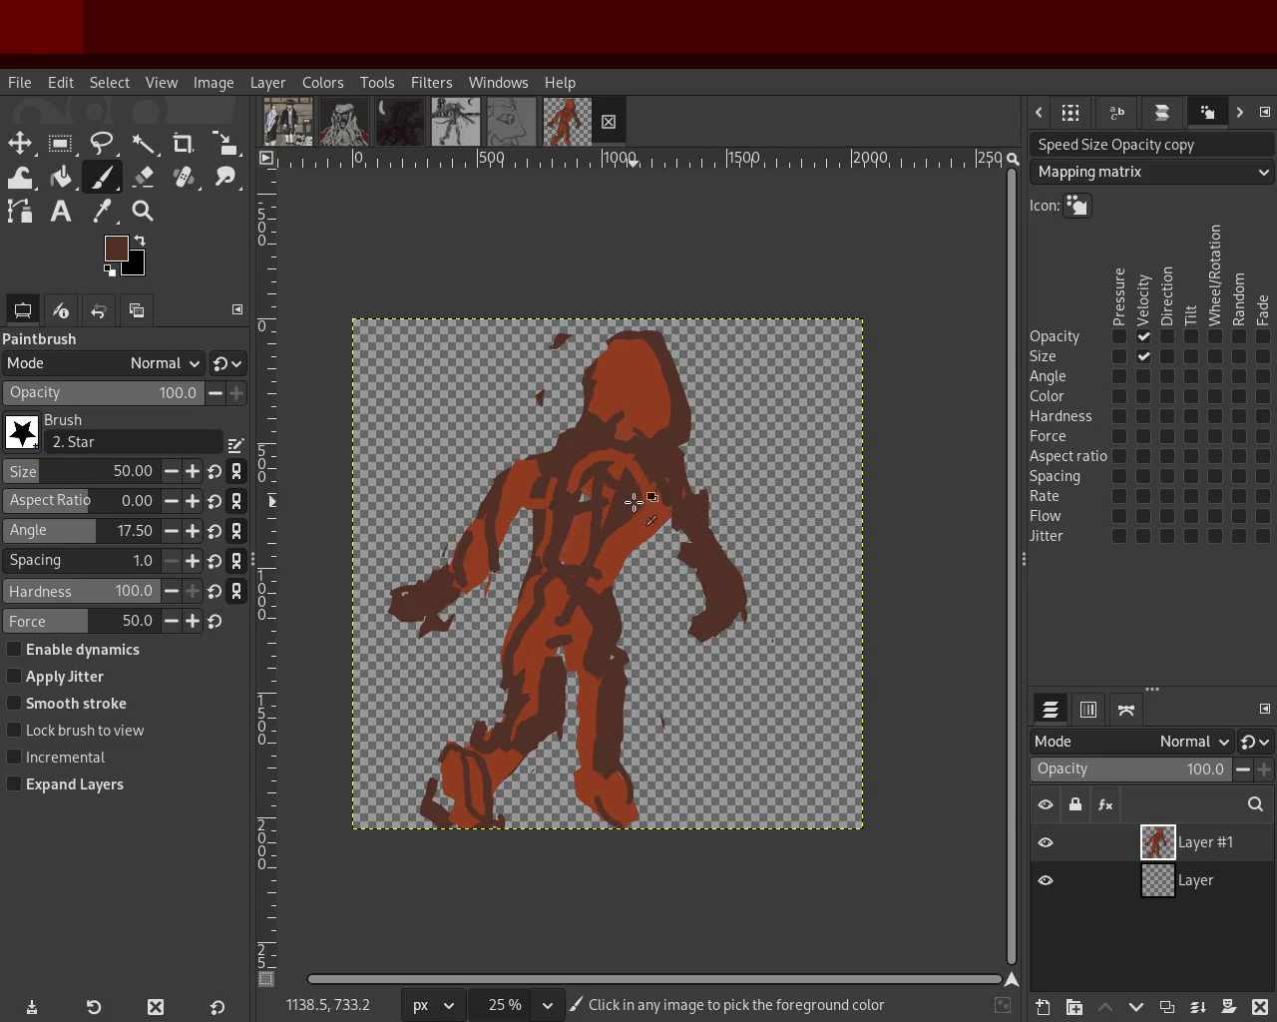
ctrl+click(635, 501)
drag(701, 484, 736, 625)
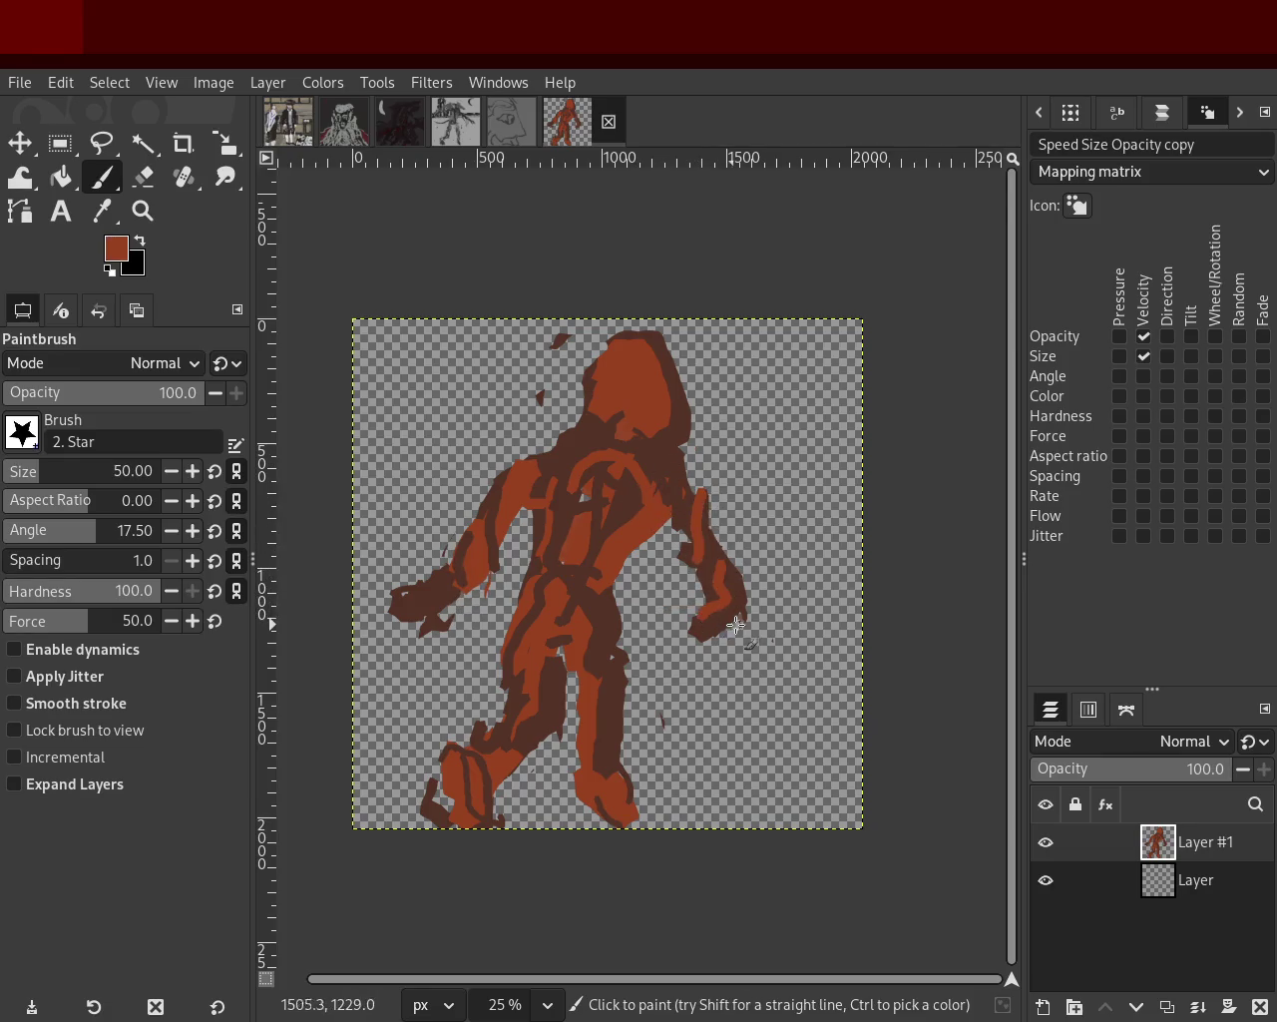
drag(397, 583, 461, 608)
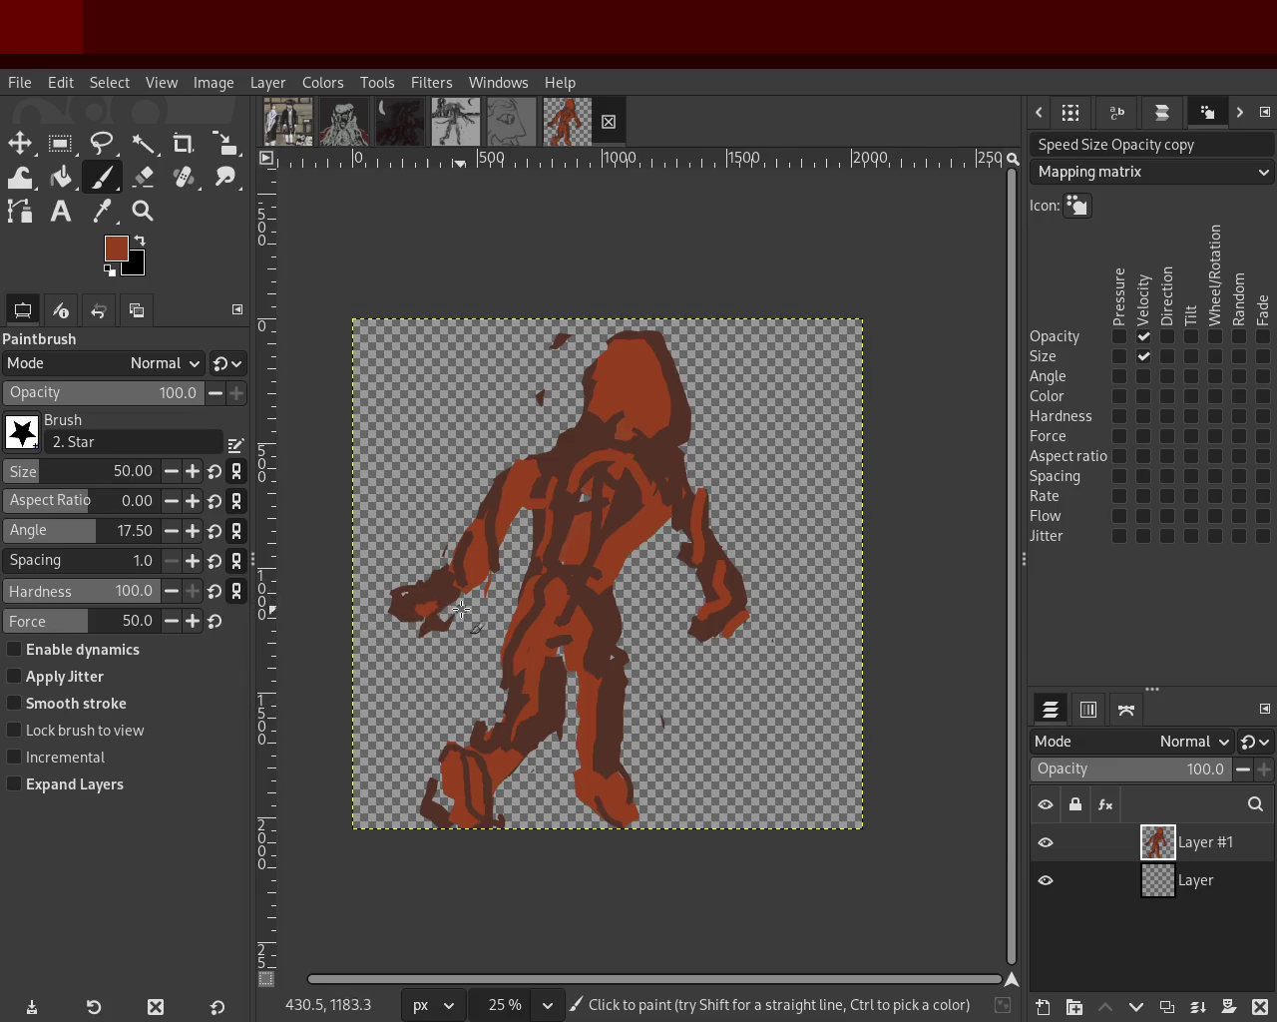
mouse_move(689, 611)
mouse_down()
mouse_move(704, 633)
mouse_move(751, 629)
mouse_up()
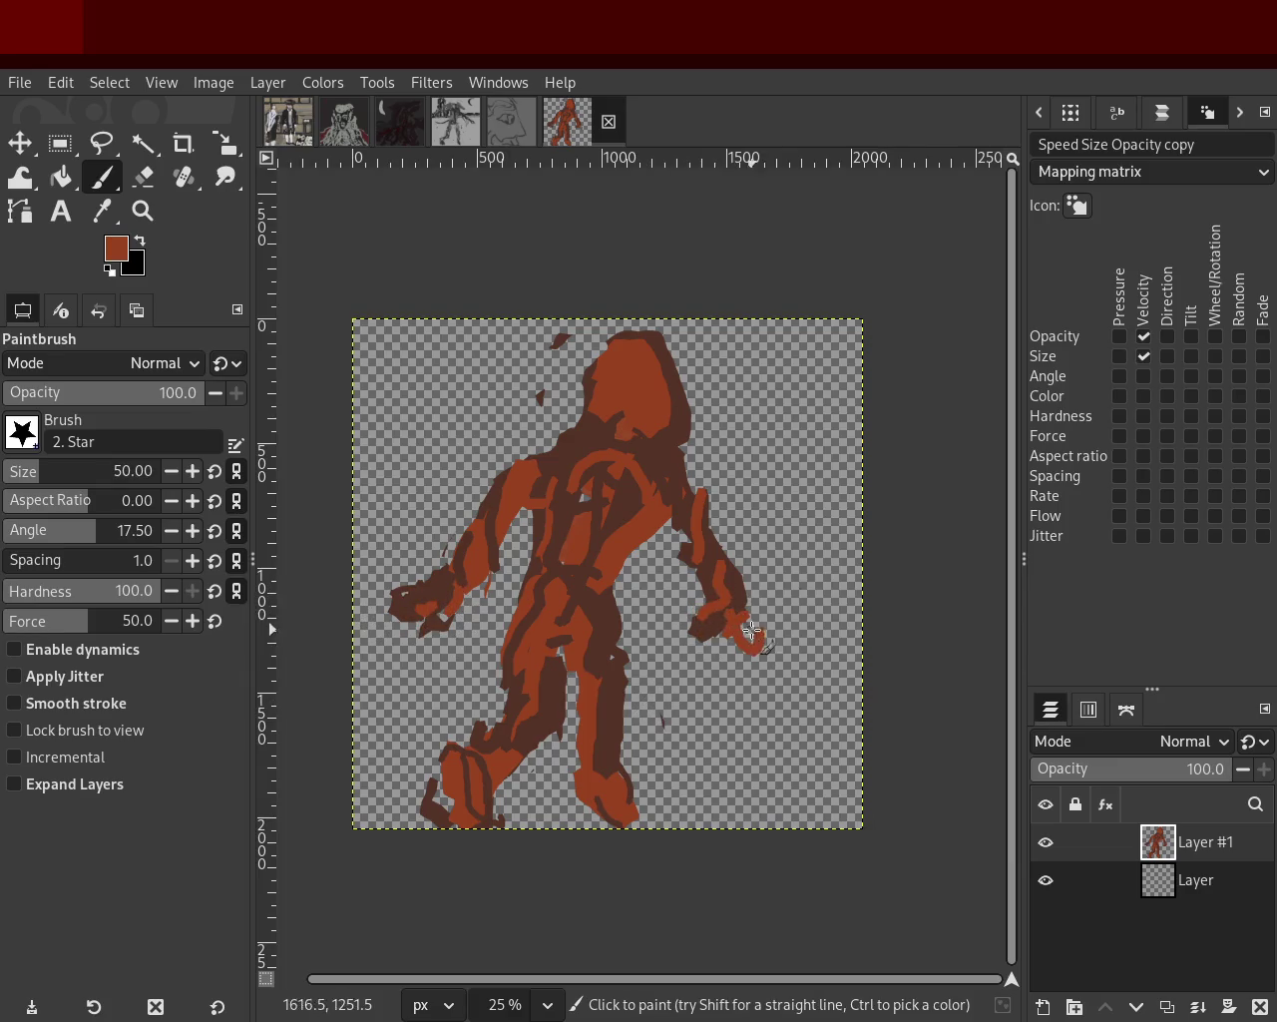
ctrl+click(690, 537)
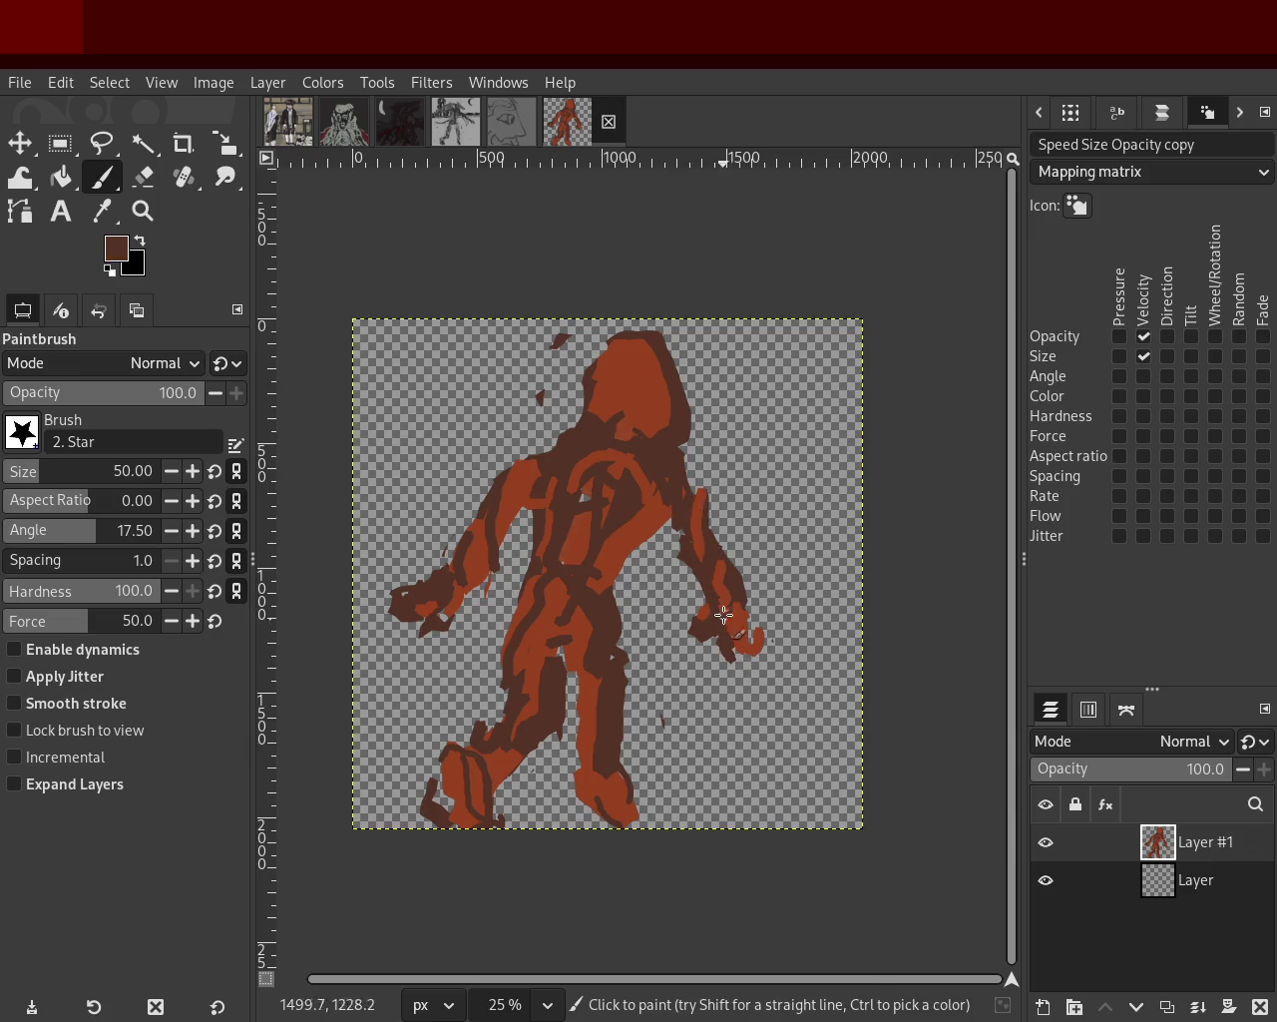
drag(712, 644, 746, 653)
ctrl+click(604, 766)
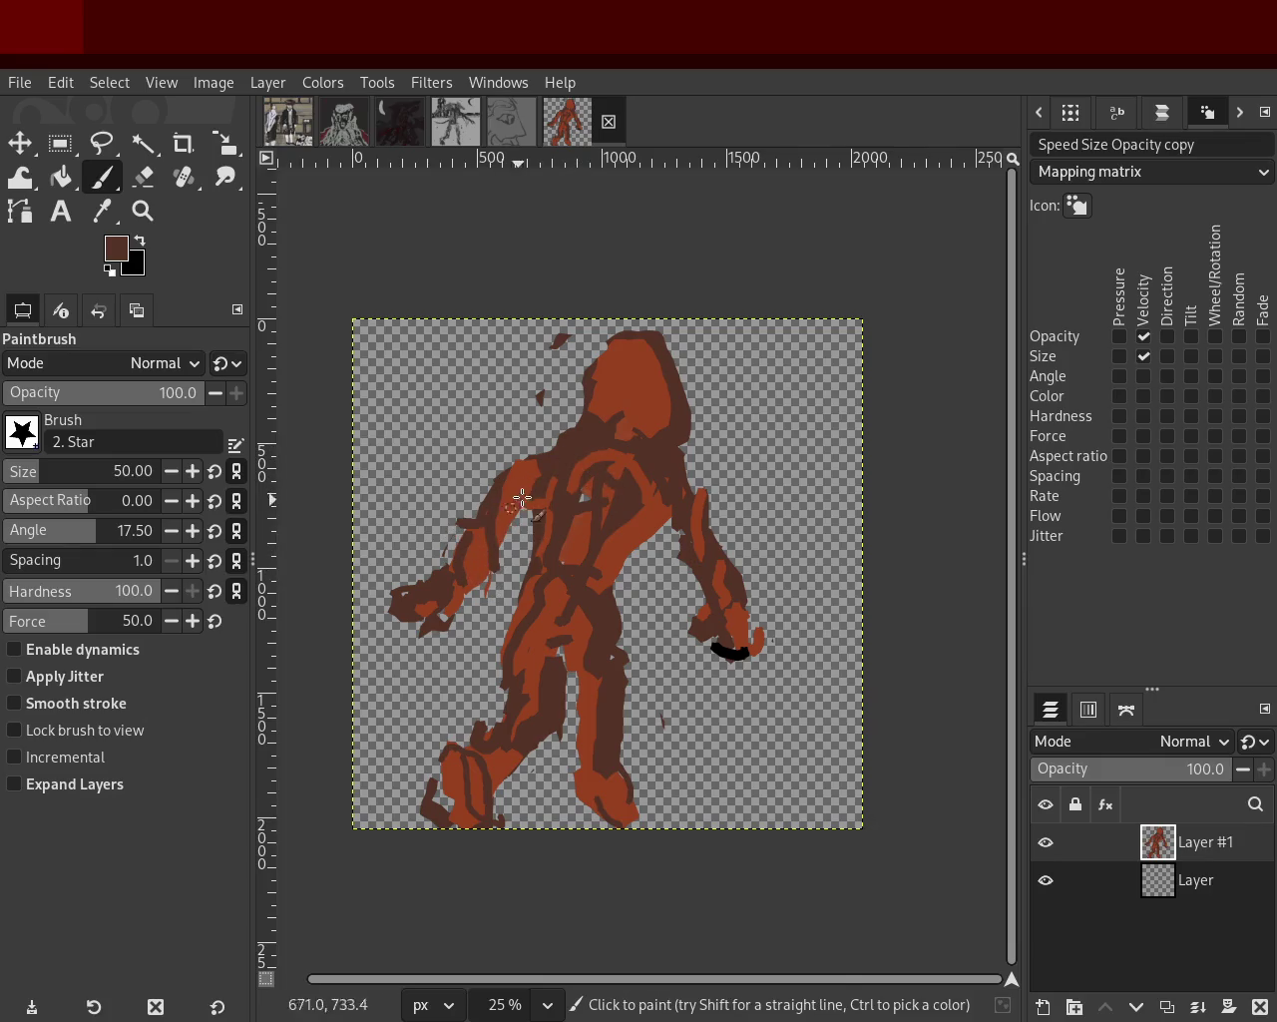
Paint orange-red over the chest and right leg, then dark brown over both lower legs.
ctrl+click(676, 509)
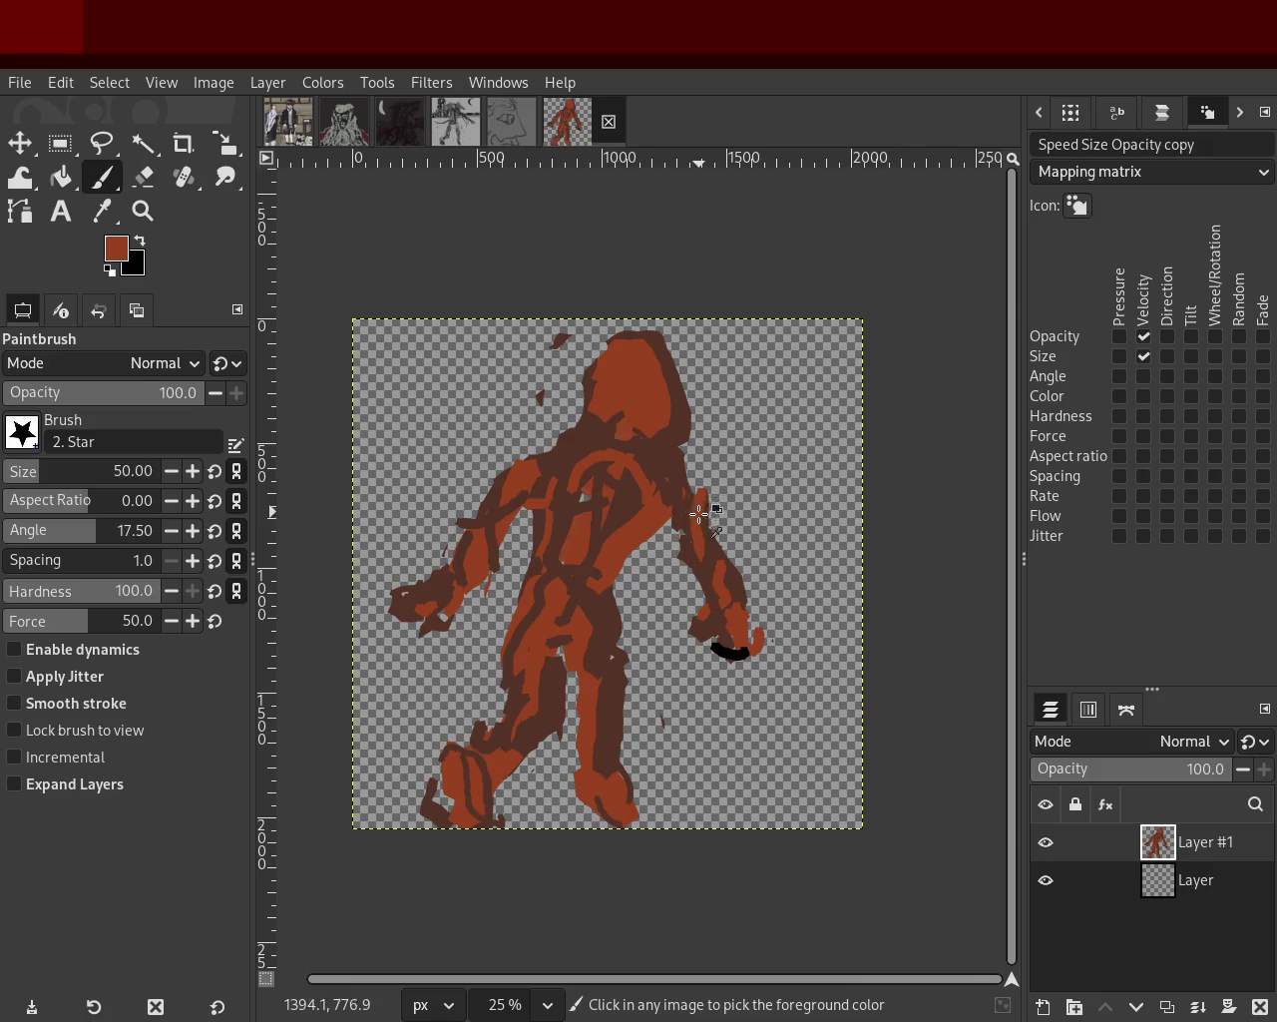
mouse_move(598, 456)
mouse_down()
mouse_move(513, 674)
mouse_move(598, 542)
mouse_up()
mouse_move(591, 683)
mouse_down()
mouse_move(604, 594)
mouse_move(609, 758)
mouse_up()
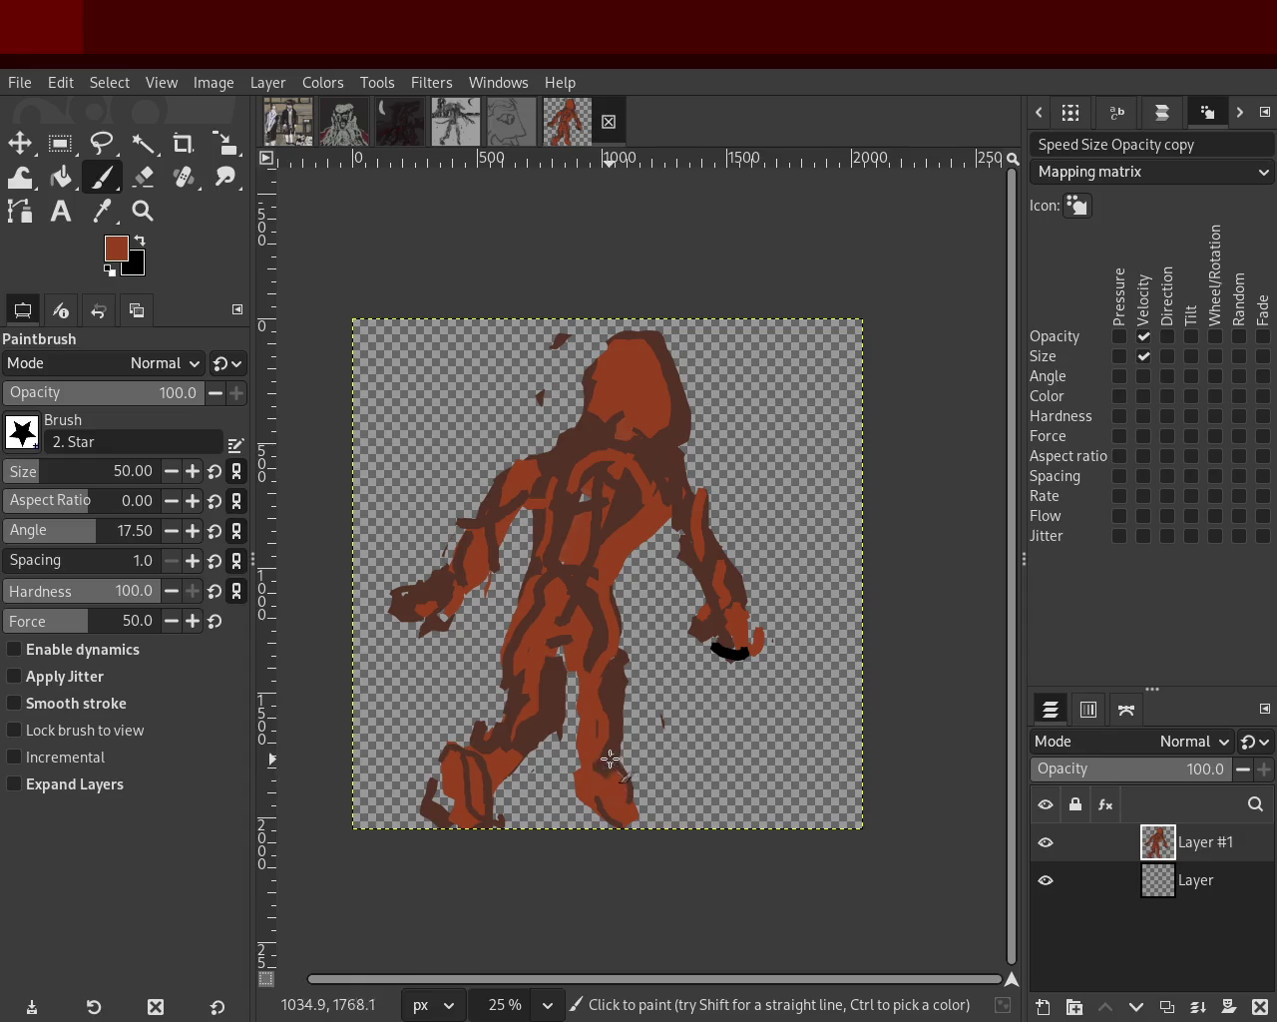
ctrl+click(519, 703)
drag(522, 708, 489, 773)
drag(605, 765, 606, 771)
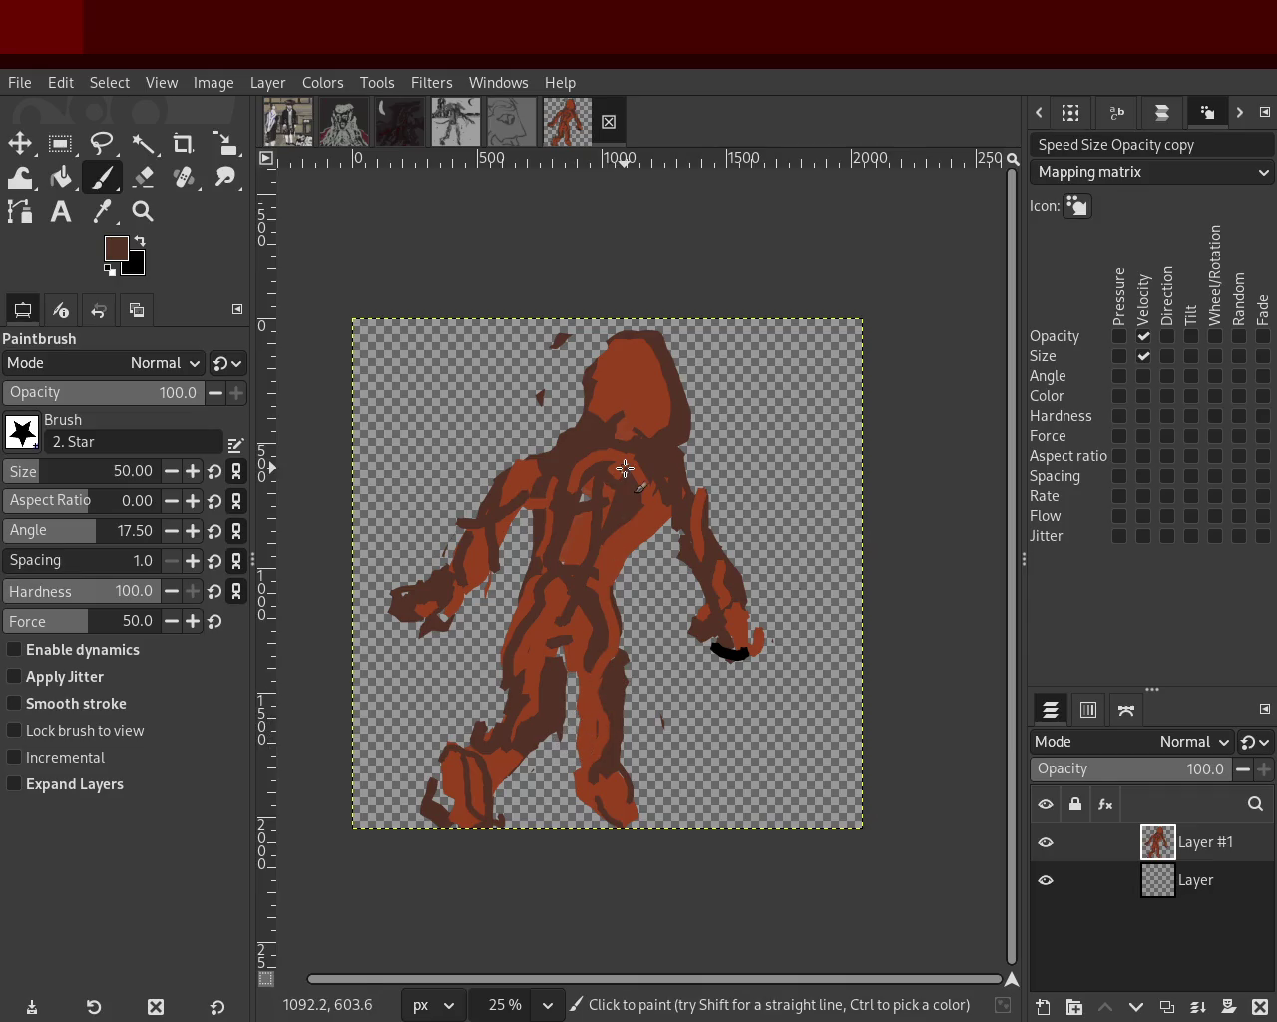
Outline the head's right side in dark brown, orange-red over the upper head, and a bar to the right edge.
ctrl+click(584, 633)
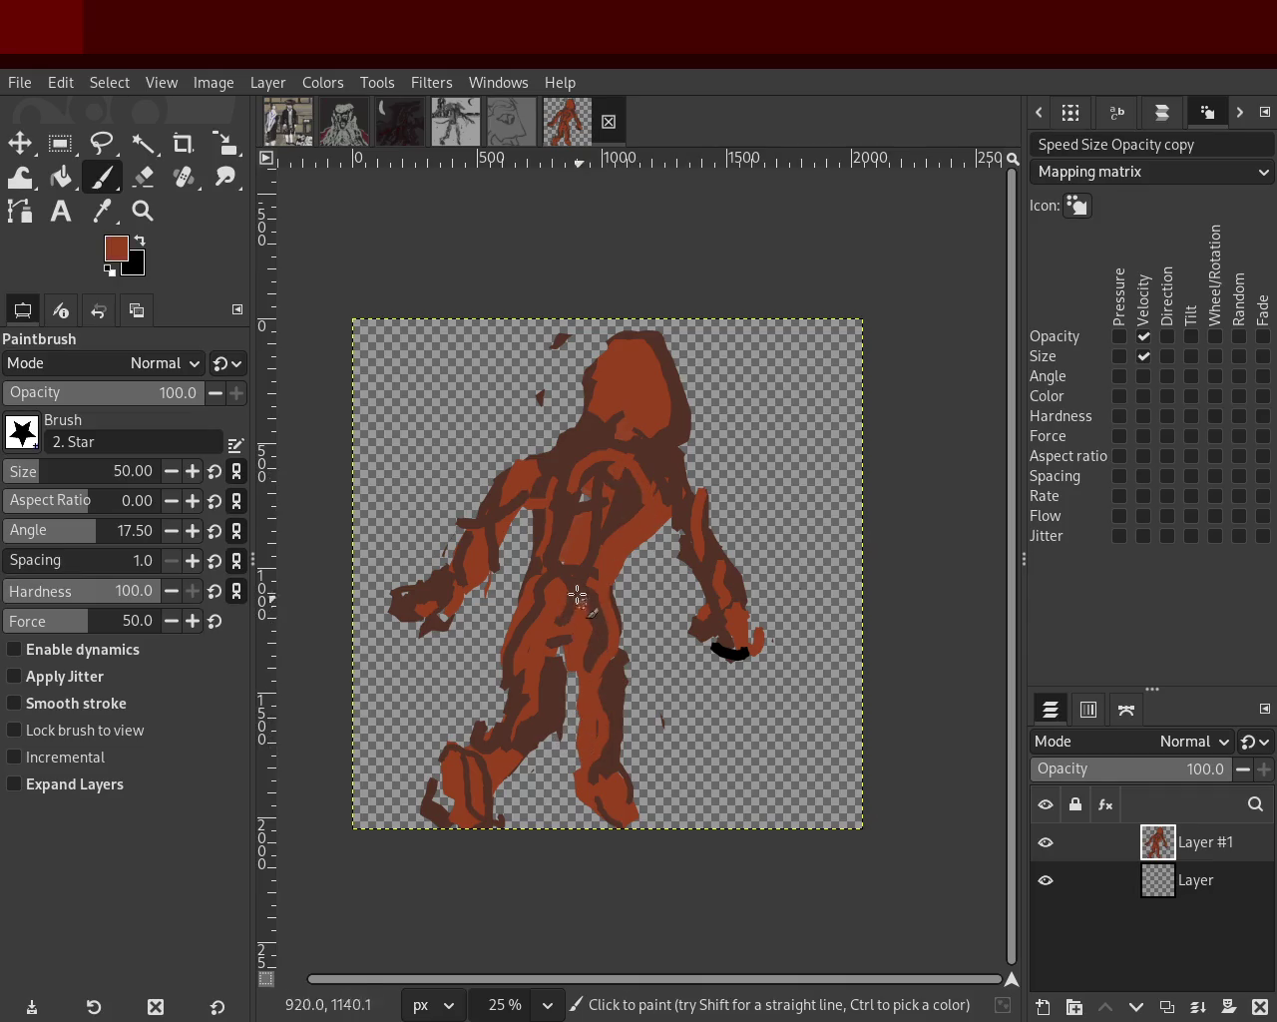
ctrl+click(585, 420)
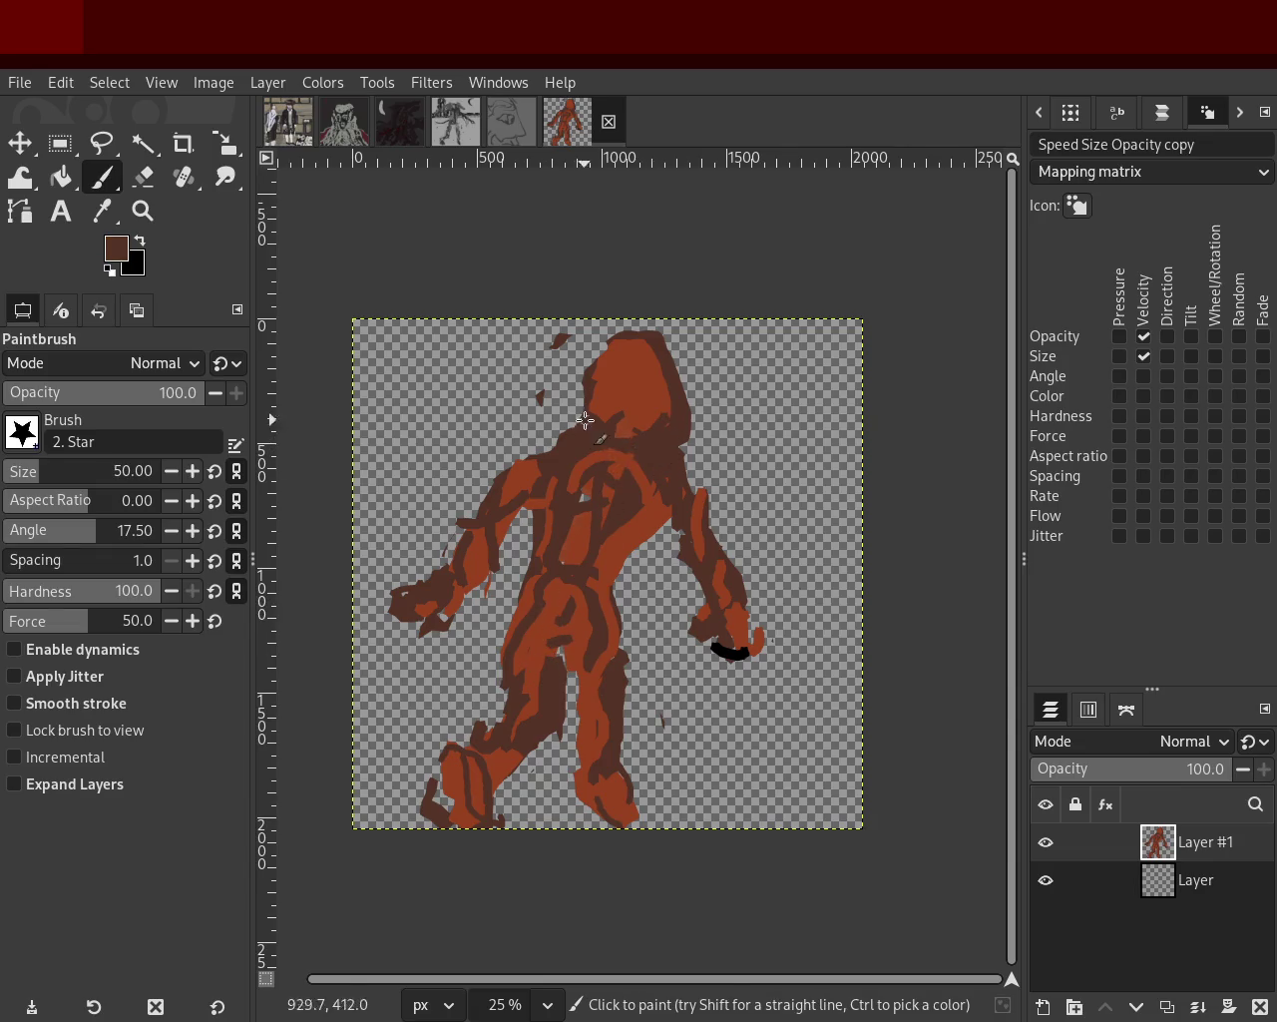
ctrl+click(595, 395)
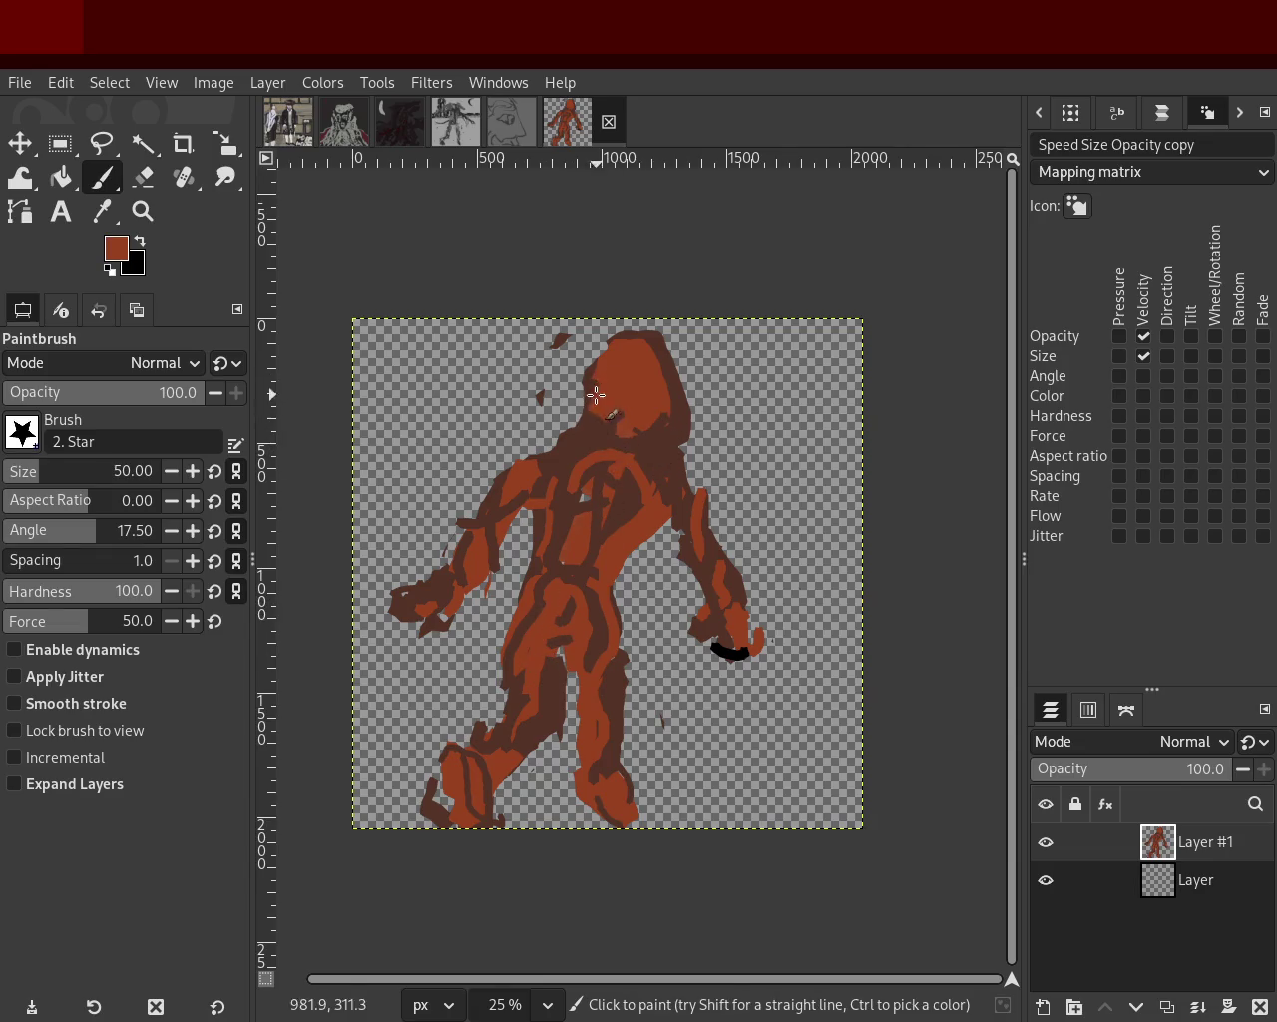
ctrl+click(684, 413)
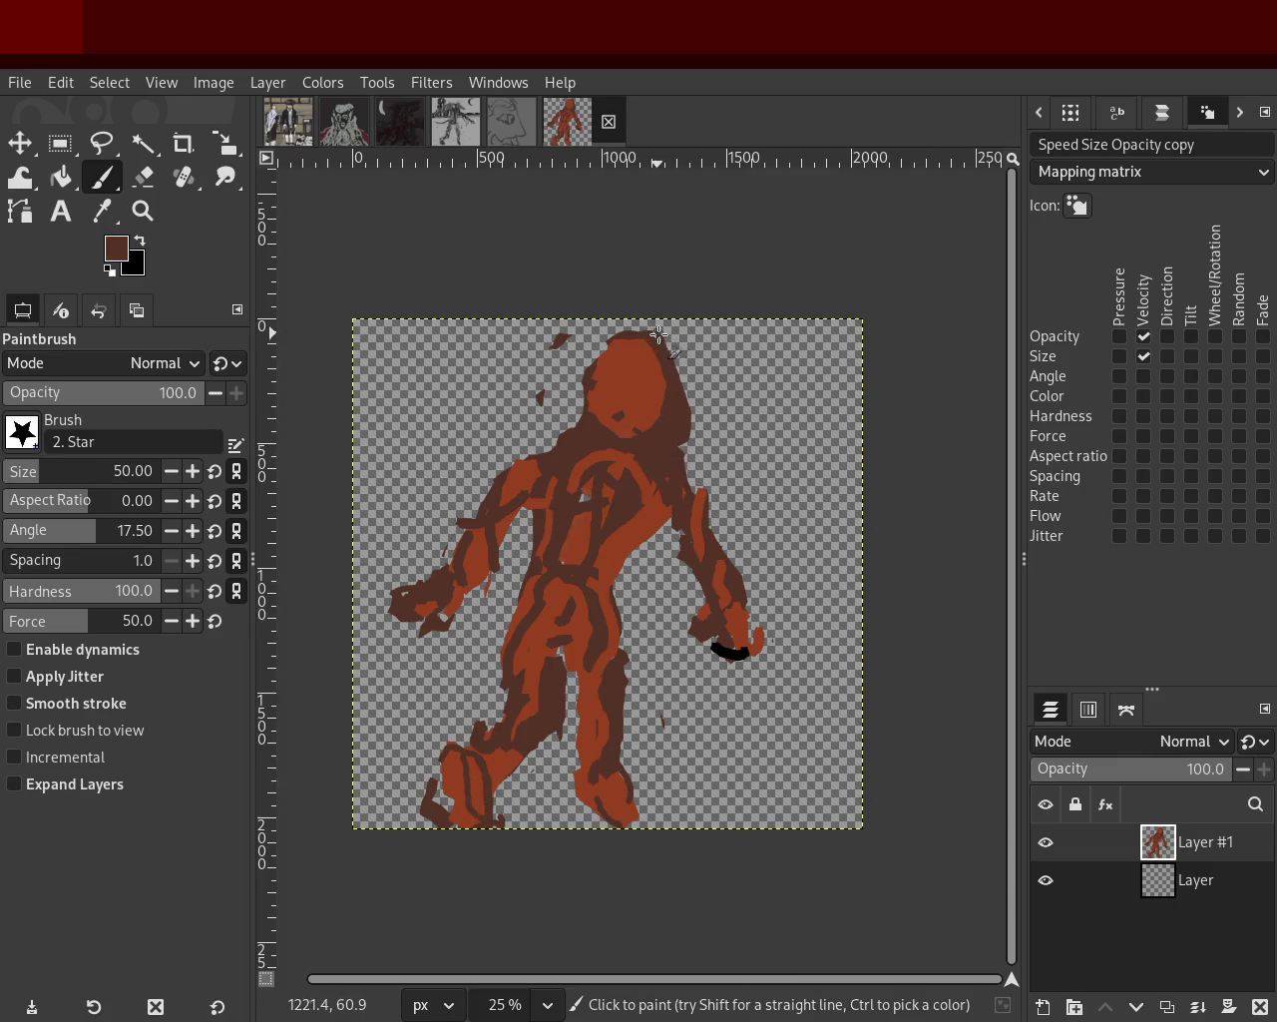
drag(656, 334, 703, 464)
ctrl+click(623, 362)
mouse_move(653, 338)
mouse_down()
mouse_move(676, 436)
mouse_move(665, 373)
mouse_up()
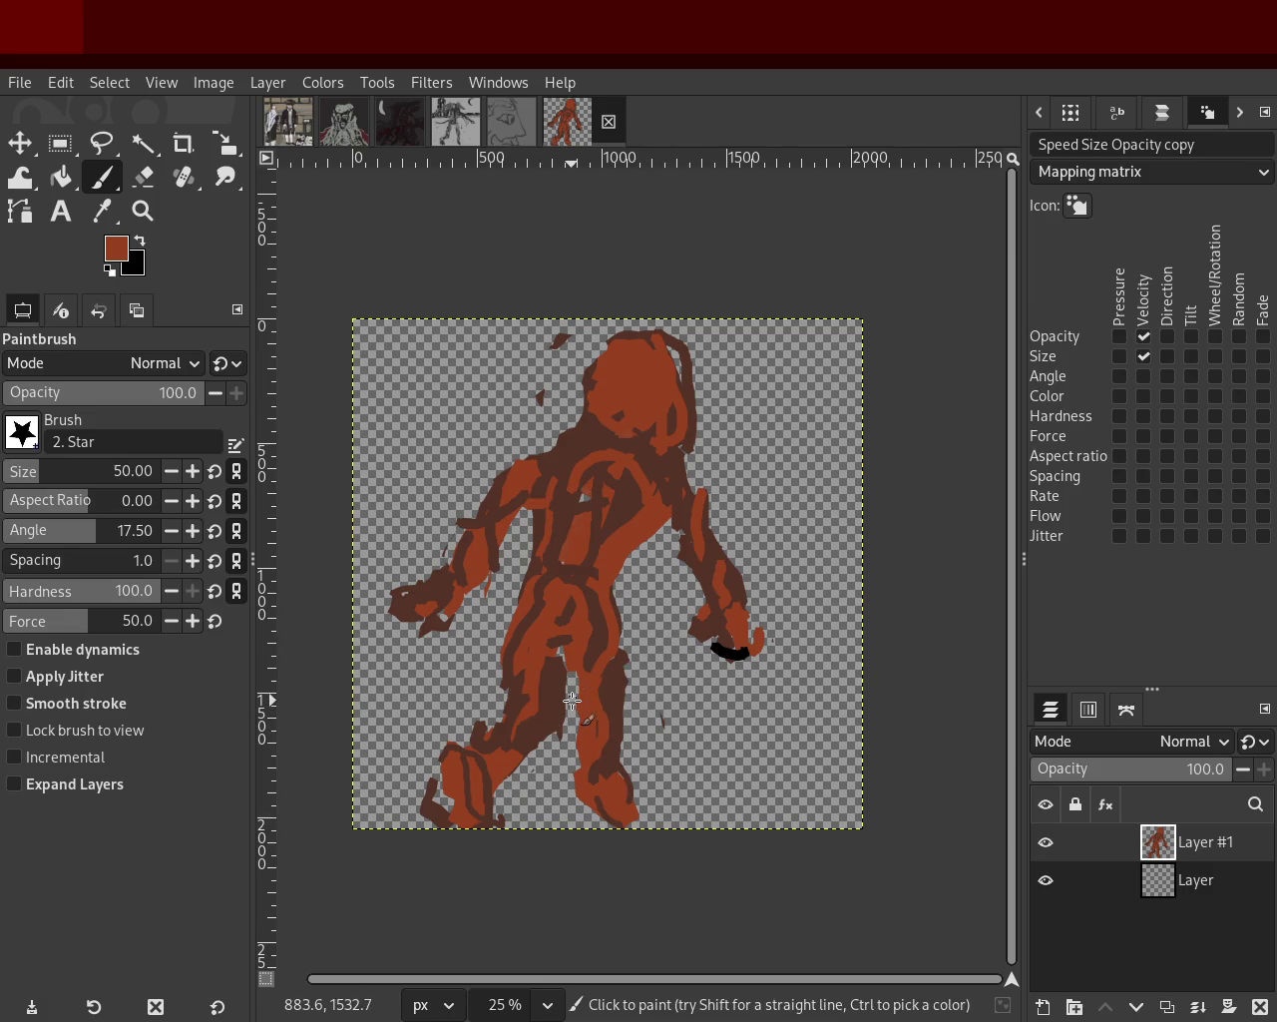
ctrl+click(632, 505)
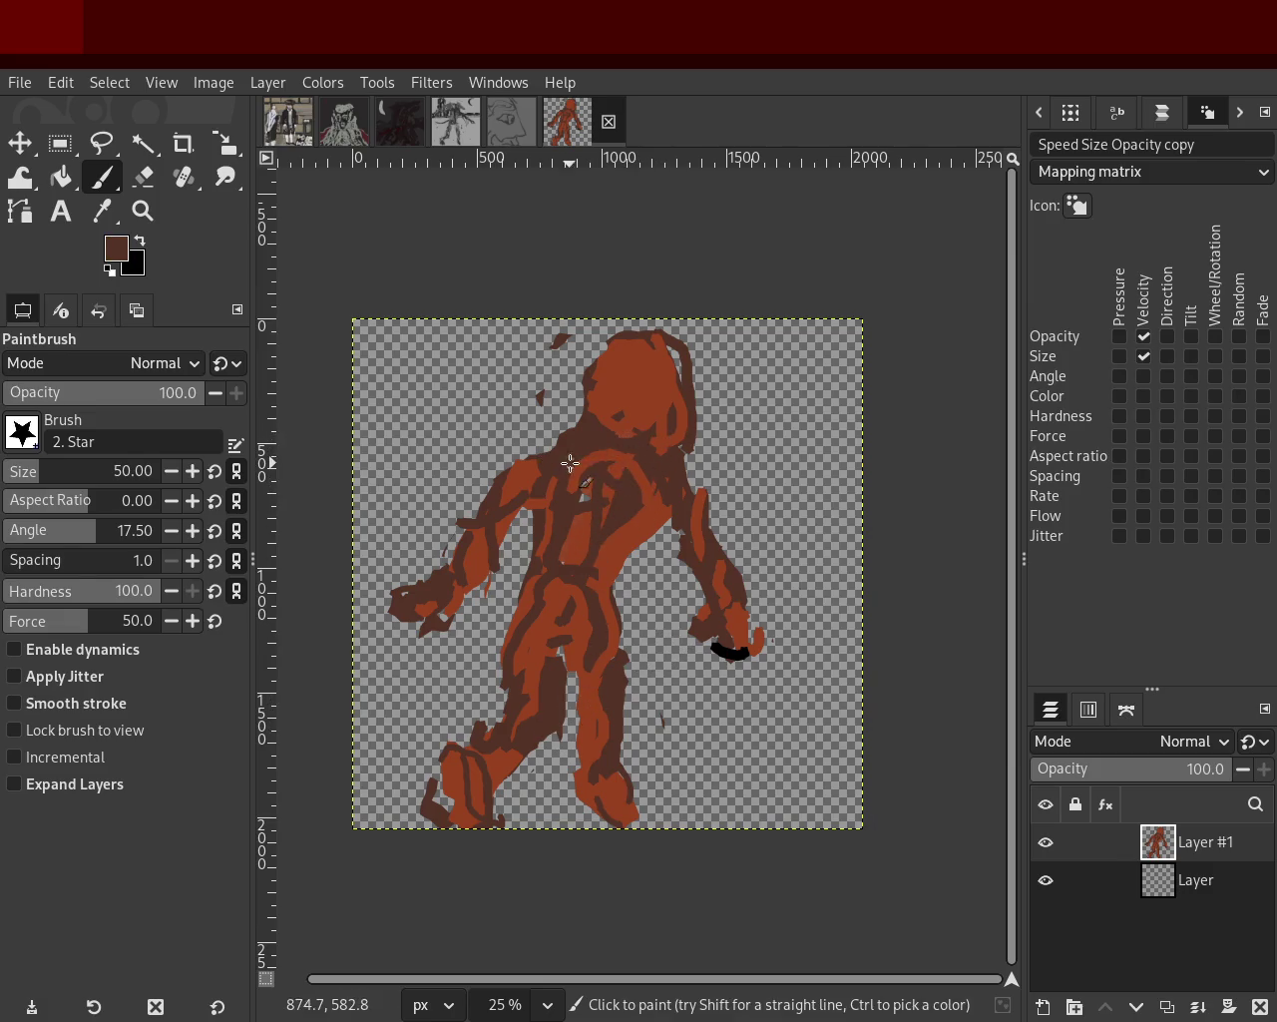
drag(710, 425, 924, 429)
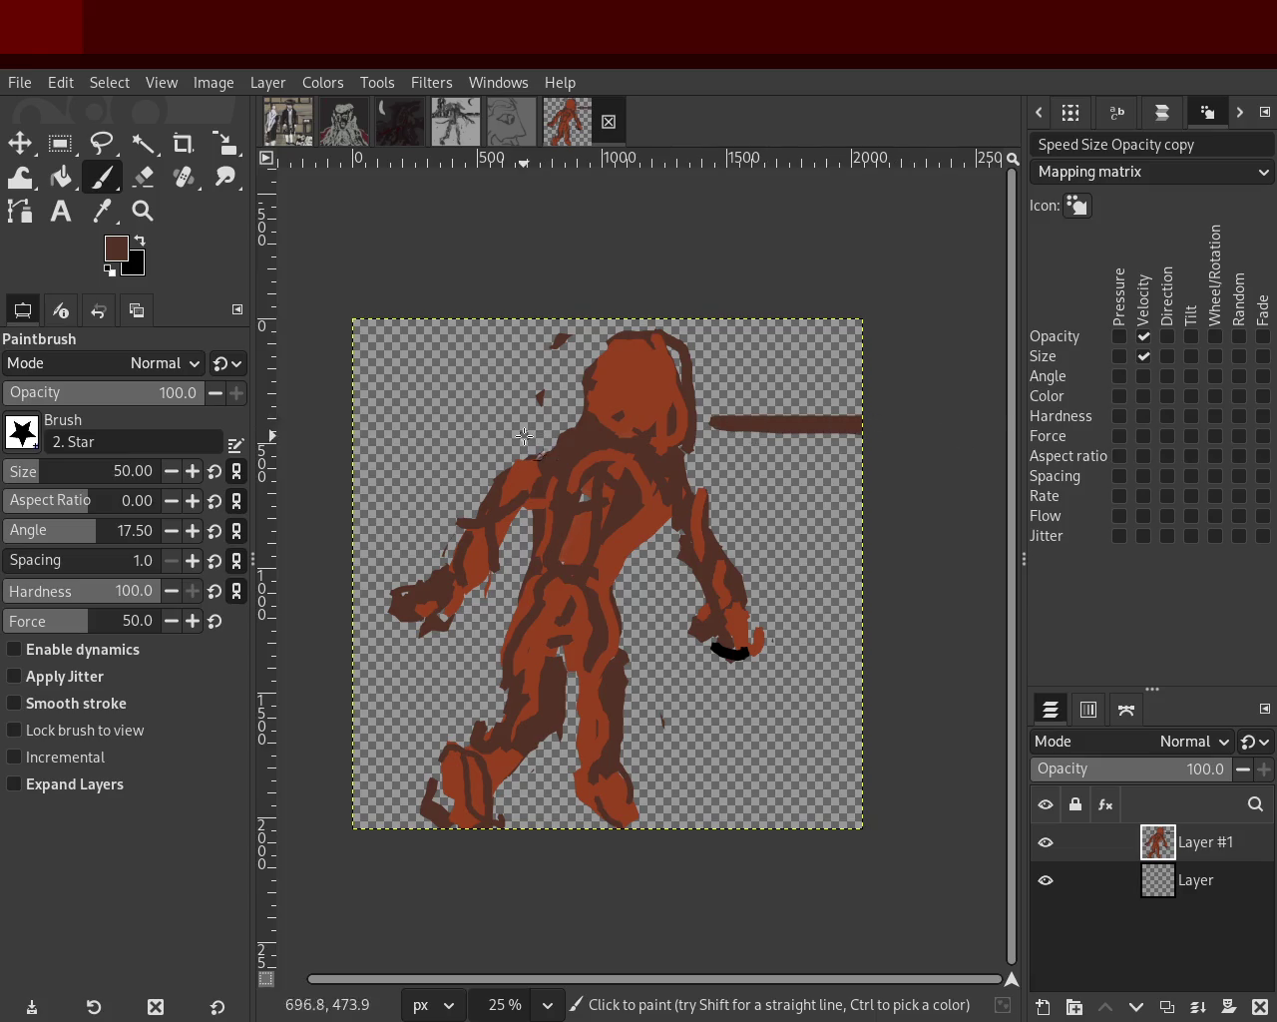
Paint shoulder-height dark-brown bars to the left edge and a bracket at right, plus an orange shoulder curve.
drag(524, 436, 359, 419)
key(ctrl+z)
drag(556, 430, 349, 430)
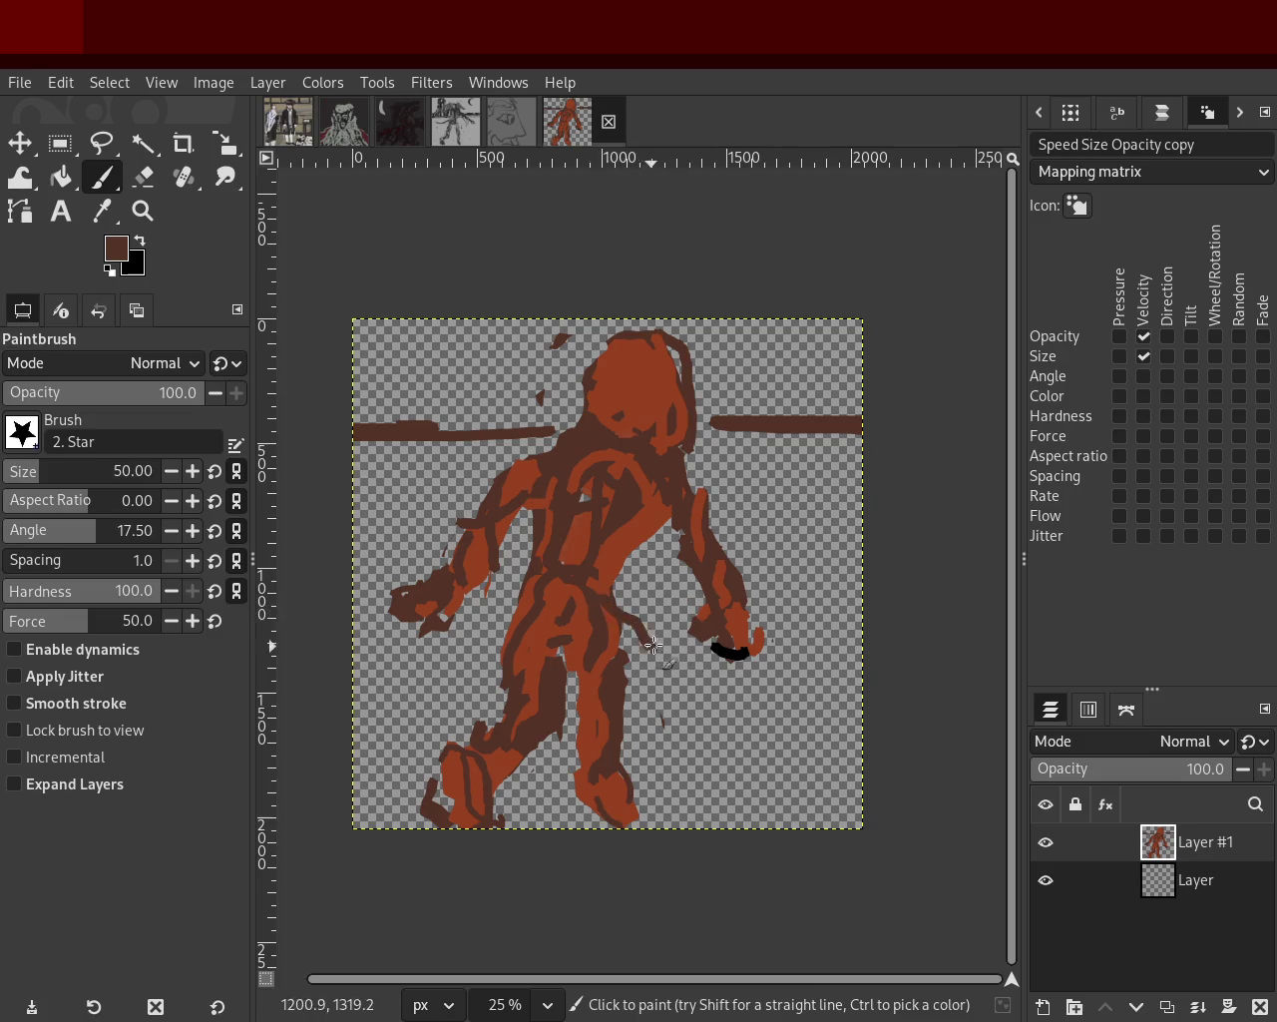
drag(776, 386, 836, 402)
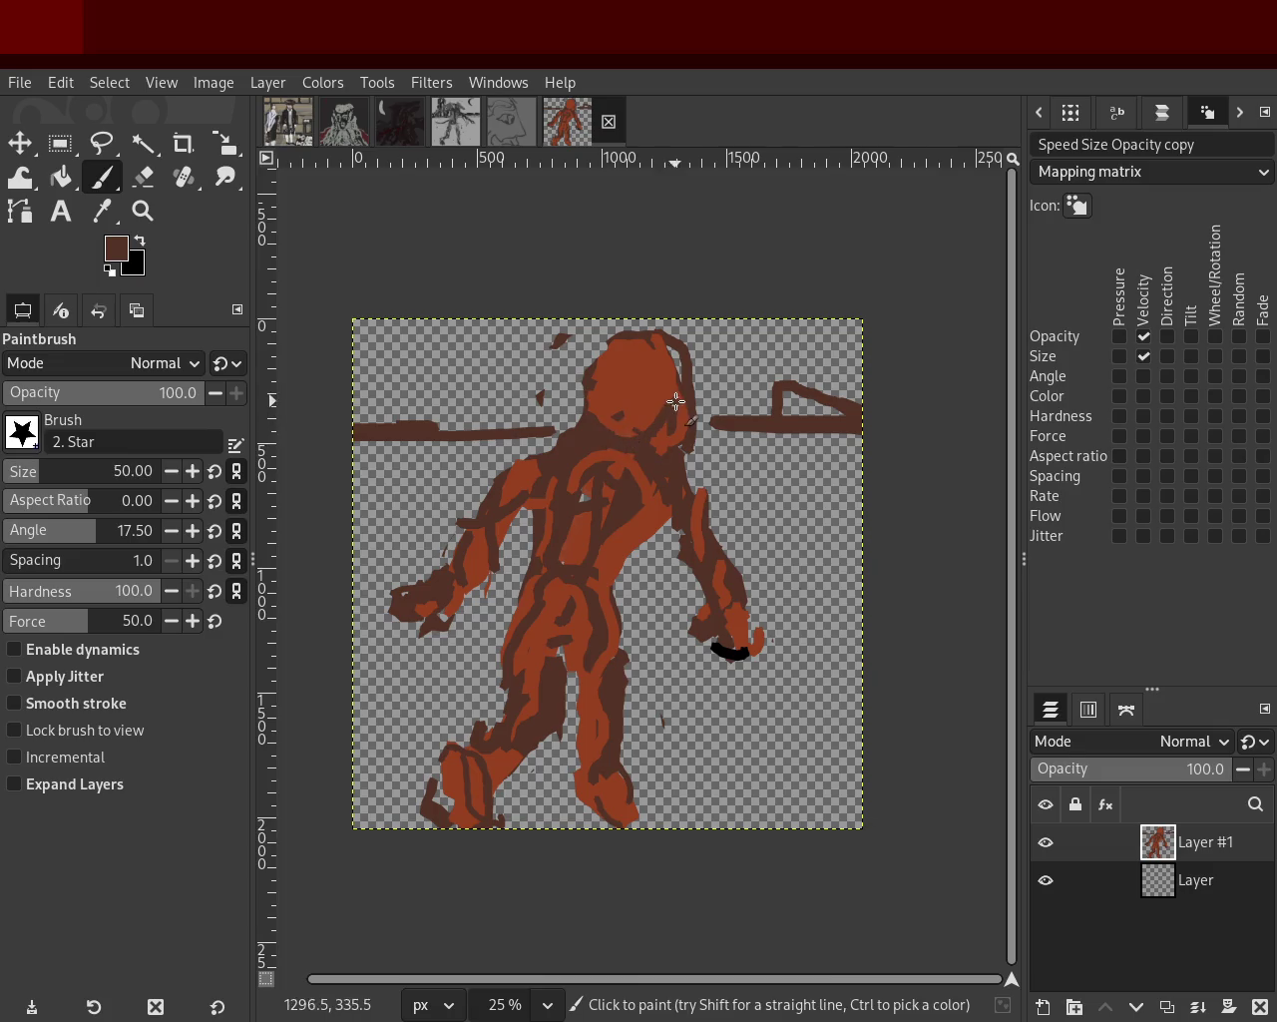
ctrl+click(619, 417)
drag(577, 435, 496, 487)
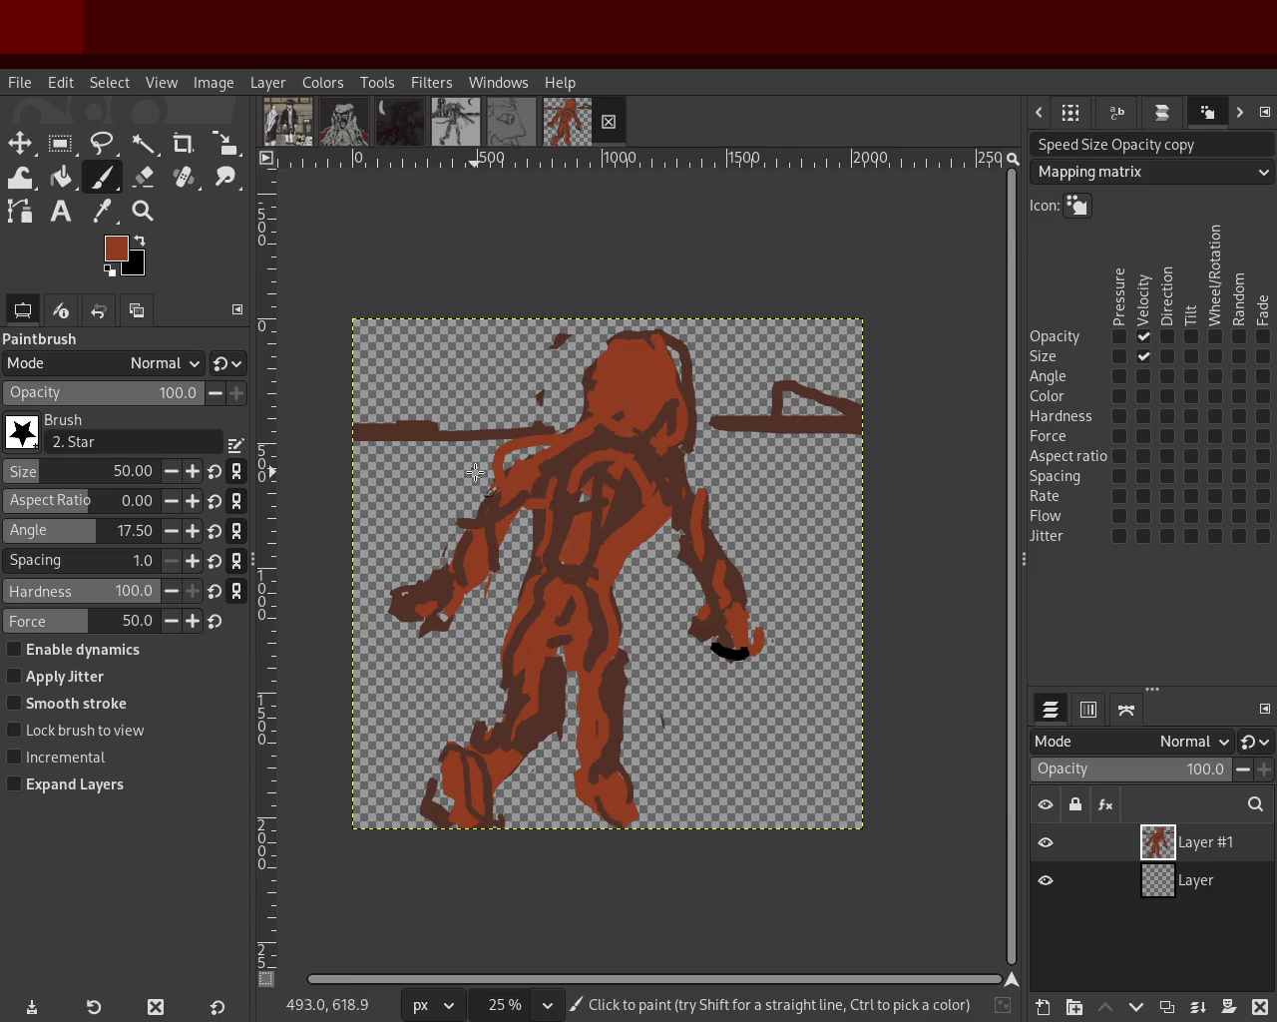
Try a black stroke on the left leg, undo it, and repaint the left arm brown from elbow to hand.
ctrl+click(522, 654)
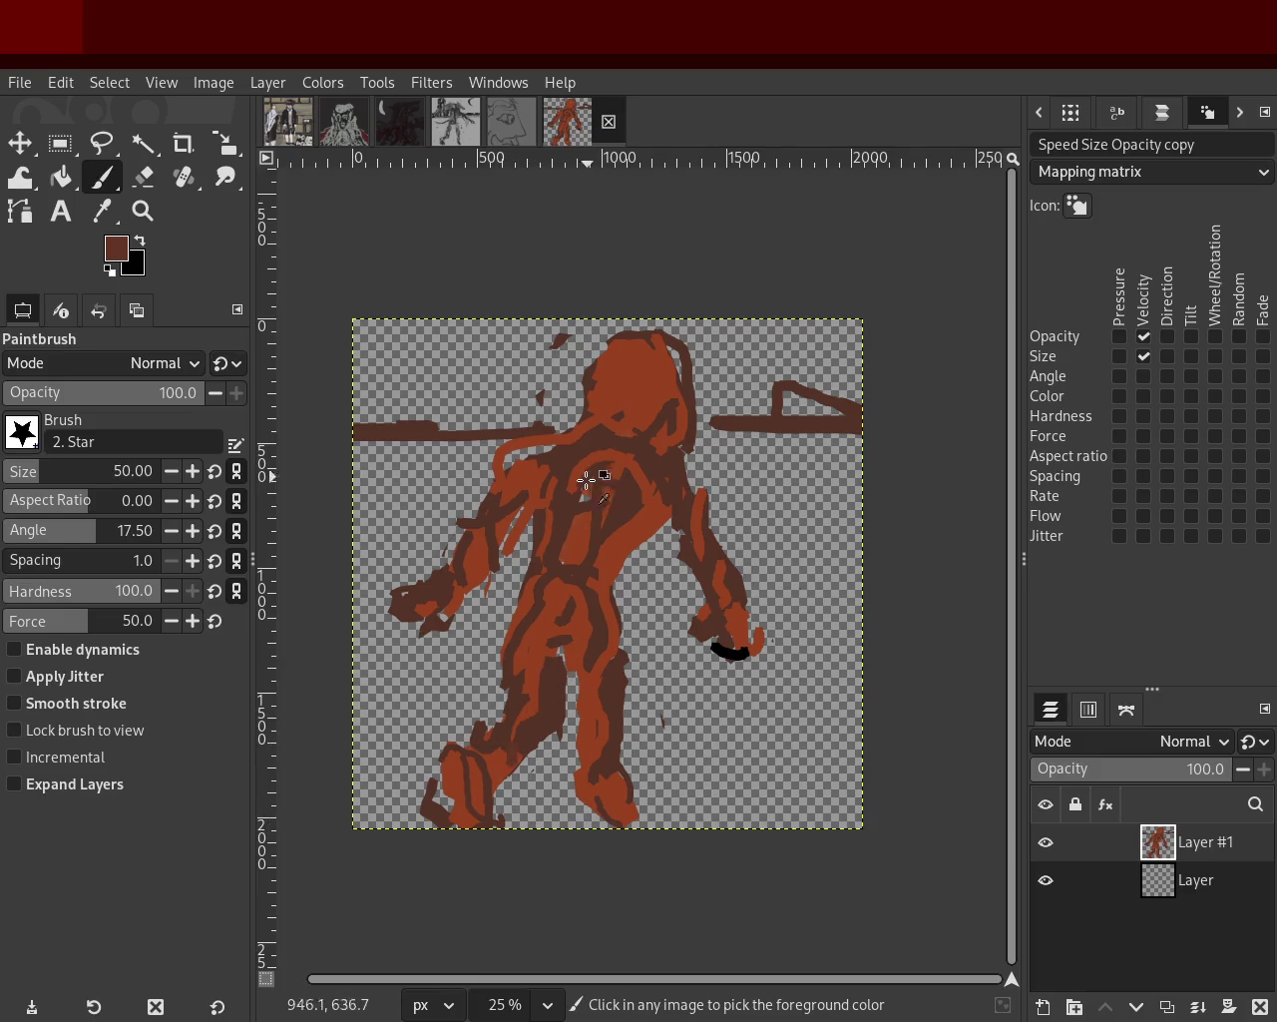
ctrl+click(568, 702)
drag(566, 702, 539, 785)
key(ctrl+z)
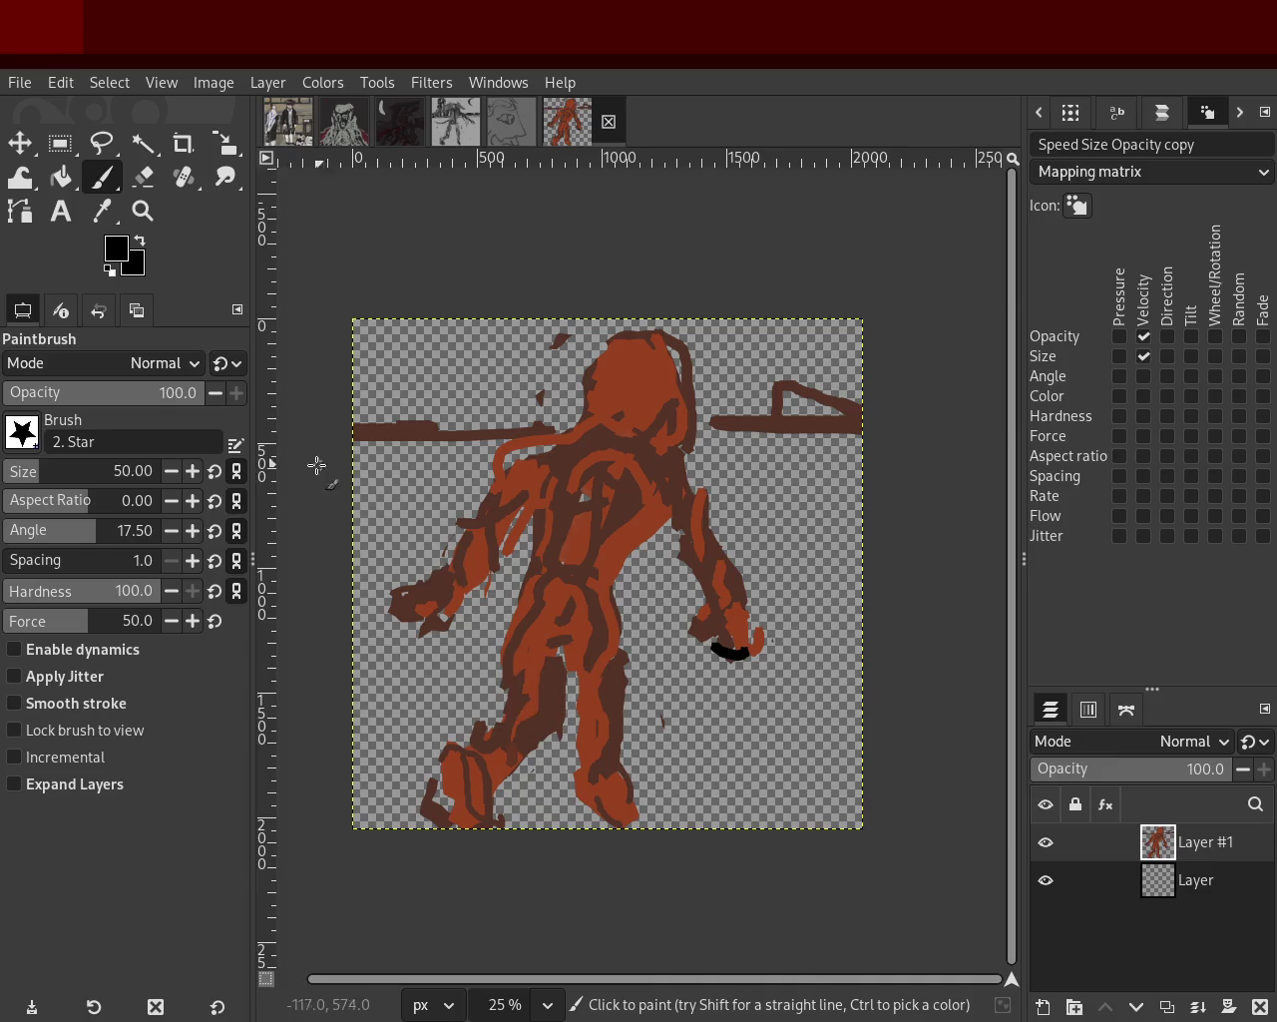
ctrl+click(465, 547)
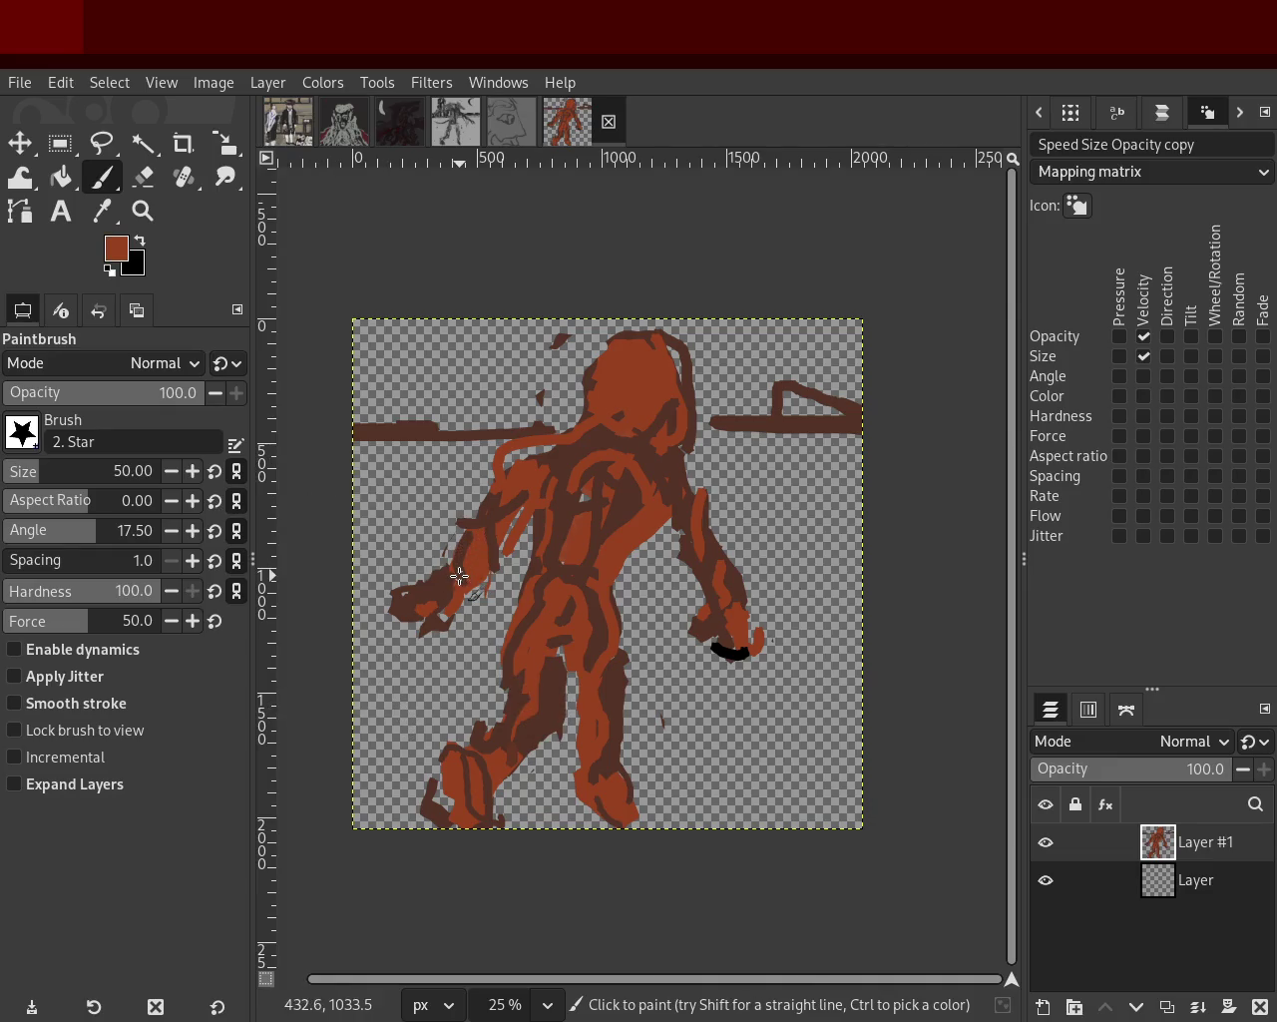
mouse_move(477, 555)
mouse_down()
mouse_move(402, 614)
mouse_move(431, 632)
mouse_move(441, 619)
mouse_up()
Add brown diagonal marks and a tall vertical line at the right edge and a small mark at left.
ctrl+click(433, 587)
mouse_move(774, 572)
mouse_down()
mouse_move(710, 783)
mouse_move(769, 895)
mouse_up()
key(ctrl+z)
mouse_move(461, 468)
mouse_down()
mouse_move(369, 564)
mouse_move(349, 555)
mouse_up()
key(ctrl+z)
drag(824, 562, 913, 604)
drag(834, 592, 890, 651)
click(735, 651)
mouse_move(798, 561)
mouse_down()
mouse_move(809, 678)
mouse_move(768, 834)
mouse_up()
drag(311, 499, 324, 566)
ctrl+click(685, 345)
ctrl+click(632, 369)
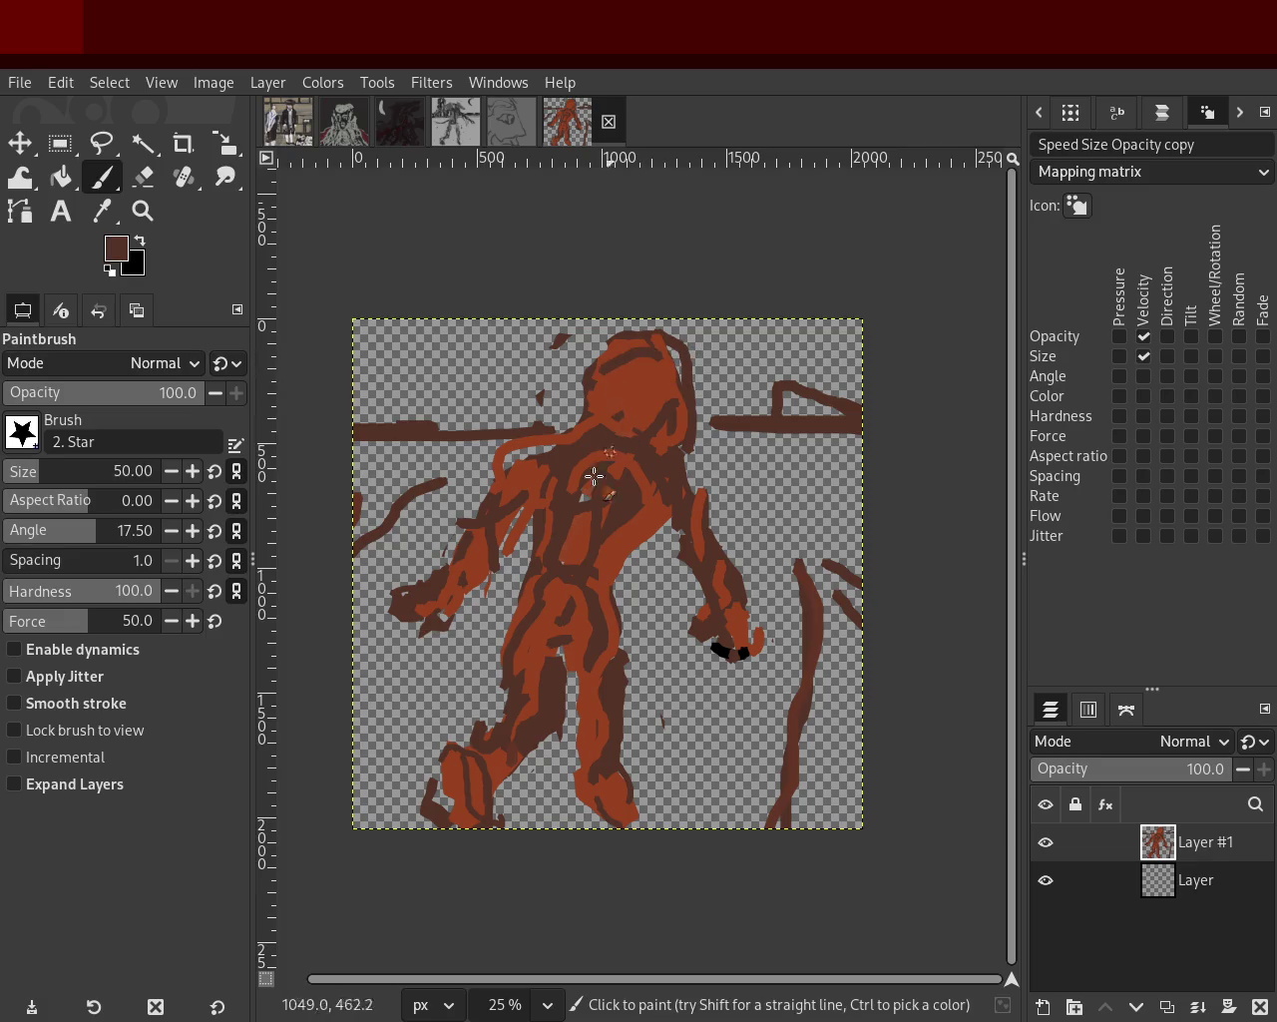
Paint orange-brown over both feet and add an orange curve beside the left hand.
ctrl+click(512, 768)
drag(485, 791, 509, 826)
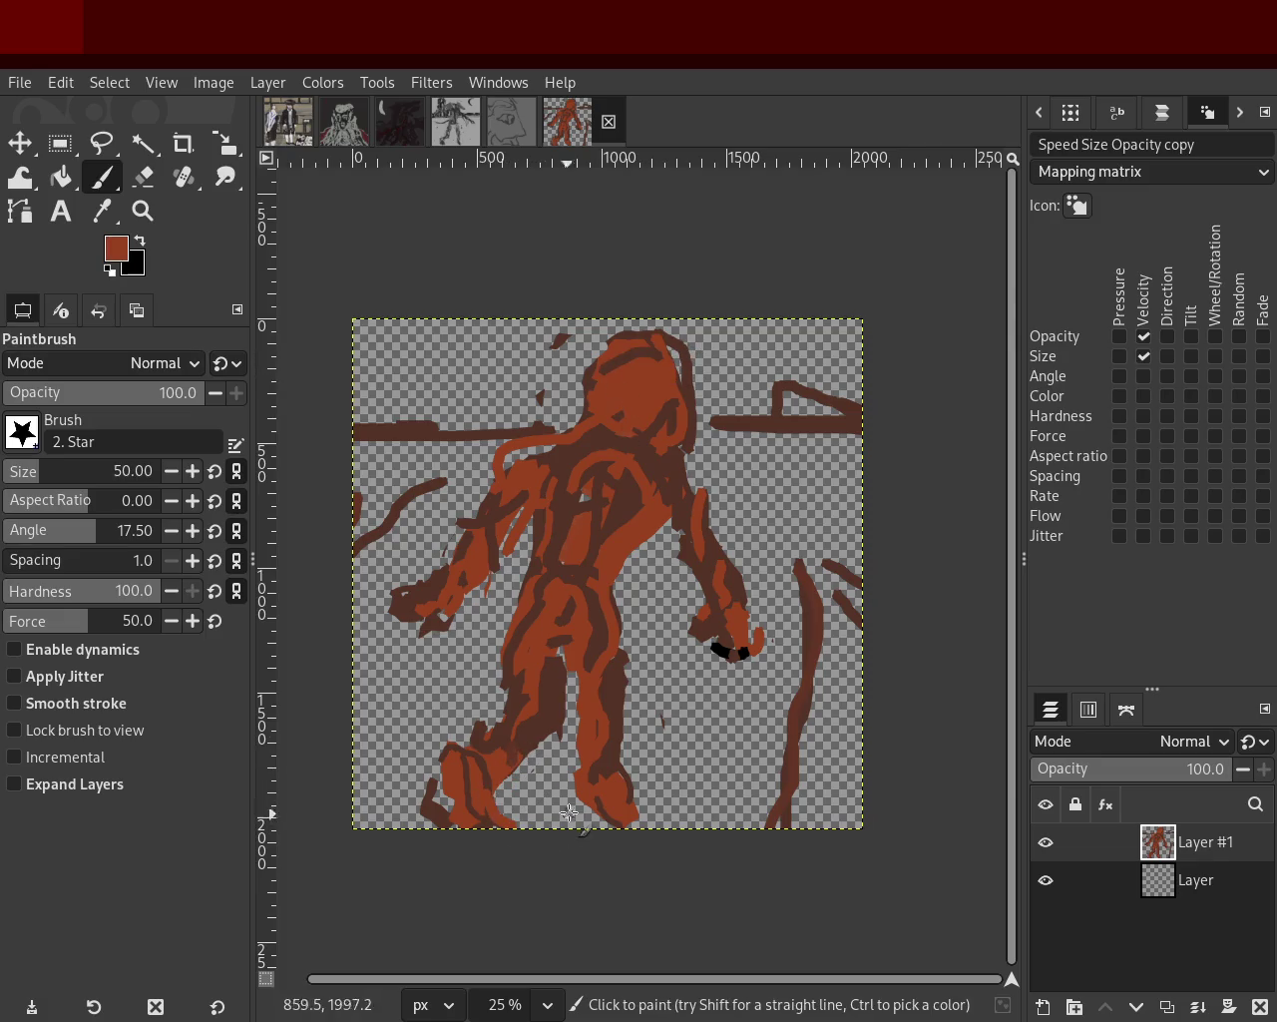
drag(628, 791, 655, 826)
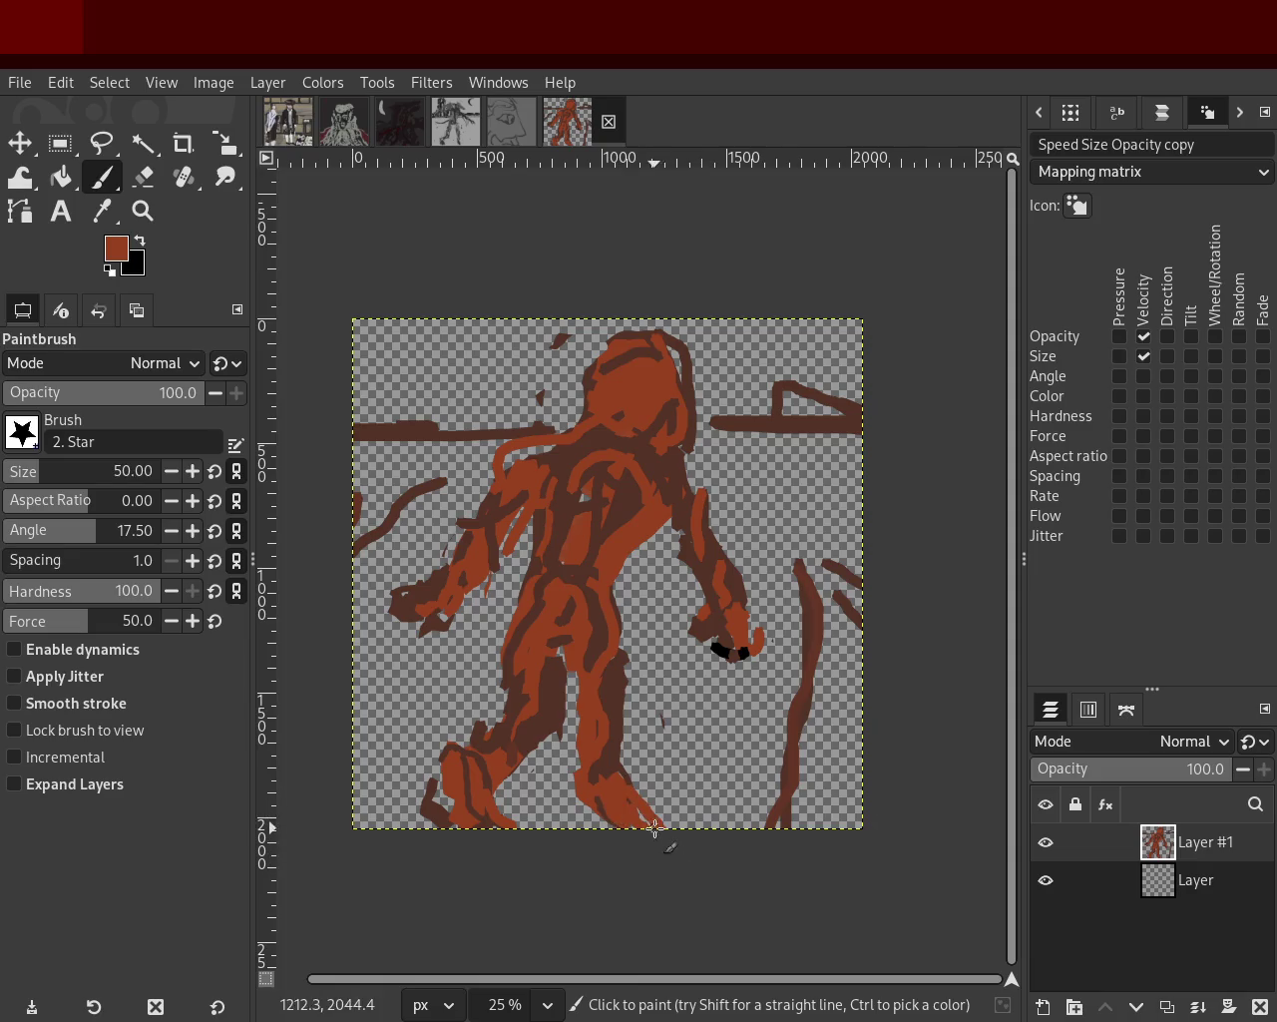
mouse_move(429, 623)
mouse_down()
mouse_move(374, 599)
mouse_move(402, 659)
mouse_up()
key(ctrl+z)
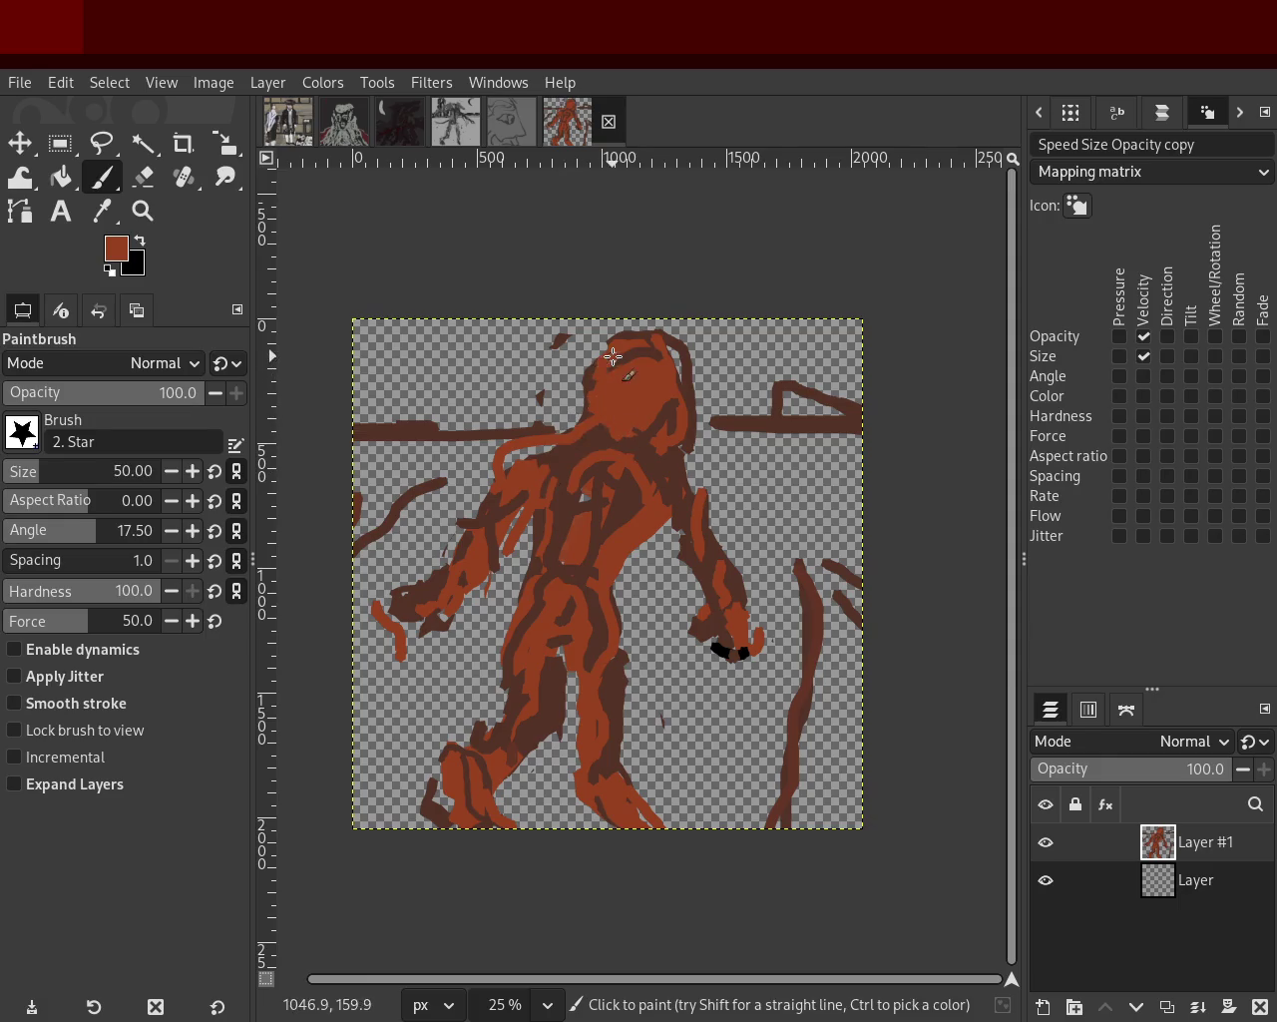
Try black strokes on the head and near the arm, undoing each one.
mouse_move(674, 354)
mouse_down()
mouse_move(717, 444)
mouse_move(714, 480)
mouse_up()
key(ctrl+z)
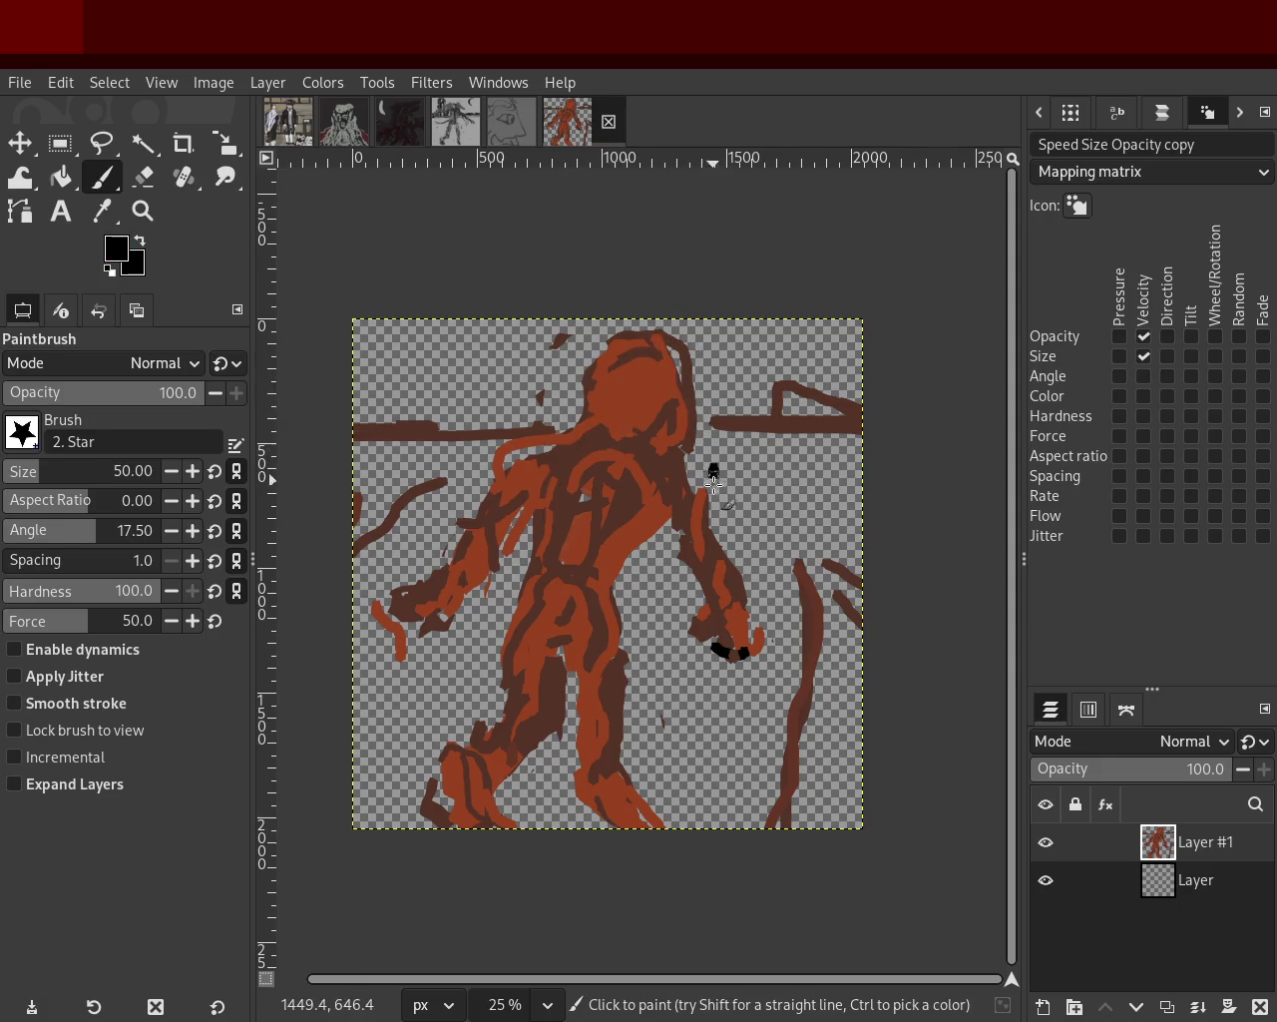
ctrl+click(663, 409)
ctrl+click(602, 598)
mouse_move(658, 623)
mouse_down()
mouse_move(653, 564)
mouse_move(663, 593)
mouse_up()
key(ctrl+z)
key(ctrl+z)
Try a black C-shaped stroke near the head, undo it, and re-pick orange-brown.
ctrl+click(645, 525)
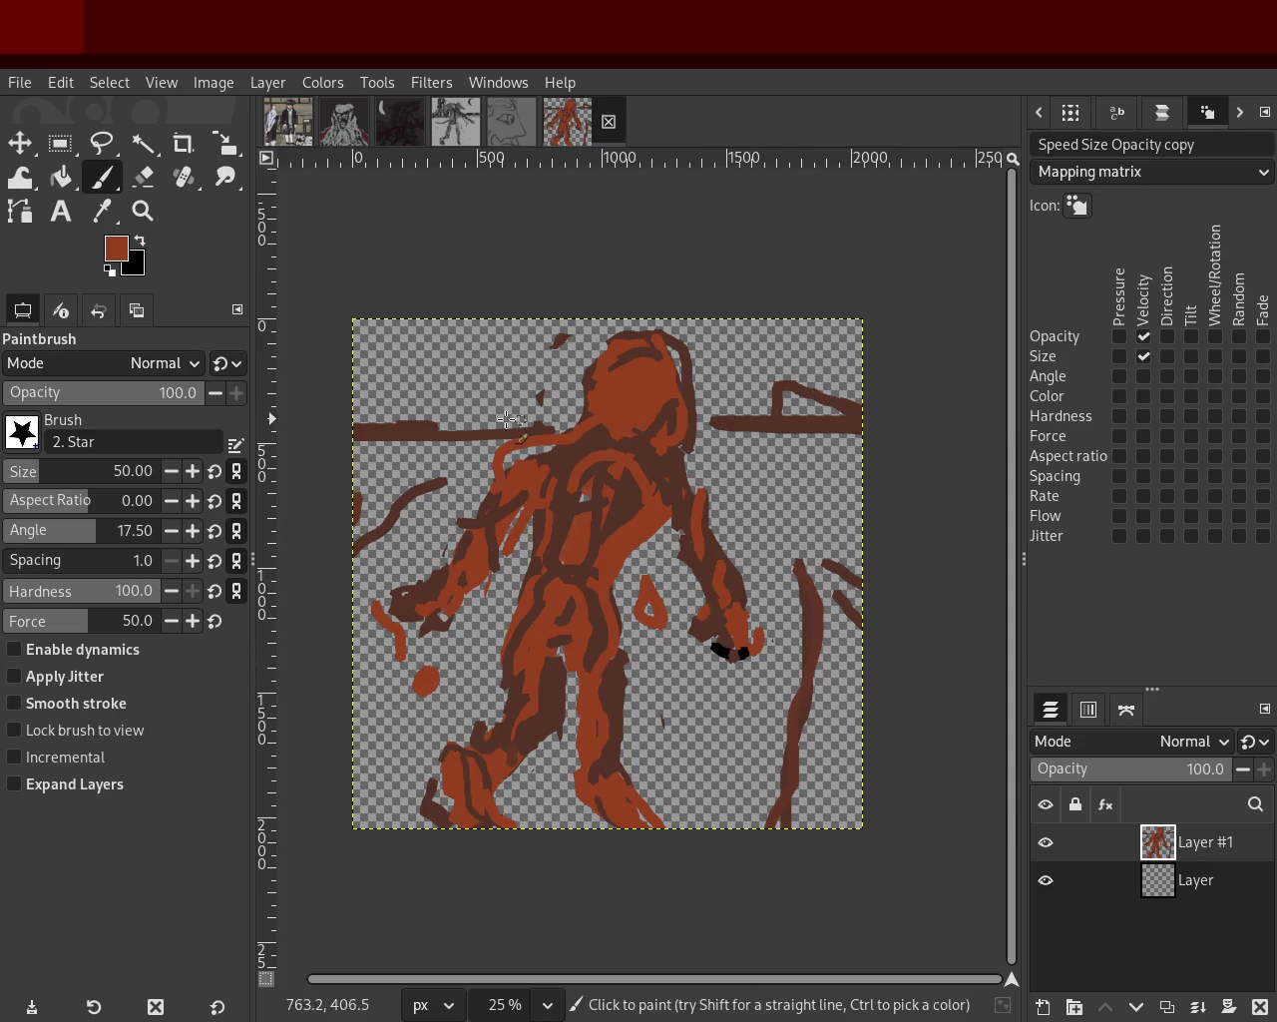
mouse_move(693, 377)
mouse_down()
mouse_move(634, 434)
mouse_move(647, 451)
mouse_move(684, 445)
mouse_move(650, 429)
mouse_move(648, 457)
mouse_move(643, 431)
mouse_up()
key(ctrl+z)
ctrl+click(668, 439)
ctrl+click(644, 431)
key(ctrl+z)
key(ctrl+z)
key(ctrl+z)
key(ctrl+z)
key(ctrl+z)
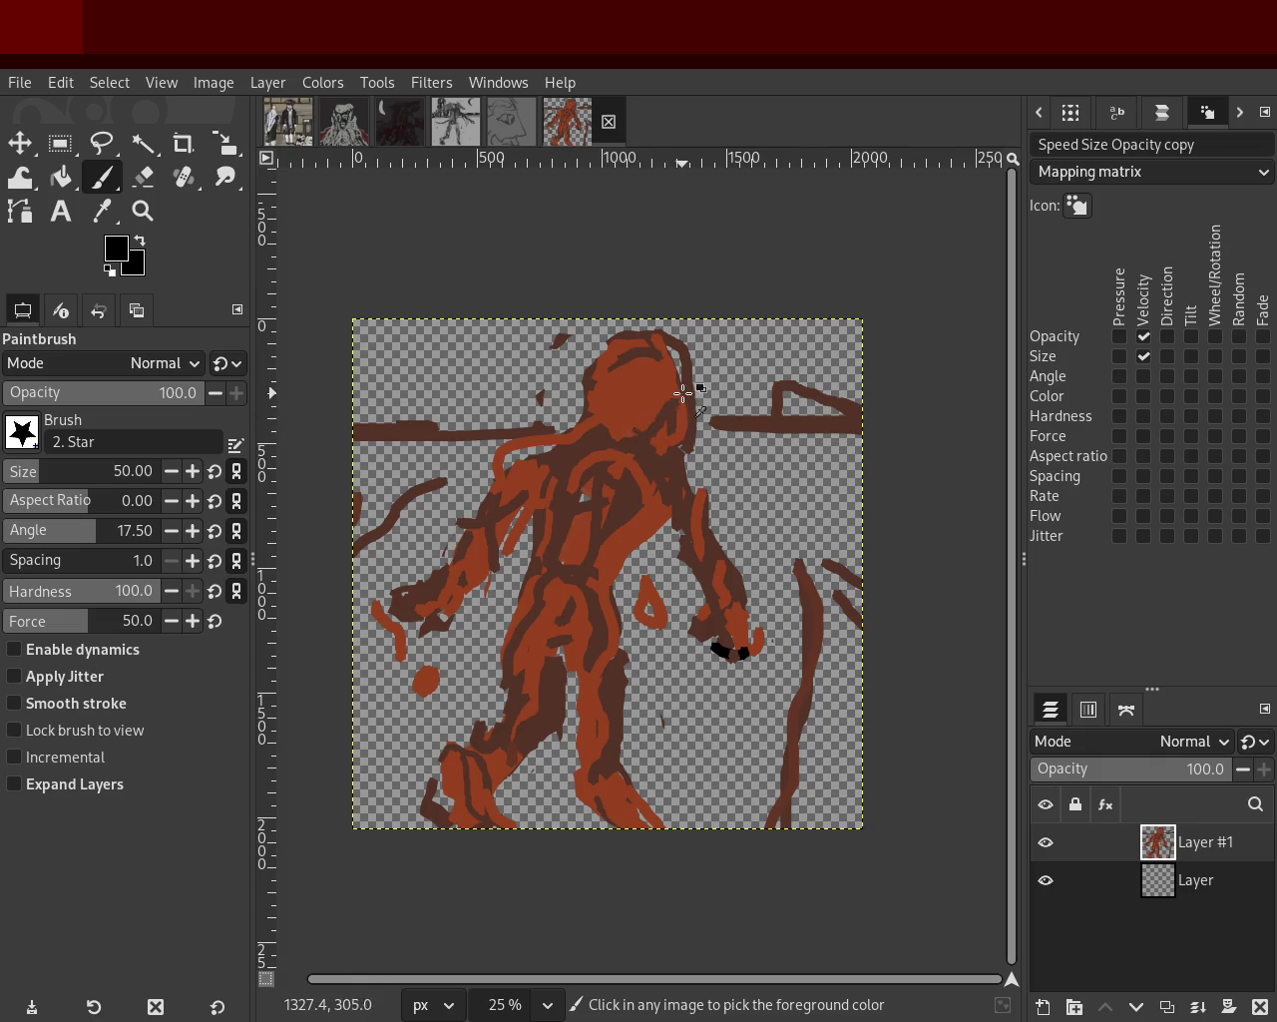
ctrl+click(689, 434)
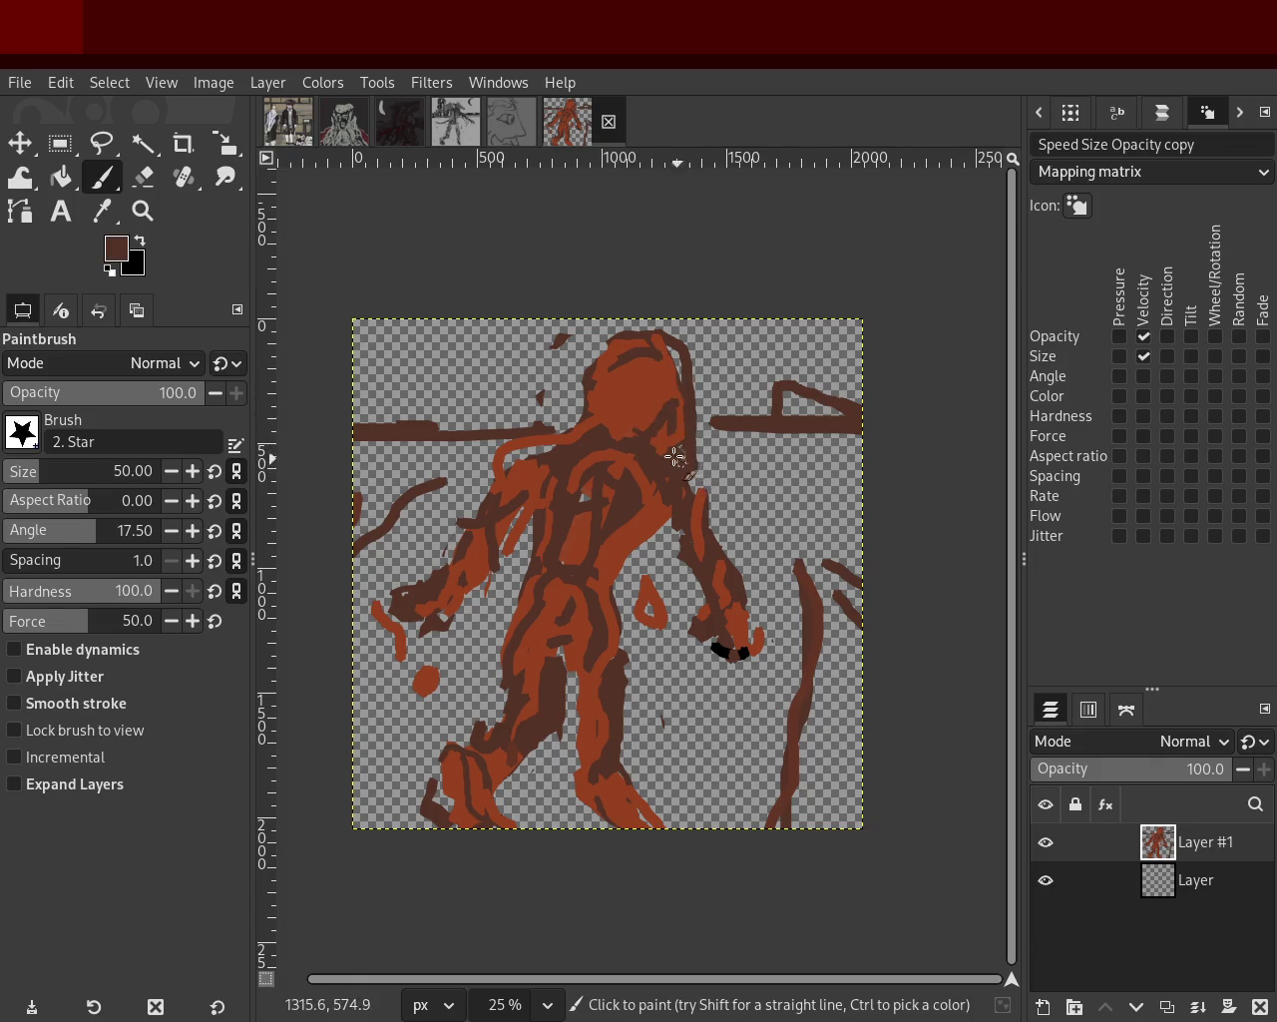
ctrl+click(687, 451)
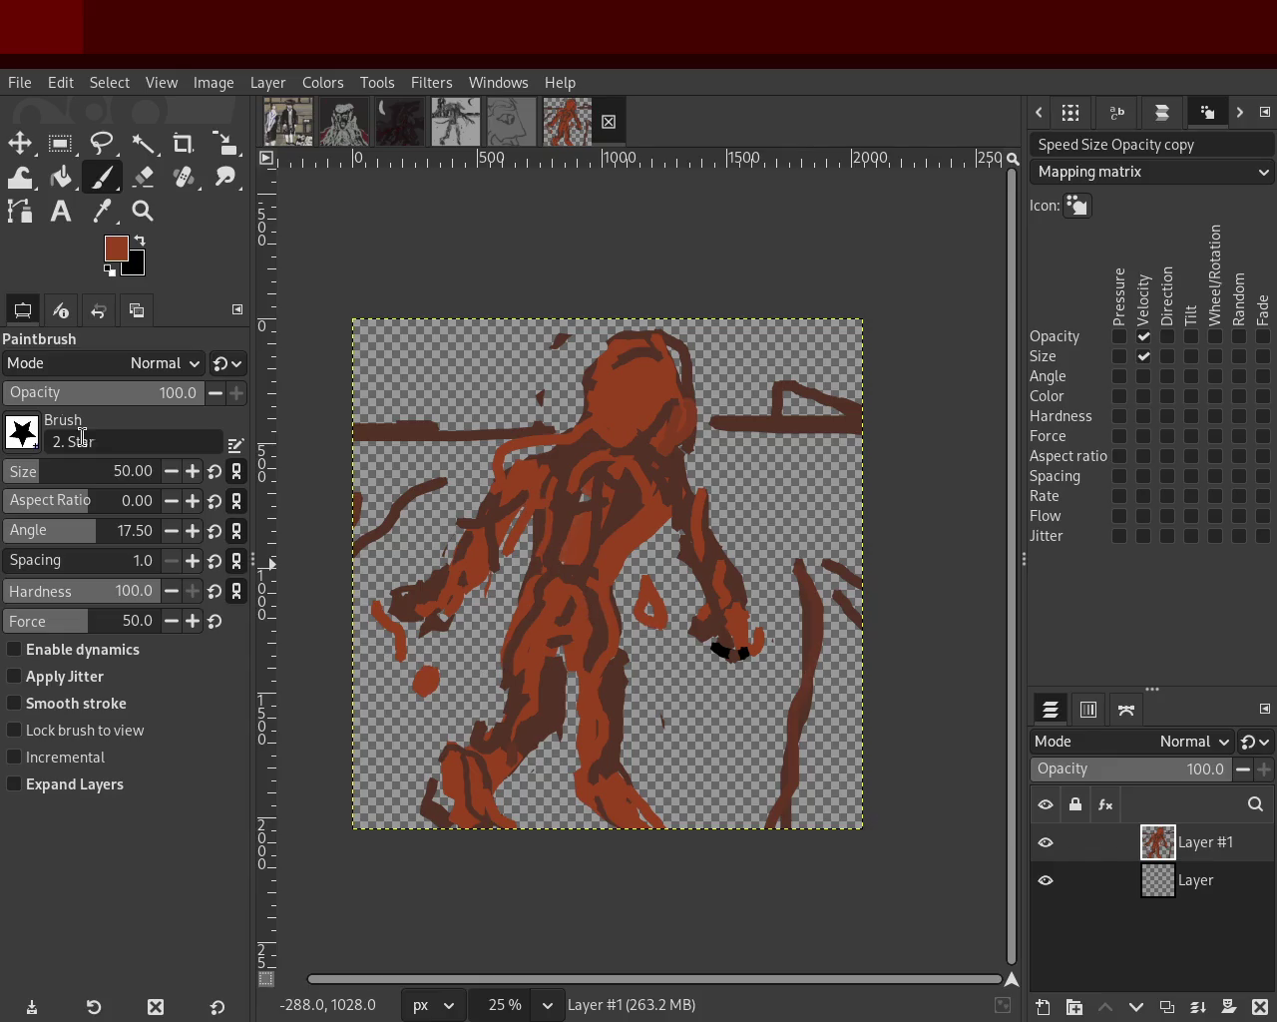
Erase the small orange drop's centre, then shade the leg dark brown at brush size 70.
click(144, 177)
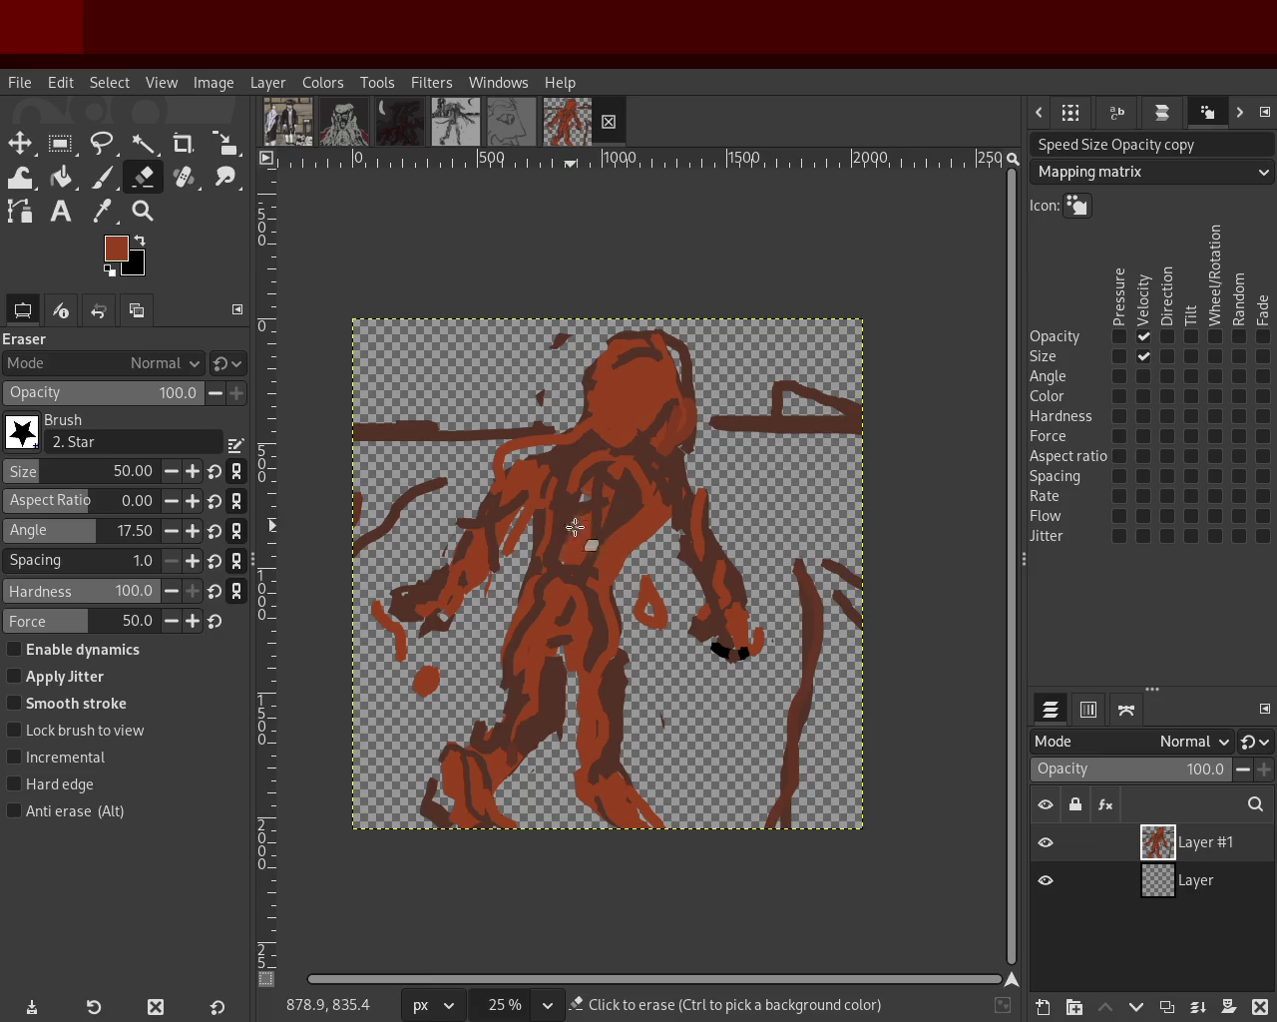
click(640, 589)
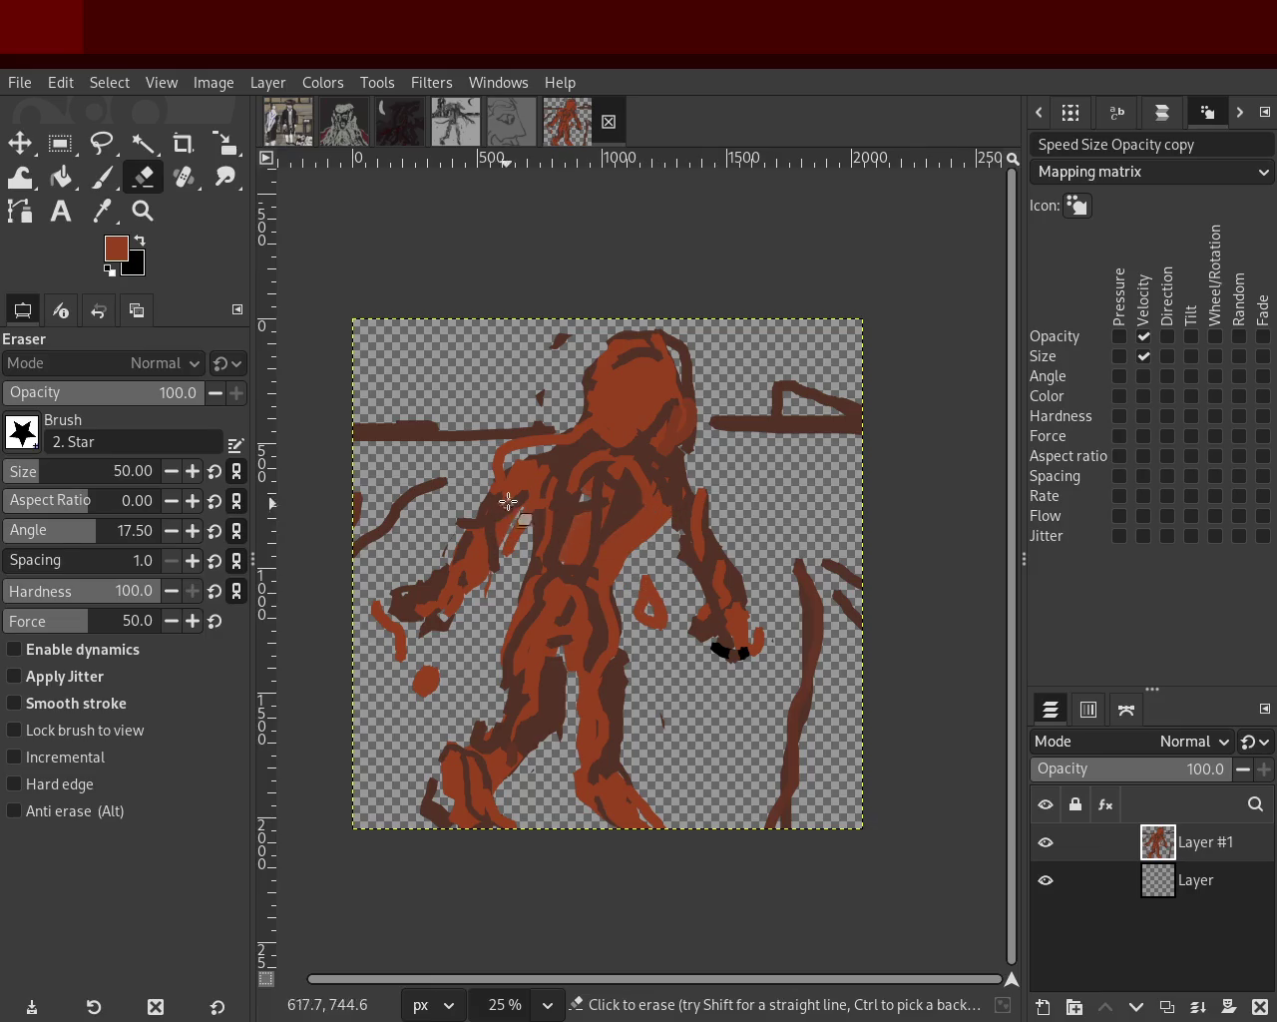
click(101, 176)
click(45, 469)
ctrl+click(551, 647)
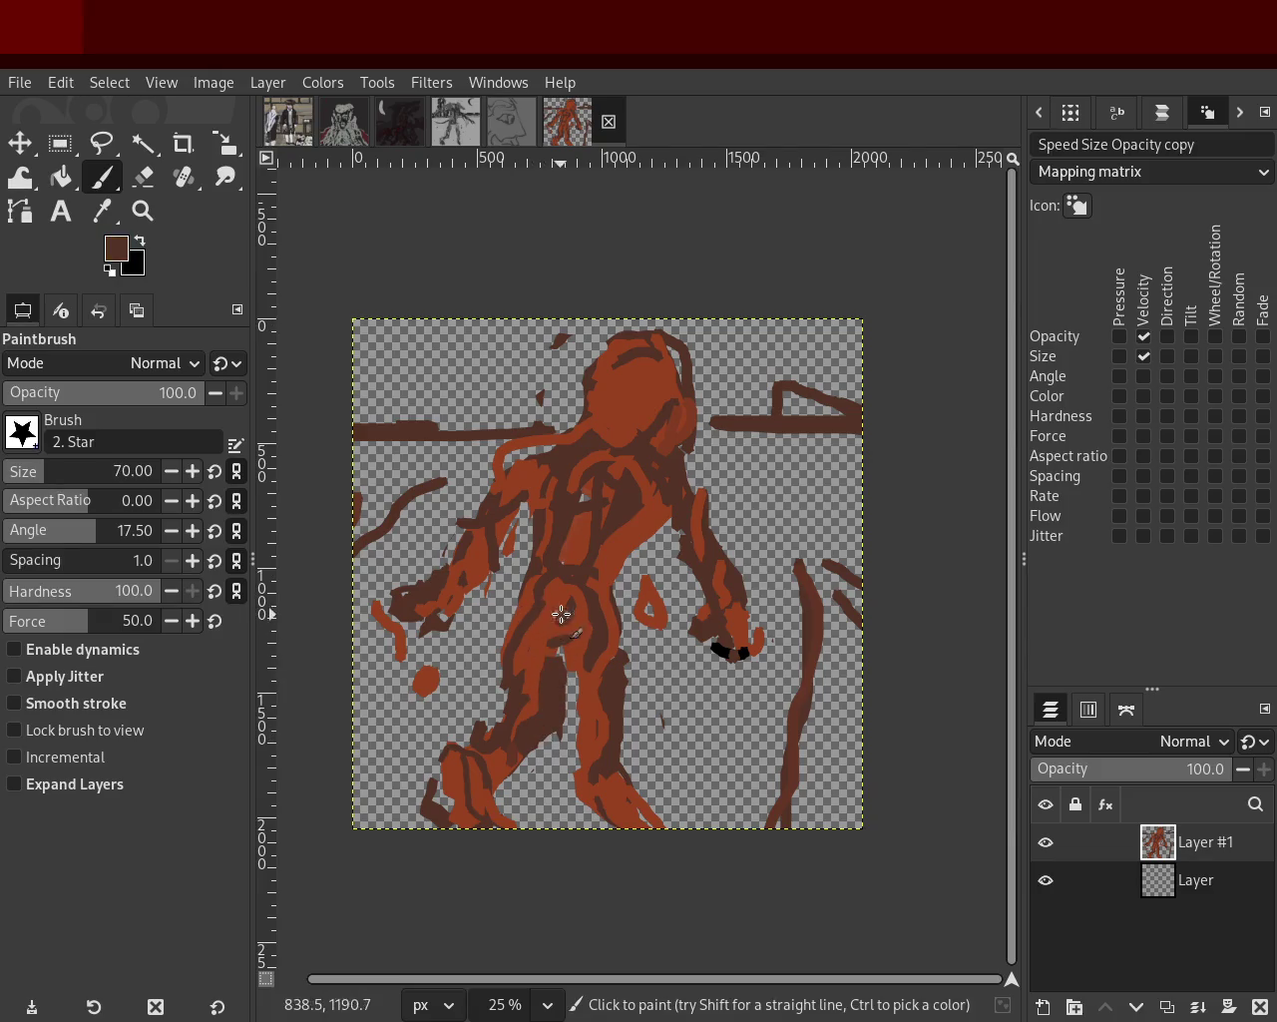
mouse_move(599, 653)
mouse_down()
mouse_move(628, 738)
mouse_move(621, 720)
mouse_move(605, 778)
mouse_up()
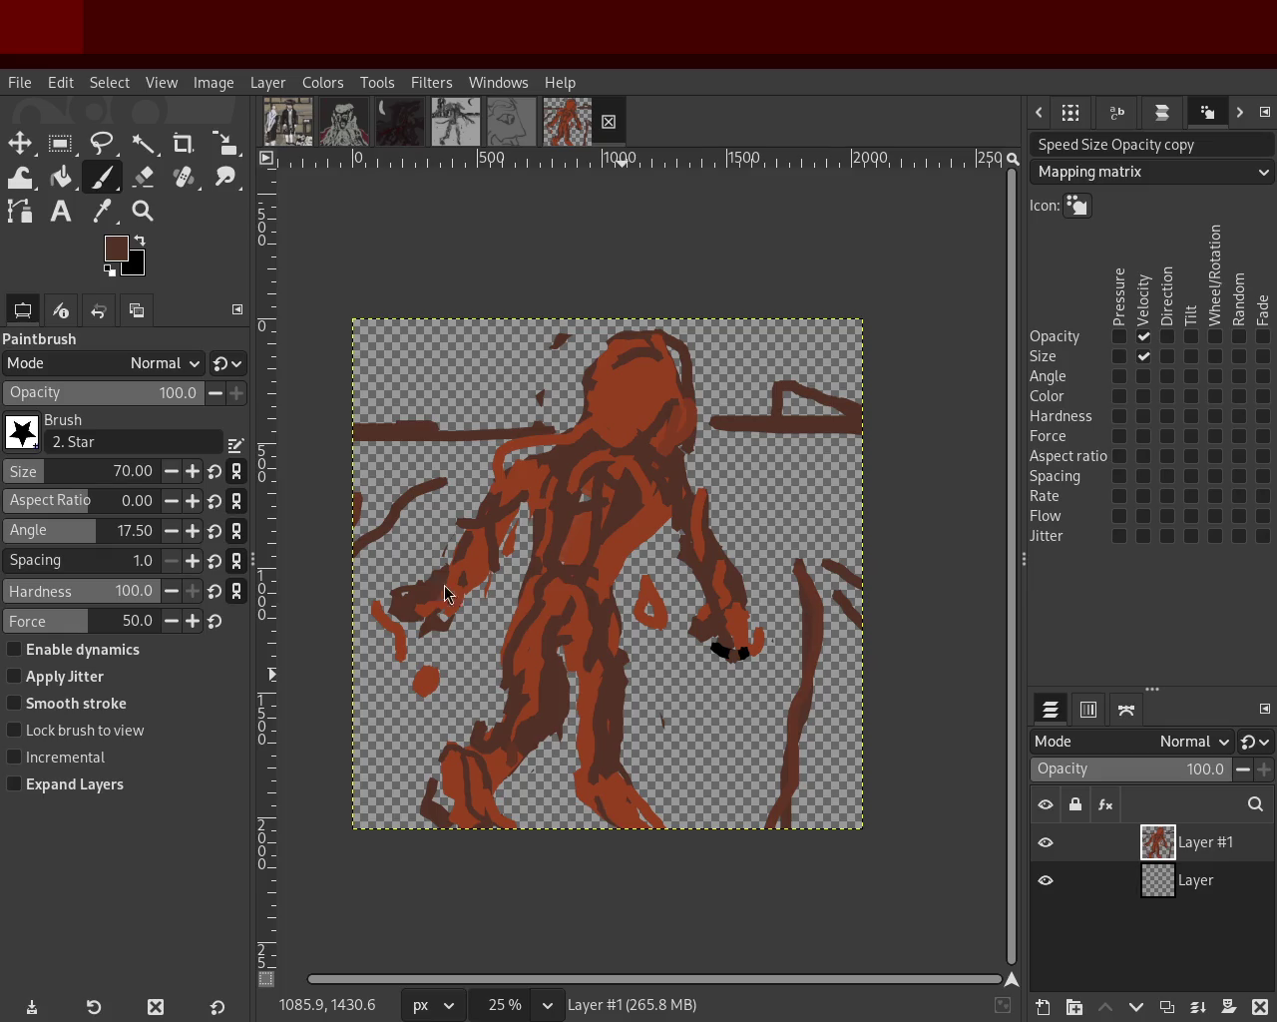
Repaint the chest dark brown at size 189, then orange over left torso, right hand and arm.
click(69, 476)
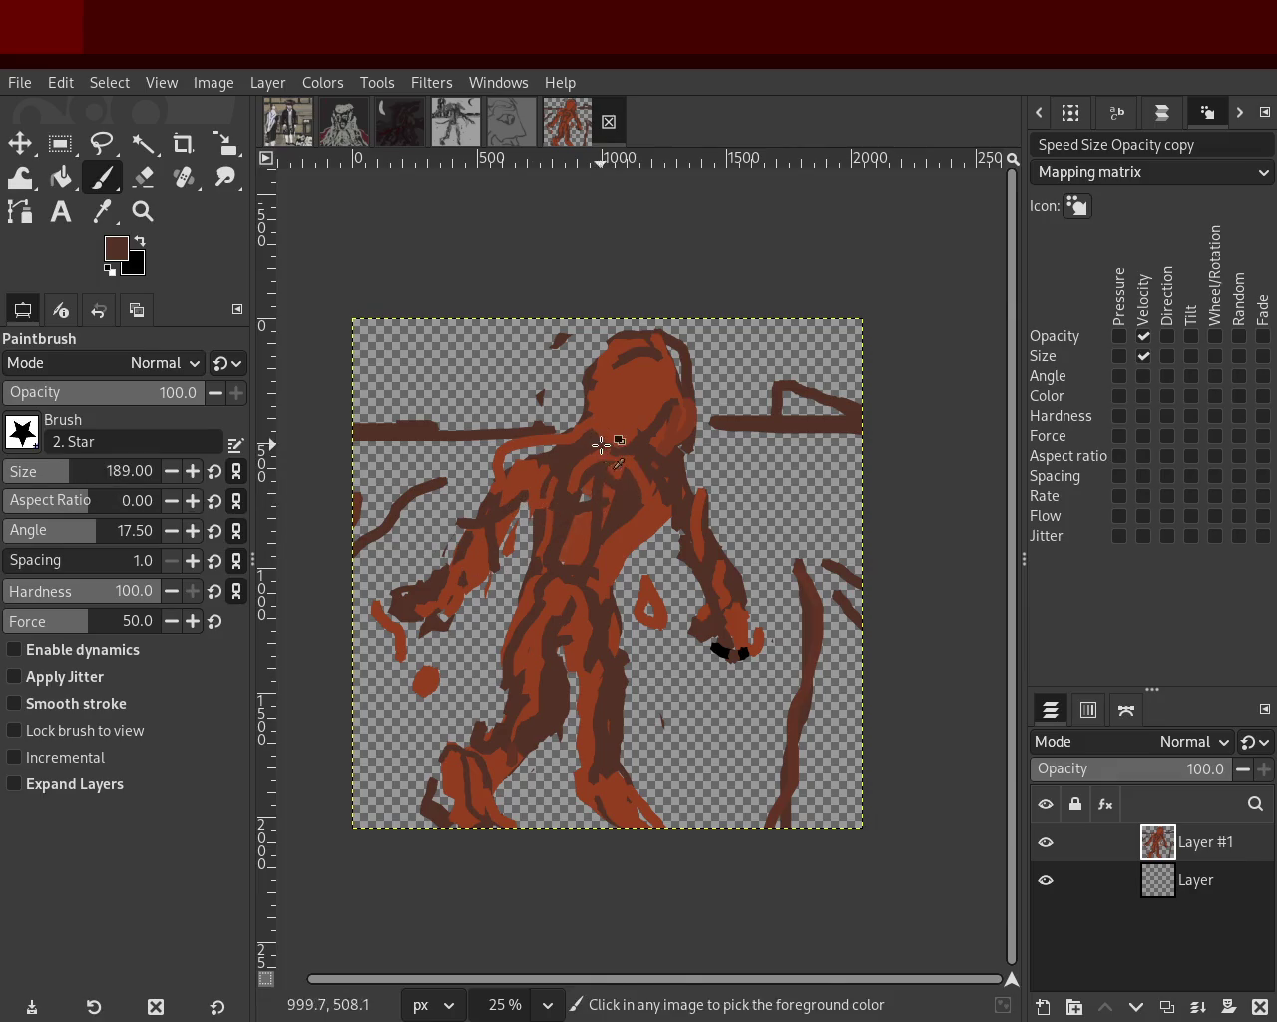
mouse_move(602, 546)
mouse_down()
mouse_move(593, 448)
mouse_move(584, 561)
mouse_up()
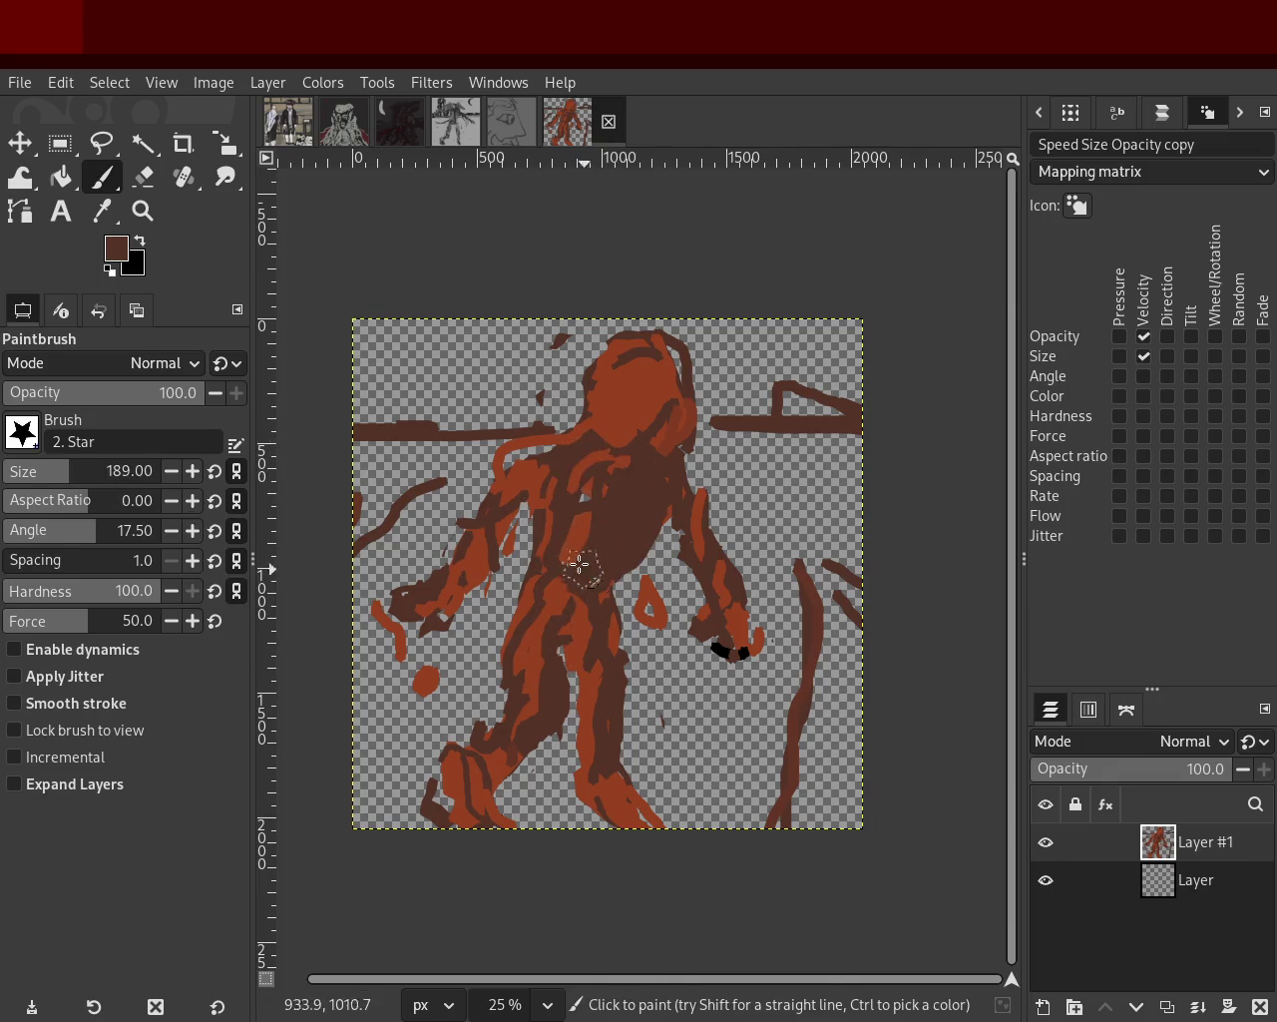
drag(561, 465, 548, 617)
ctrl+click(634, 556)
drag(523, 468, 544, 559)
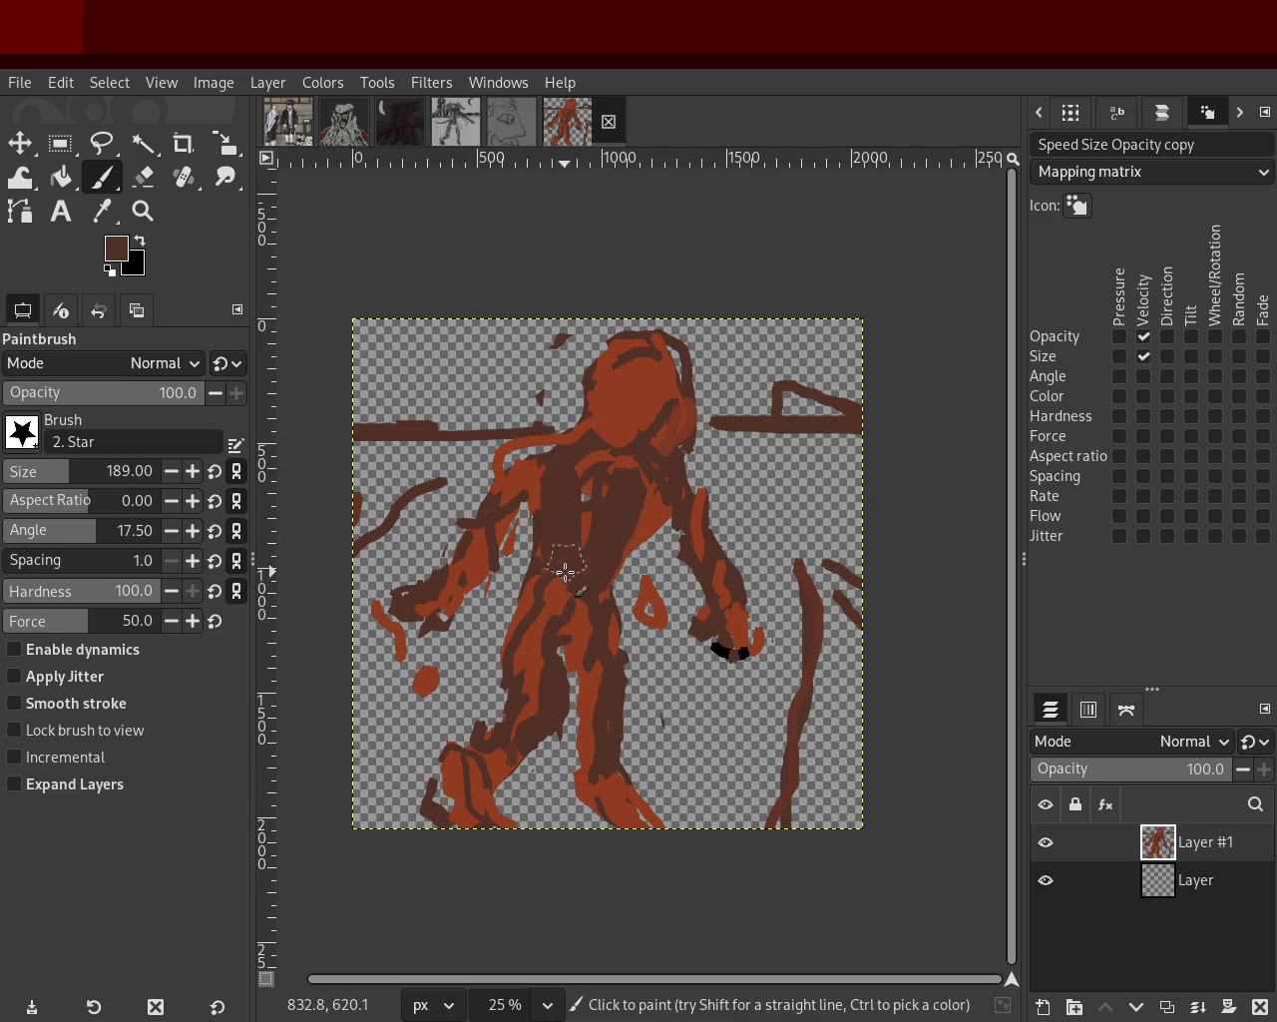
drag(522, 482, 504, 588)
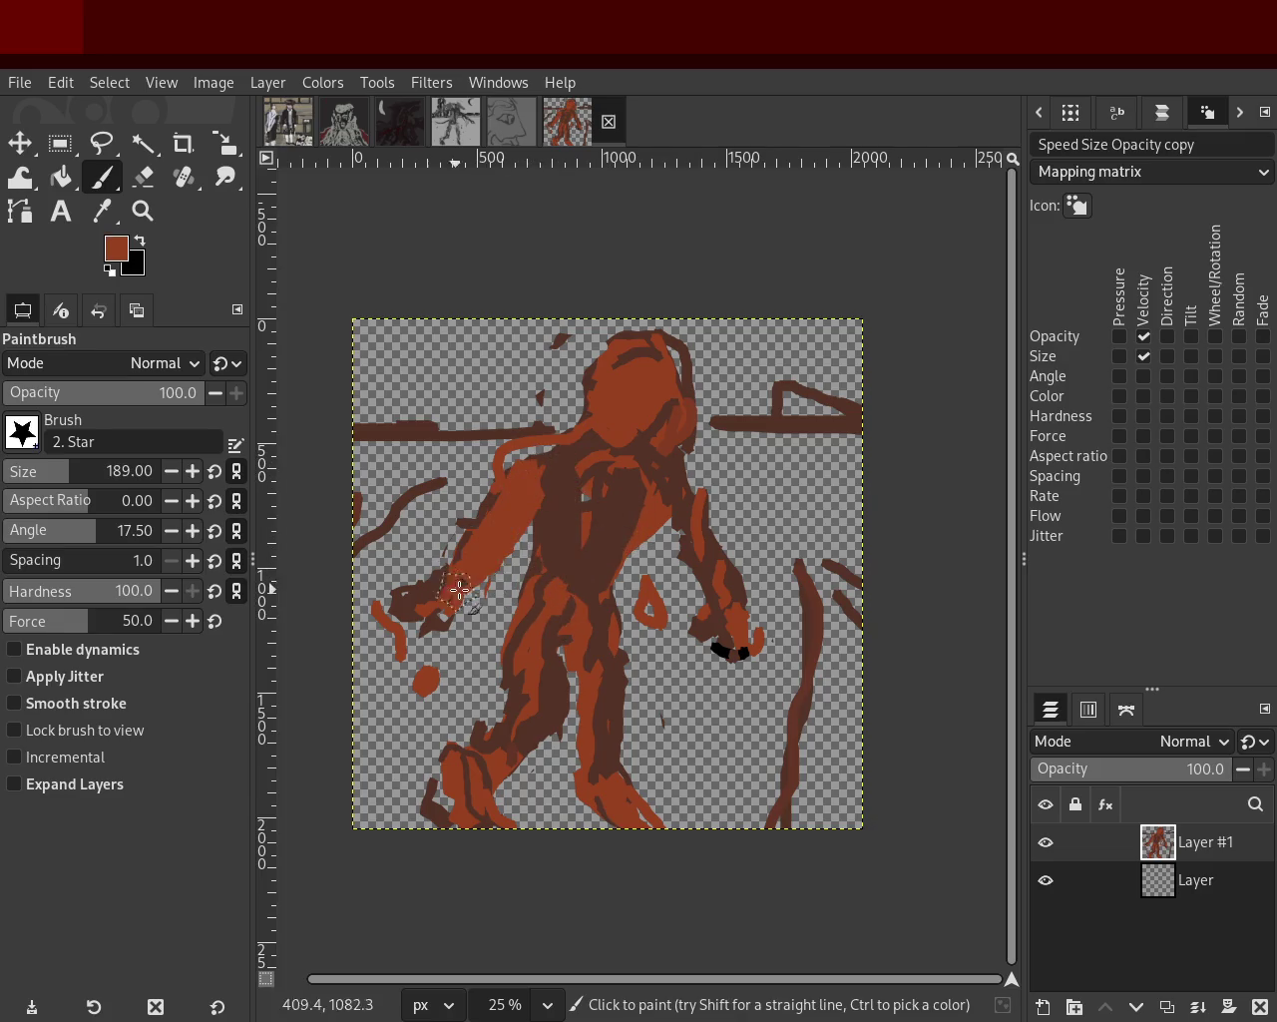
drag(694, 547, 726, 697)
drag(448, 606, 451, 574)
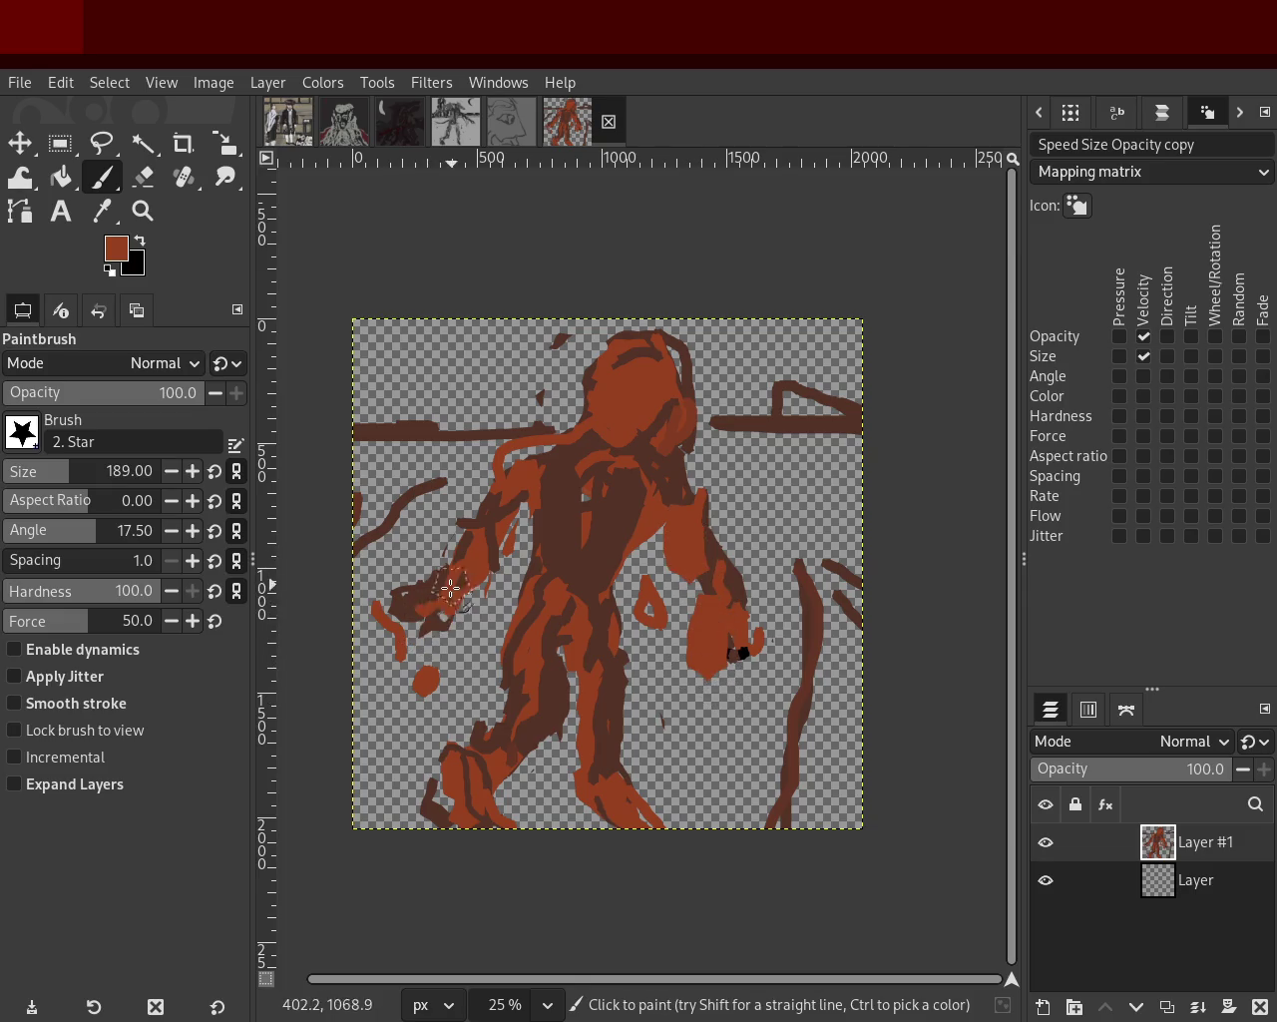
Paint orange on the left leg and dark-brown strokes down the lower legs.
ctrl+click(611, 454)
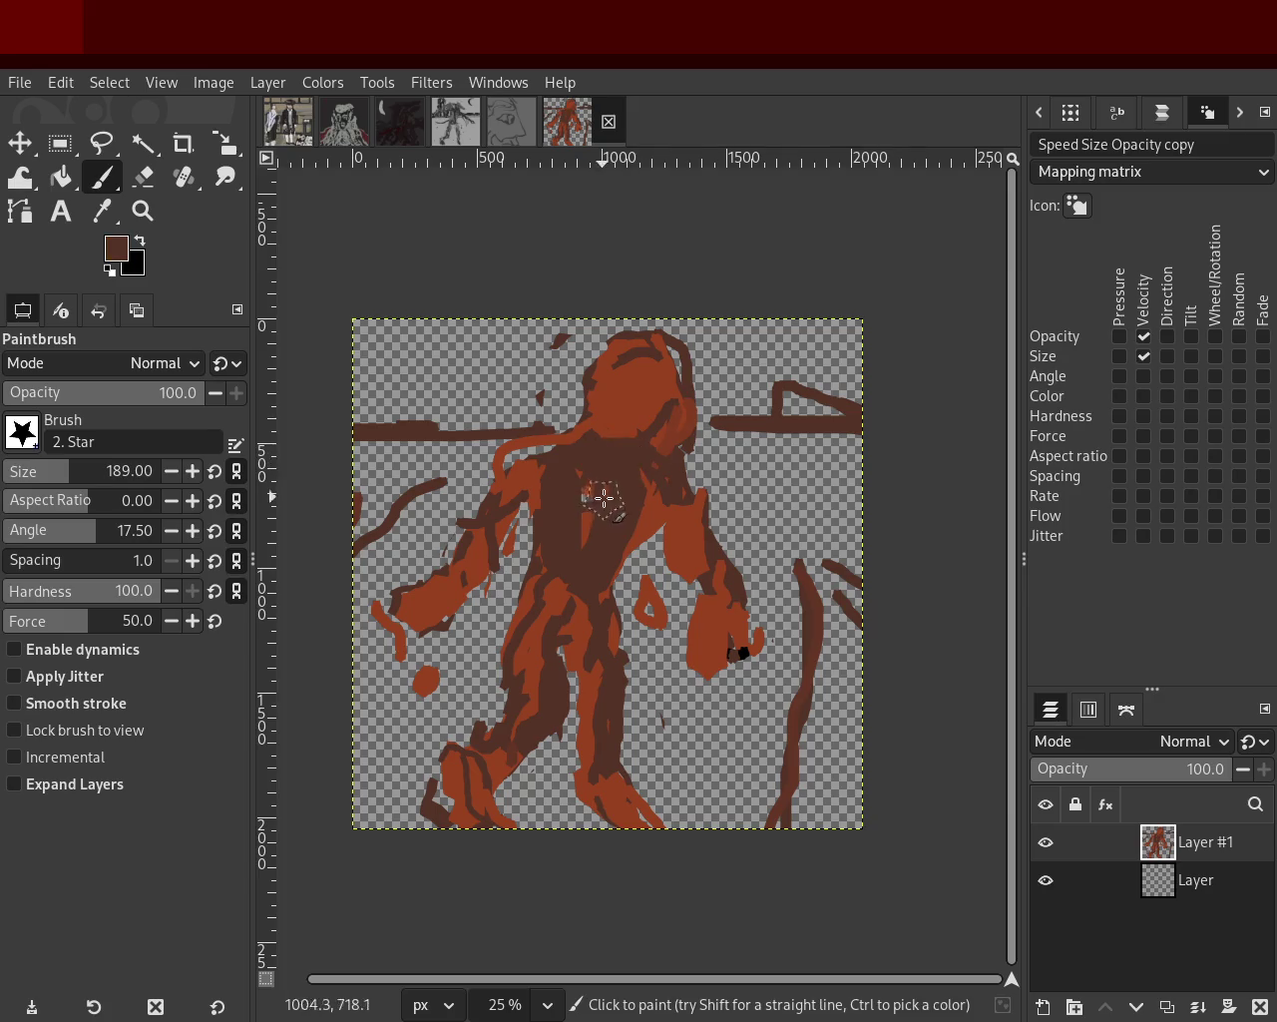
ctrl+click(653, 363)
key(ctrl+z)
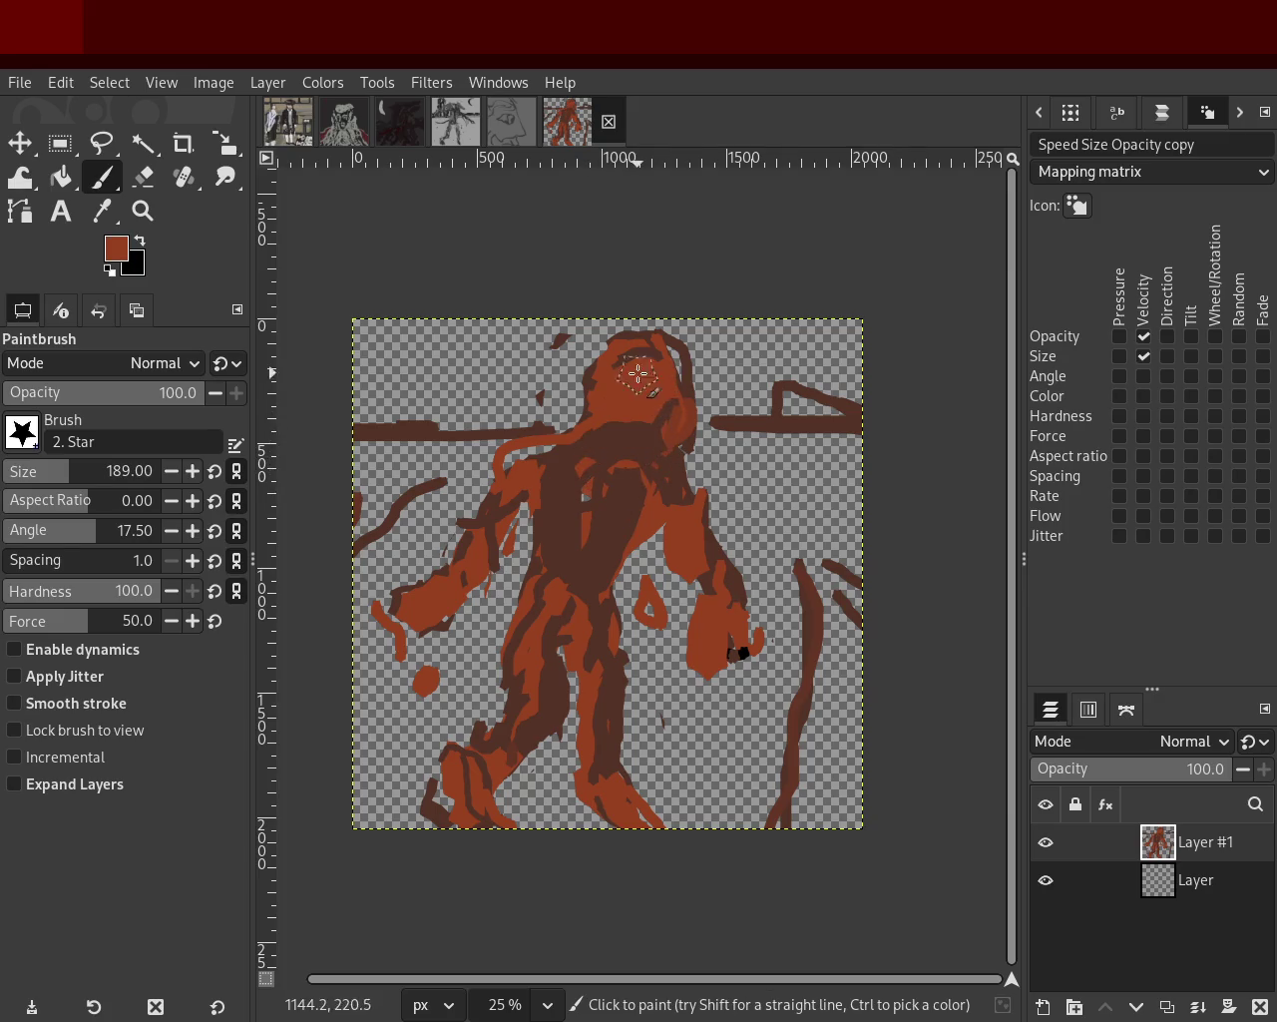
drag(539, 598, 530, 684)
key(ctrl+z)
ctrl+click(608, 695)
mouse_move(608, 696)
mouse_down()
mouse_move(593, 710)
mouse_move(607, 768)
mouse_up()
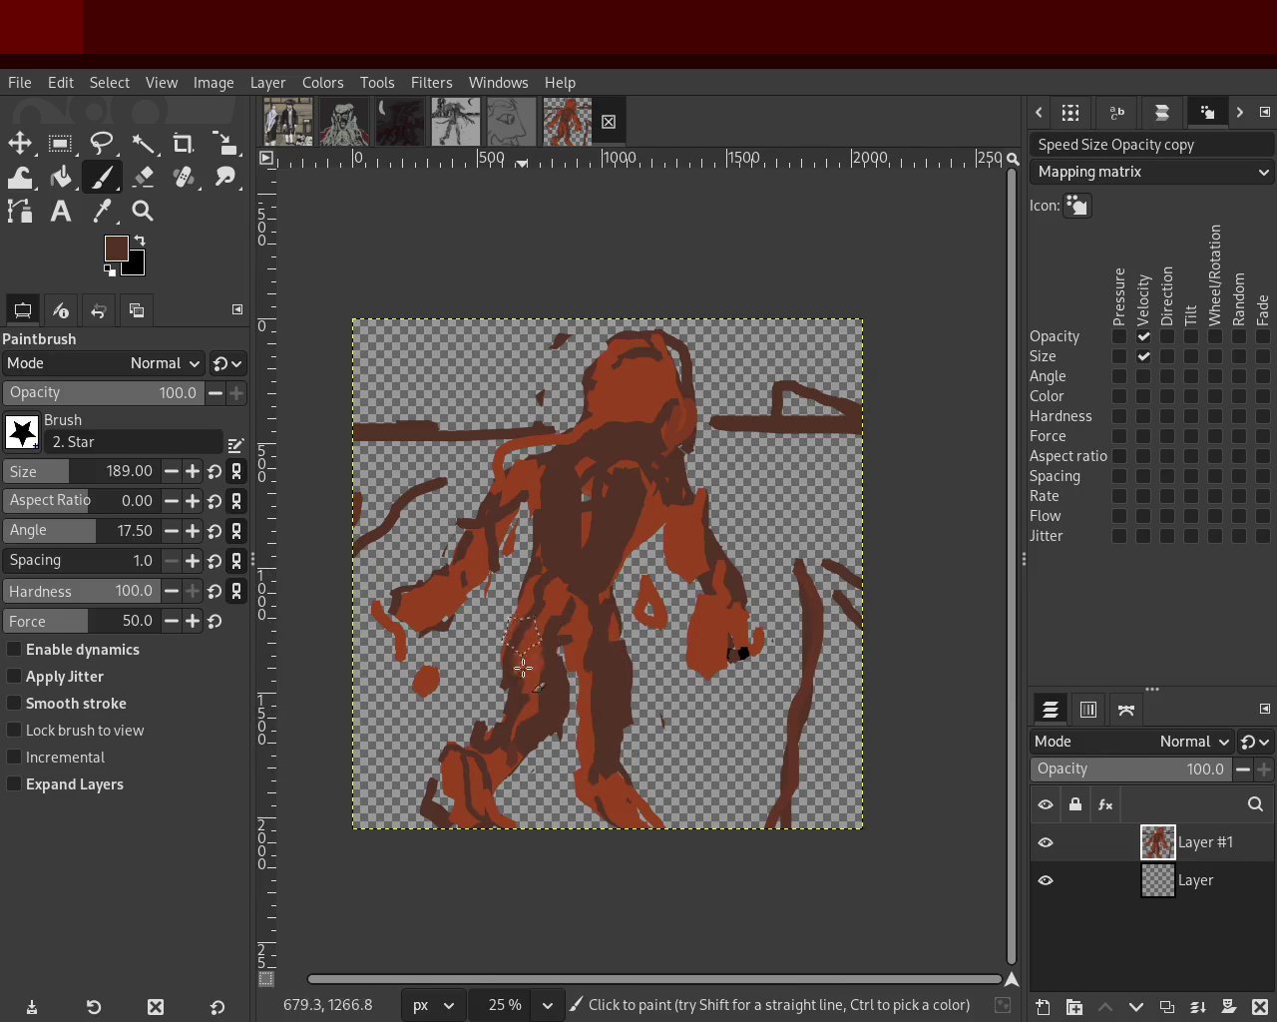
Paint orange over the upper left leg, inner thigh, knee and both feet.
ctrl+click(566, 606)
mouse_move(544, 689)
mouse_down()
mouse_move(554, 635)
mouse_move(584, 606)
mouse_move(598, 664)
mouse_up()
mouse_move(598, 599)
mouse_down()
mouse_move(607, 689)
mouse_move(603, 599)
mouse_up()
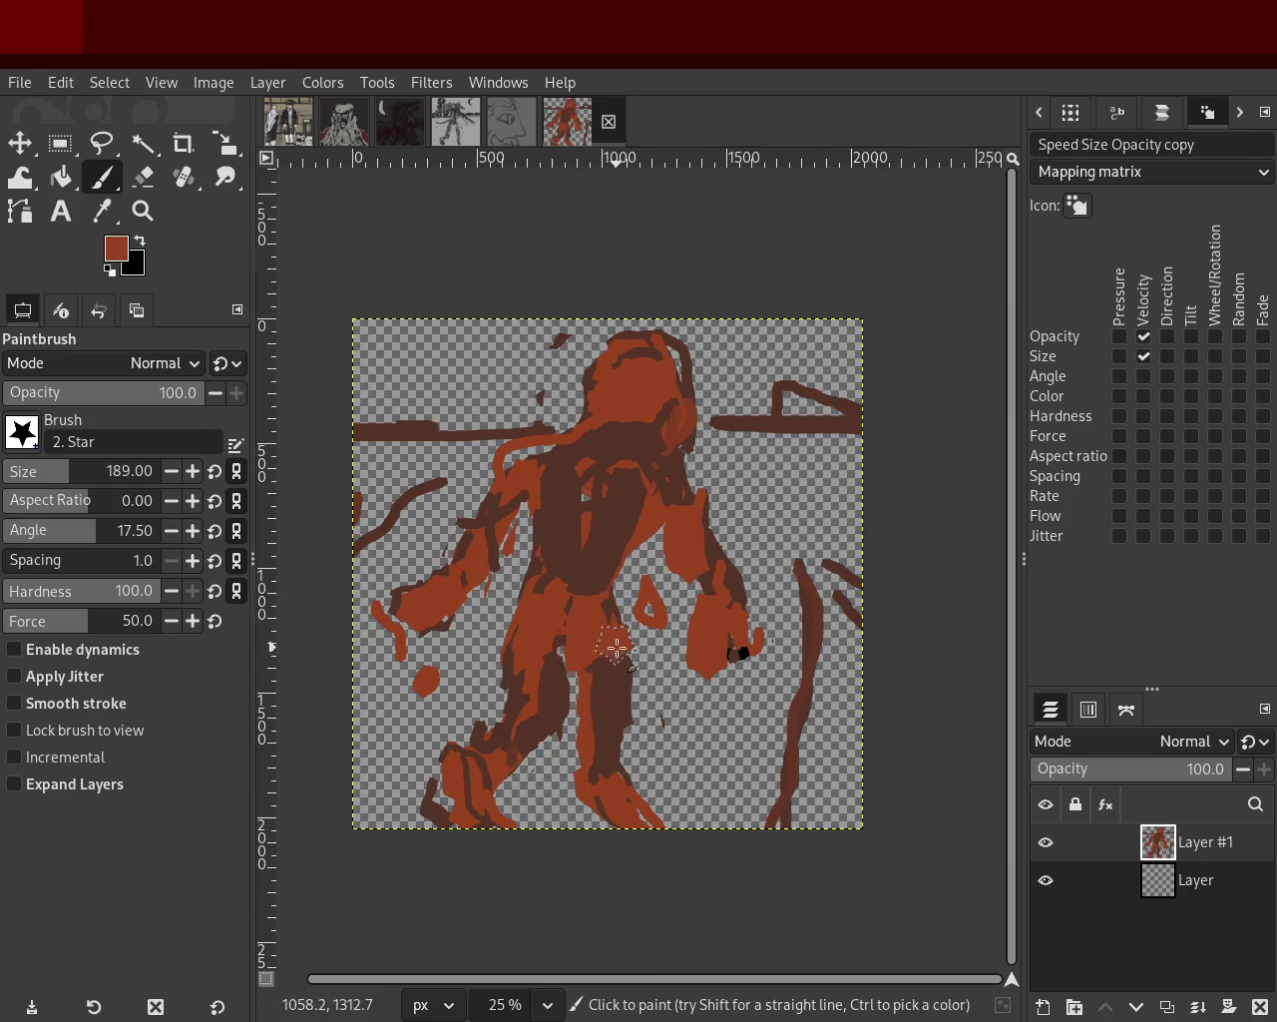
drag(524, 728, 500, 802)
mouse_move(610, 741)
mouse_down()
mouse_move(673, 844)
mouse_move(664, 804)
mouse_move(655, 809)
mouse_up()
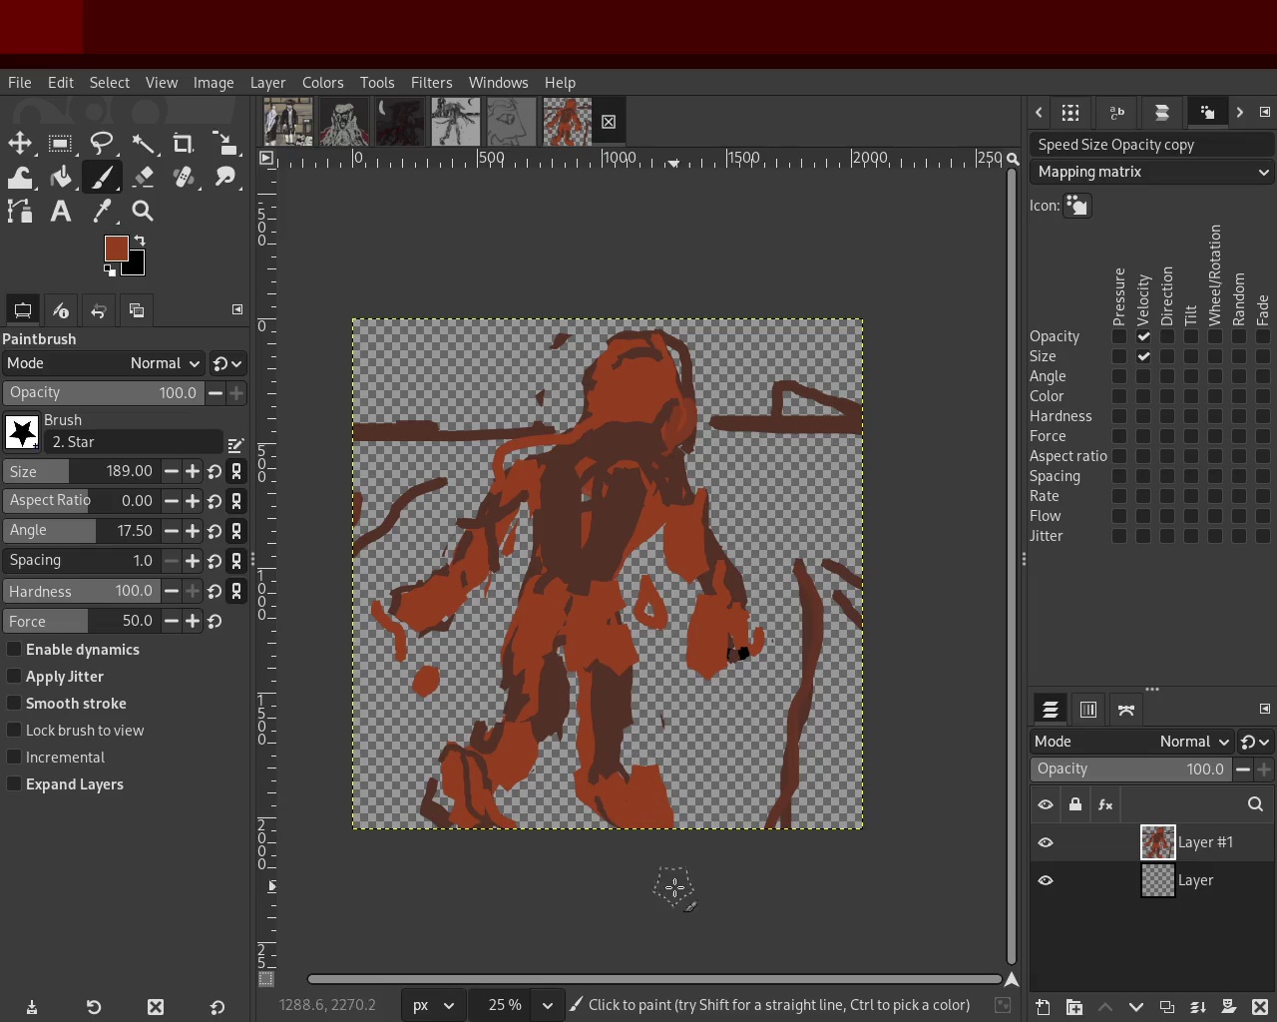
Paint dark brown over the bottom of the figure.
ctrl+click(626, 788)
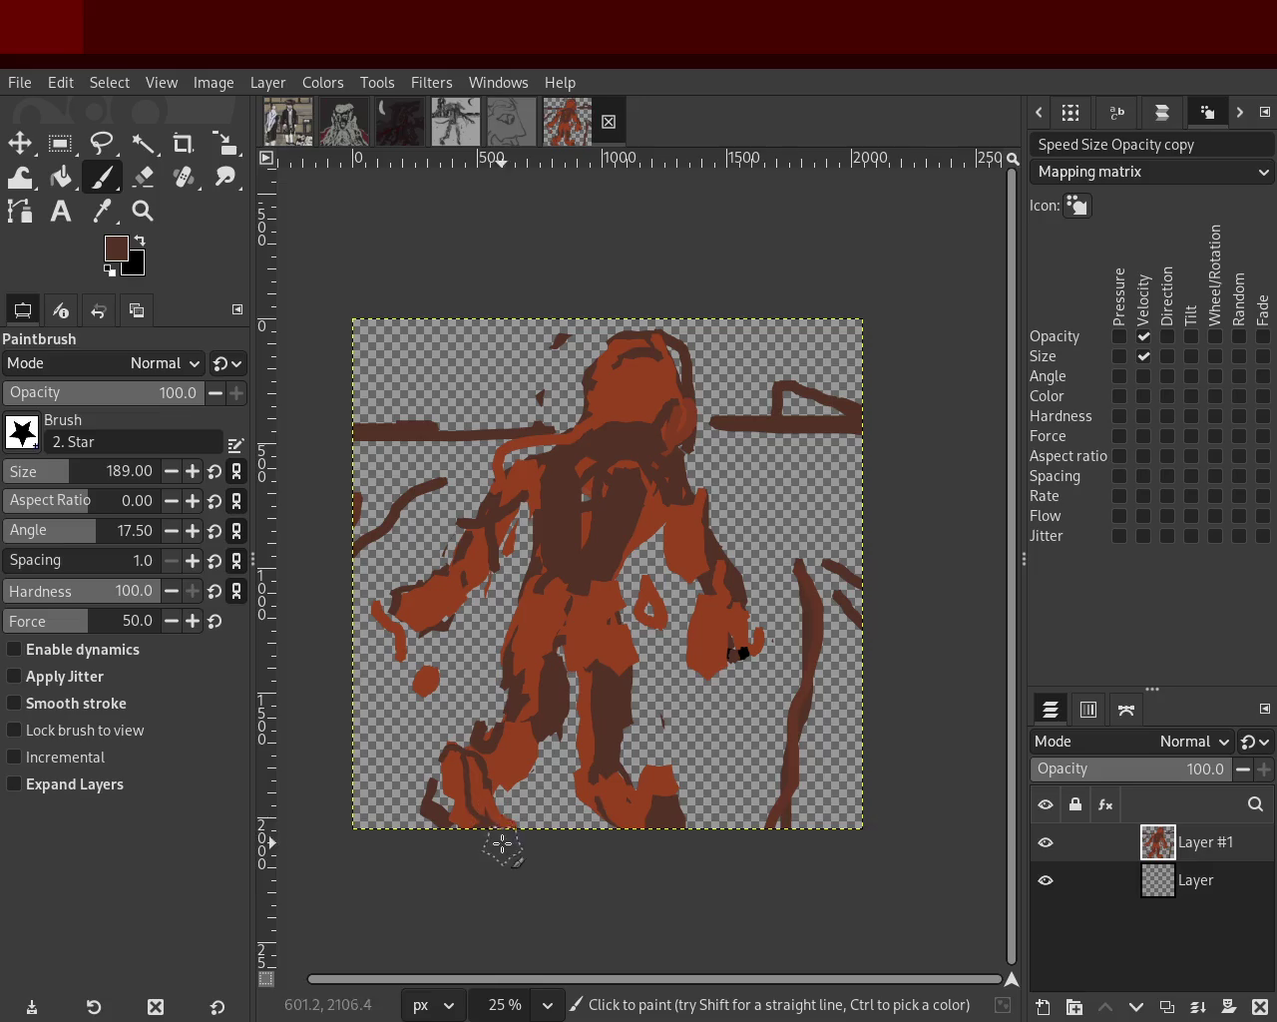
ctrl+click(637, 785)
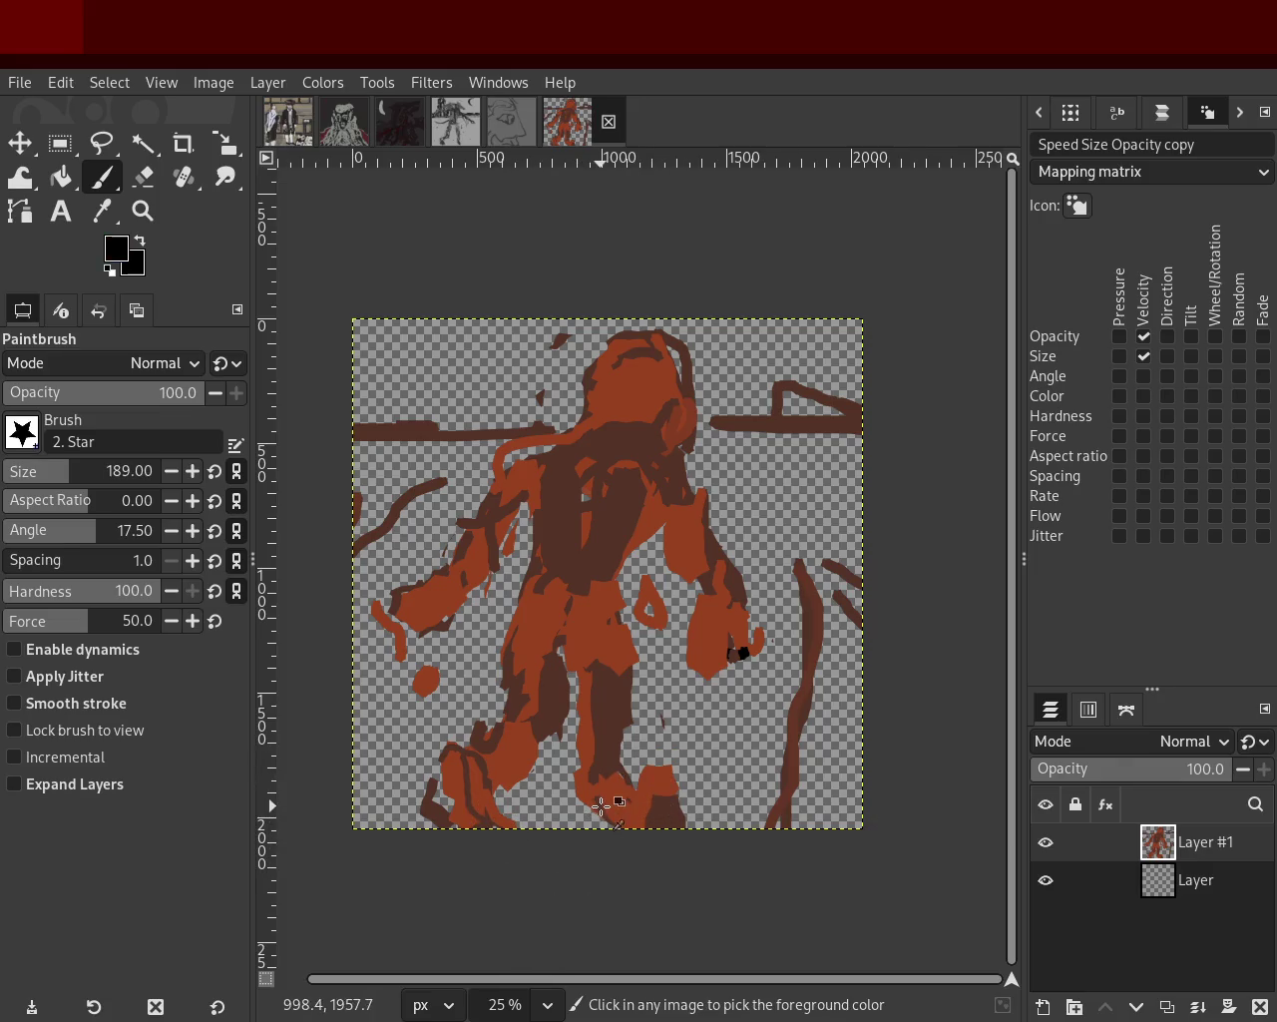
ctrl+click(629, 789)
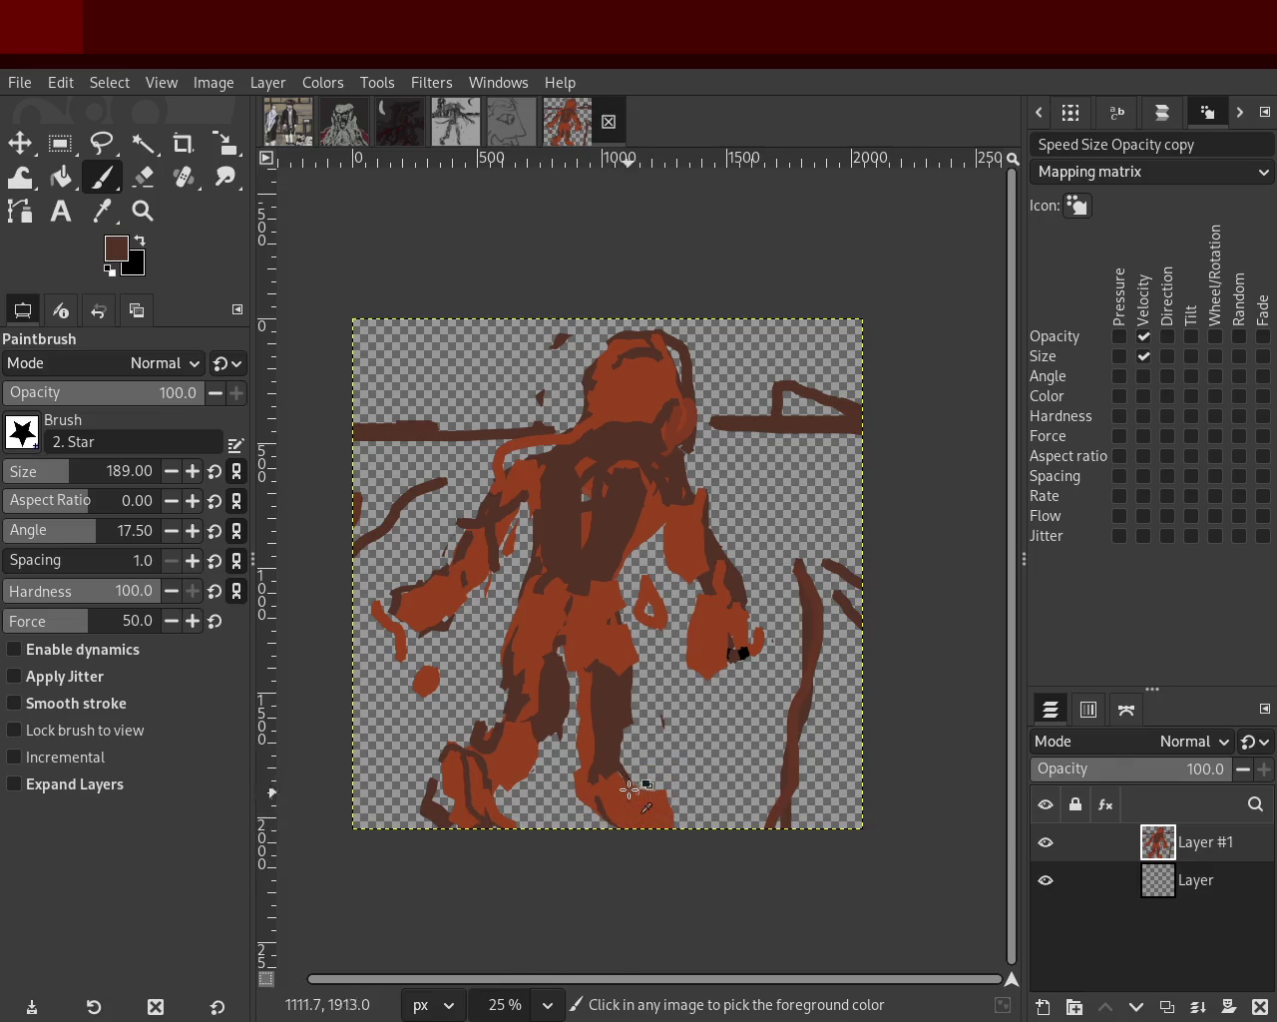
drag(628, 789, 661, 855)
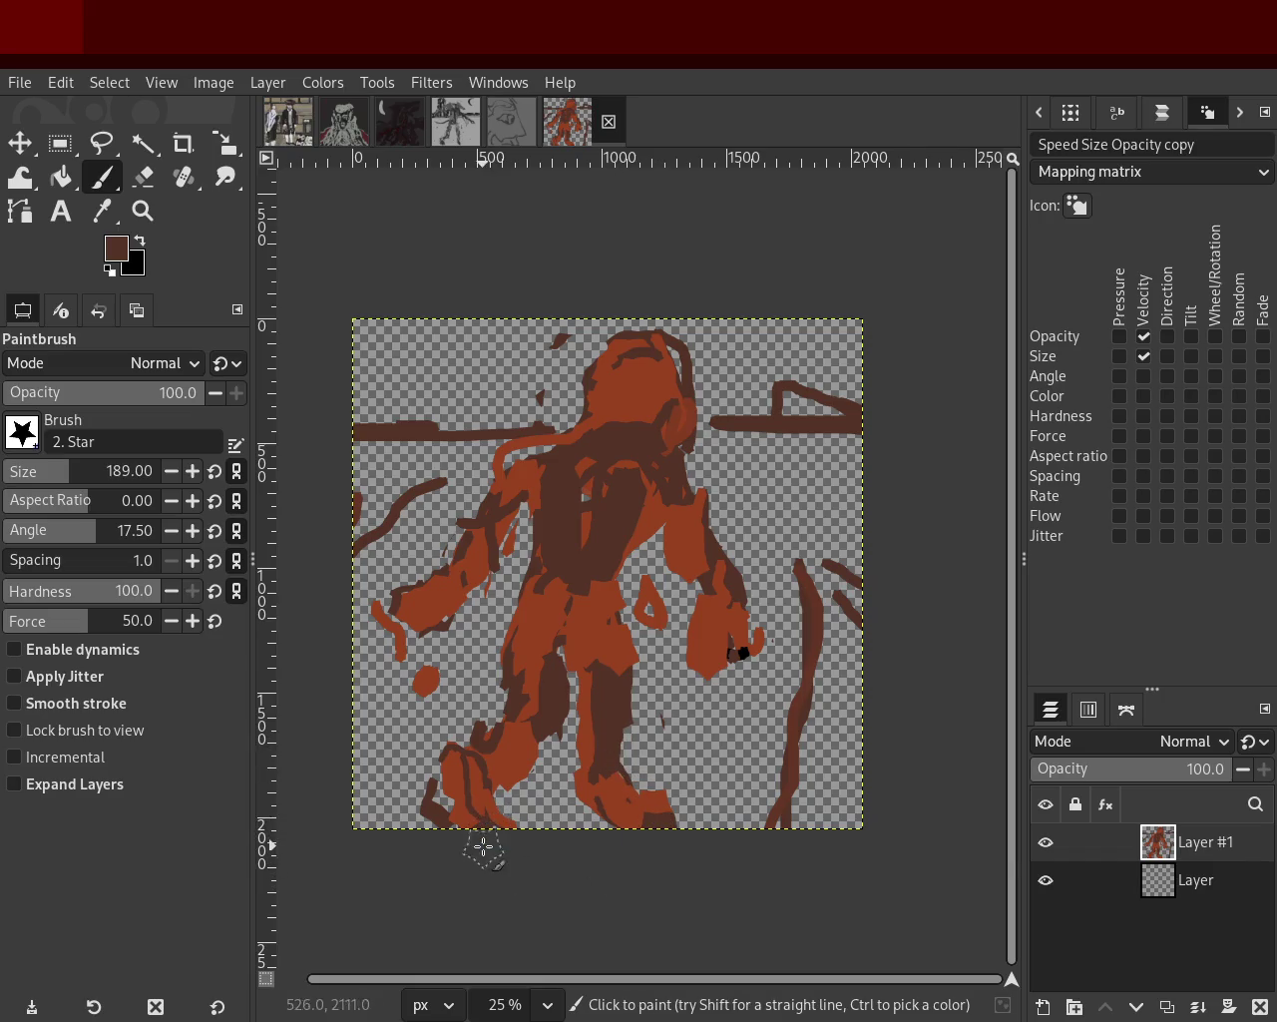
Erase the stray orange blob and the hand's black mark, and flatten the head top.
click(144, 176)
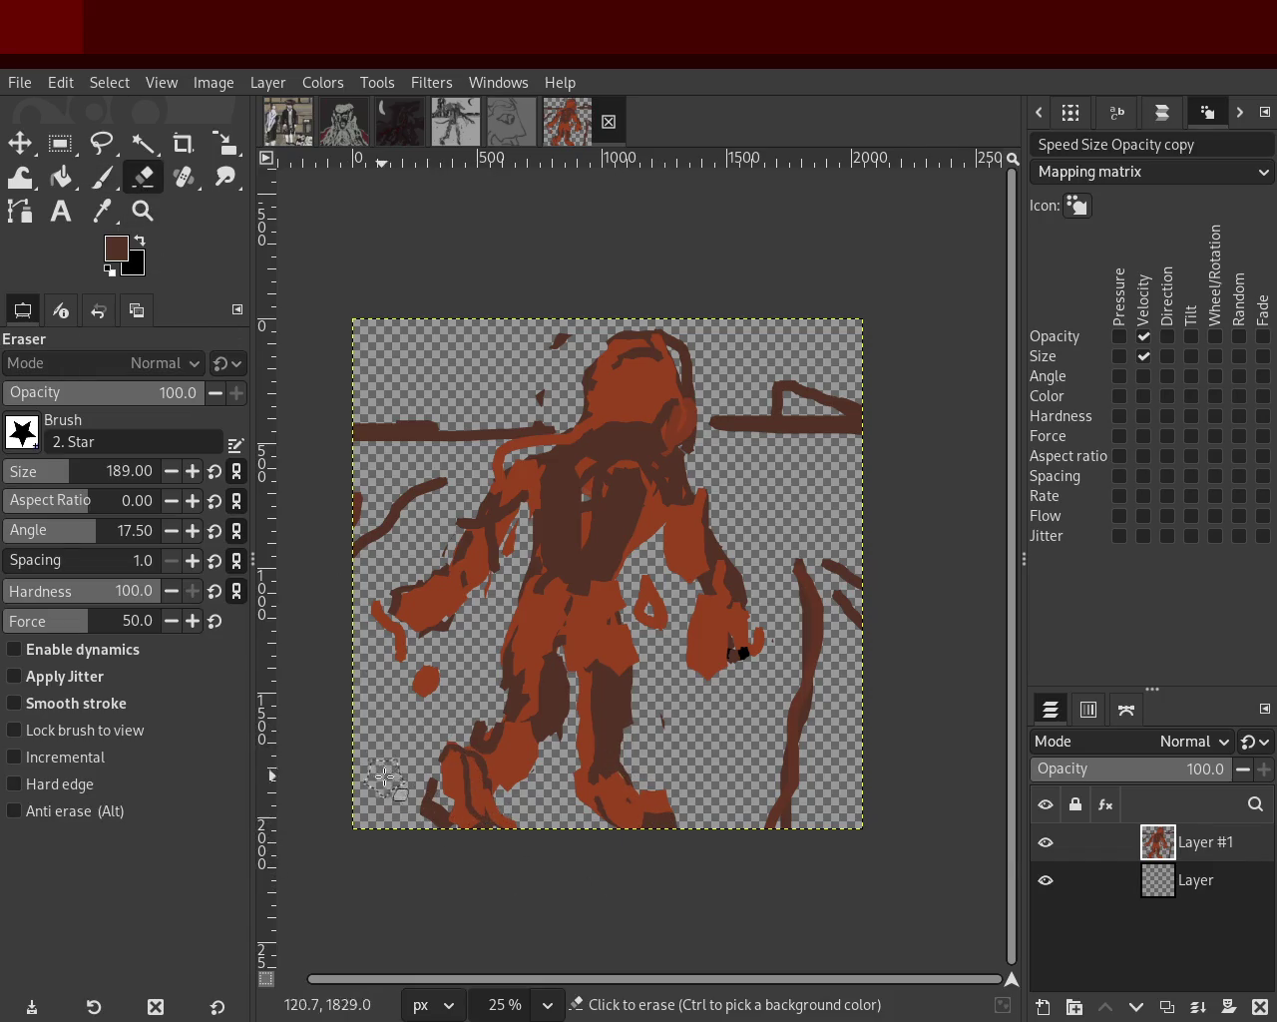
click(424, 843)
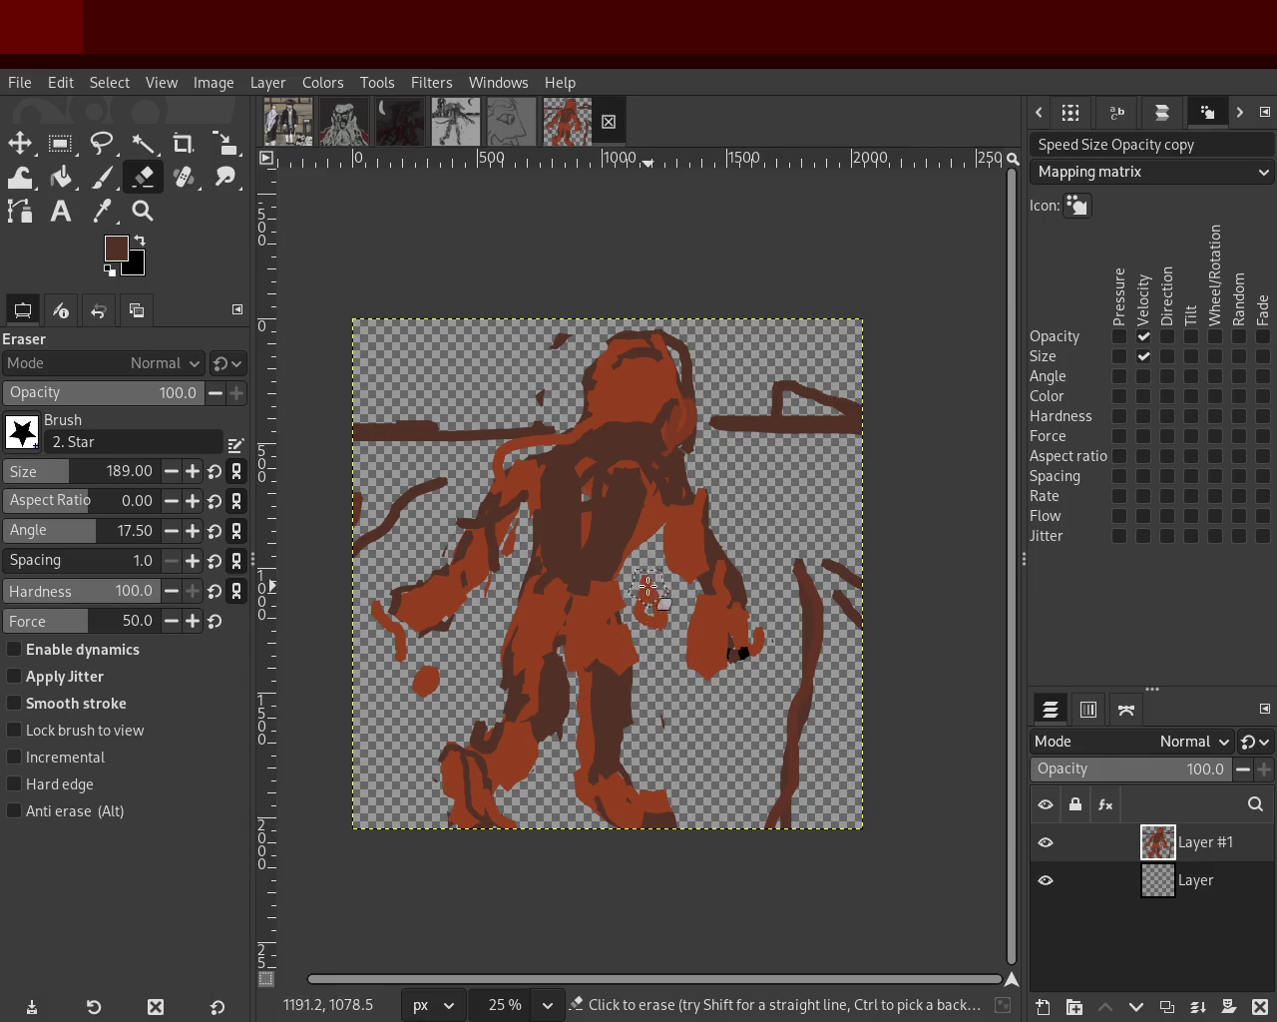
drag(647, 589, 658, 617)
drag(736, 673, 746, 651)
mouse_move(672, 359)
mouse_down()
mouse_move(741, 375)
mouse_move(536, 428)
mouse_move(511, 382)
mouse_move(569, 333)
mouse_up()
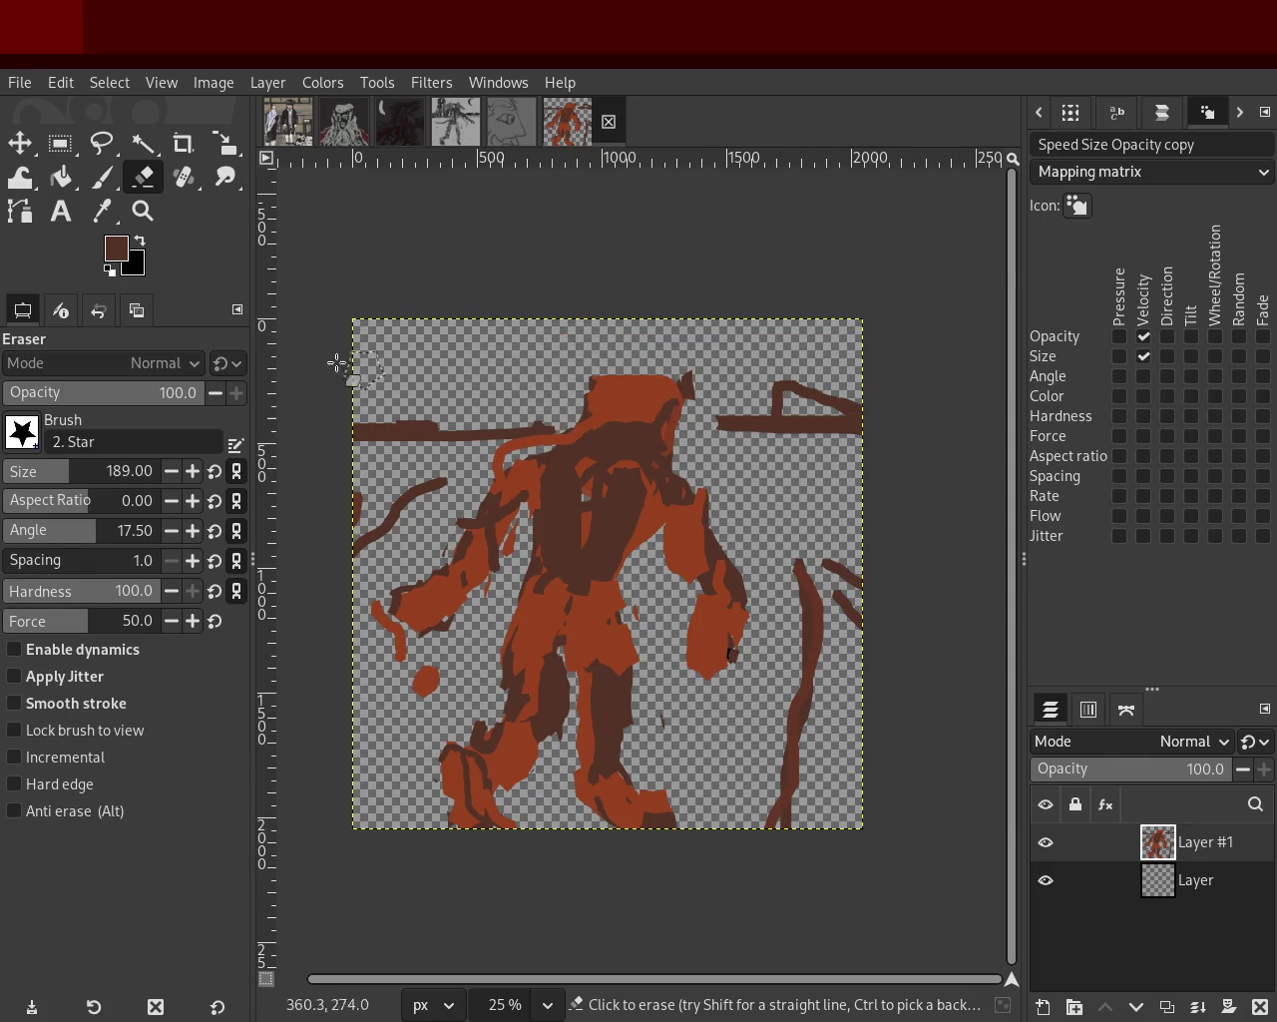
click(97, 180)
Write 'Gulem' at the top-left in fine black brush strokes.
click(140, 240)
drag(397, 339, 383, 367)
key(ctrl+z)
click(10, 481)
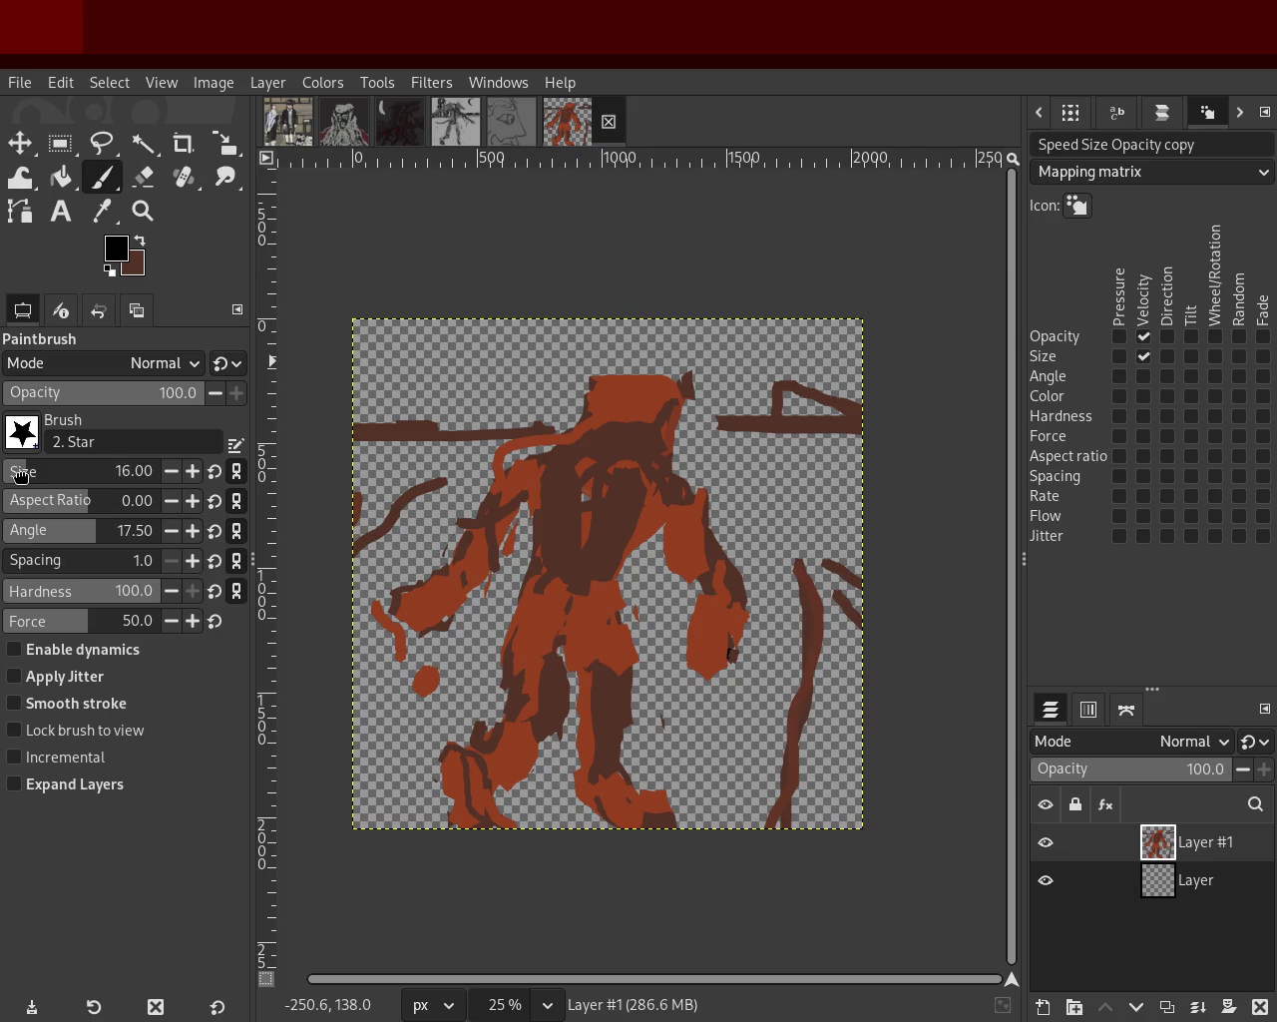
mouse_move(393, 341)
mouse_down()
mouse_move(372, 352)
mouse_move(386, 350)
mouse_move(379, 376)
mouse_move(474, 346)
mouse_move(459, 365)
mouse_move(486, 346)
mouse_move(527, 370)
mouse_up()
click(453, 372)
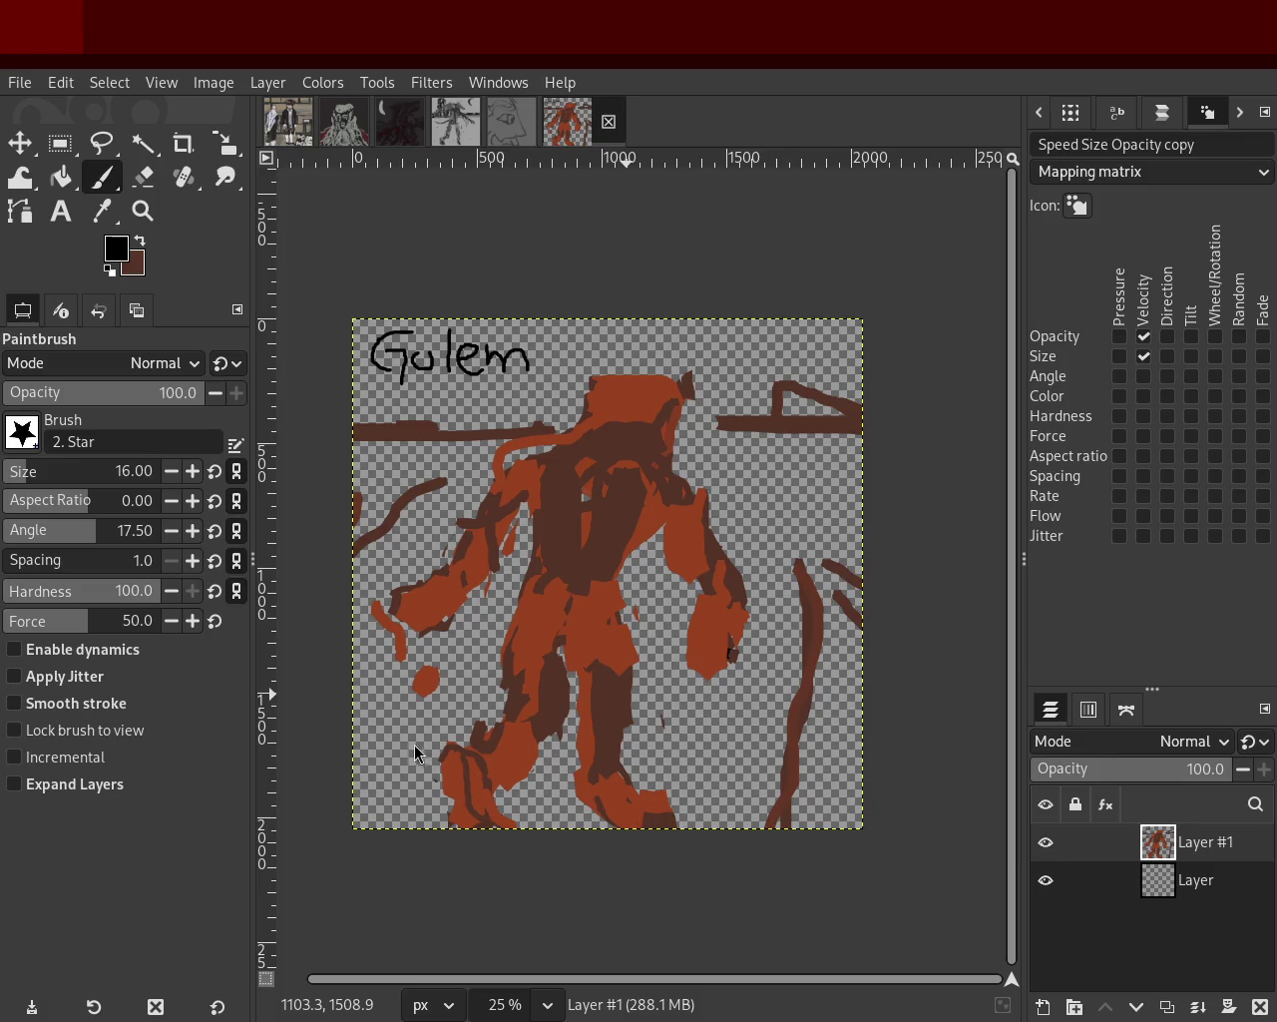
ctrl+click(592, 532)
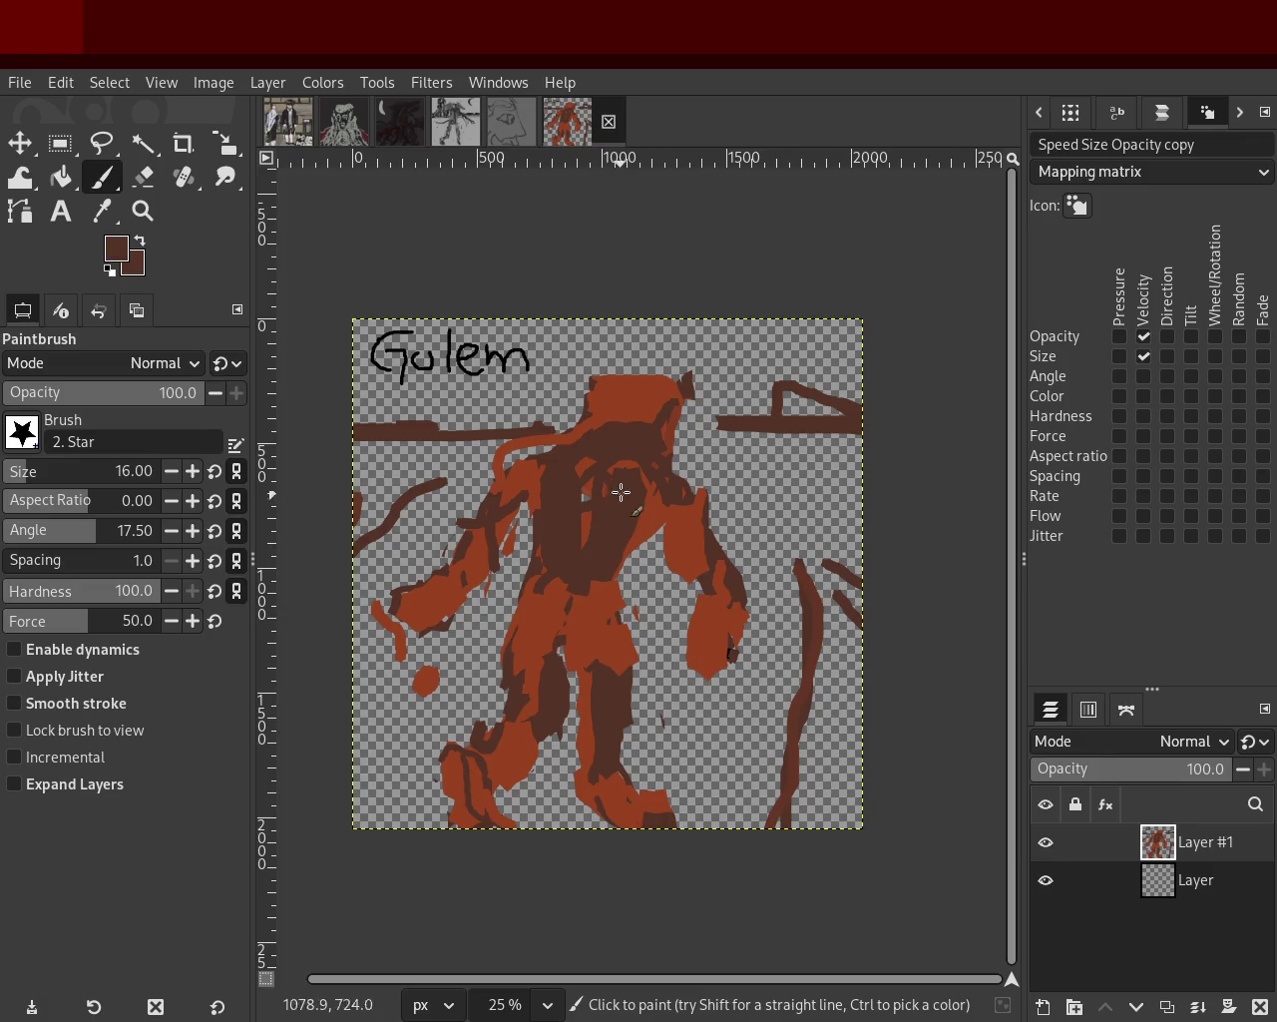
At brush size 35, paint orange-red strokes down the golem's dark left torso.
click(29, 482)
ctrl+click(661, 408)
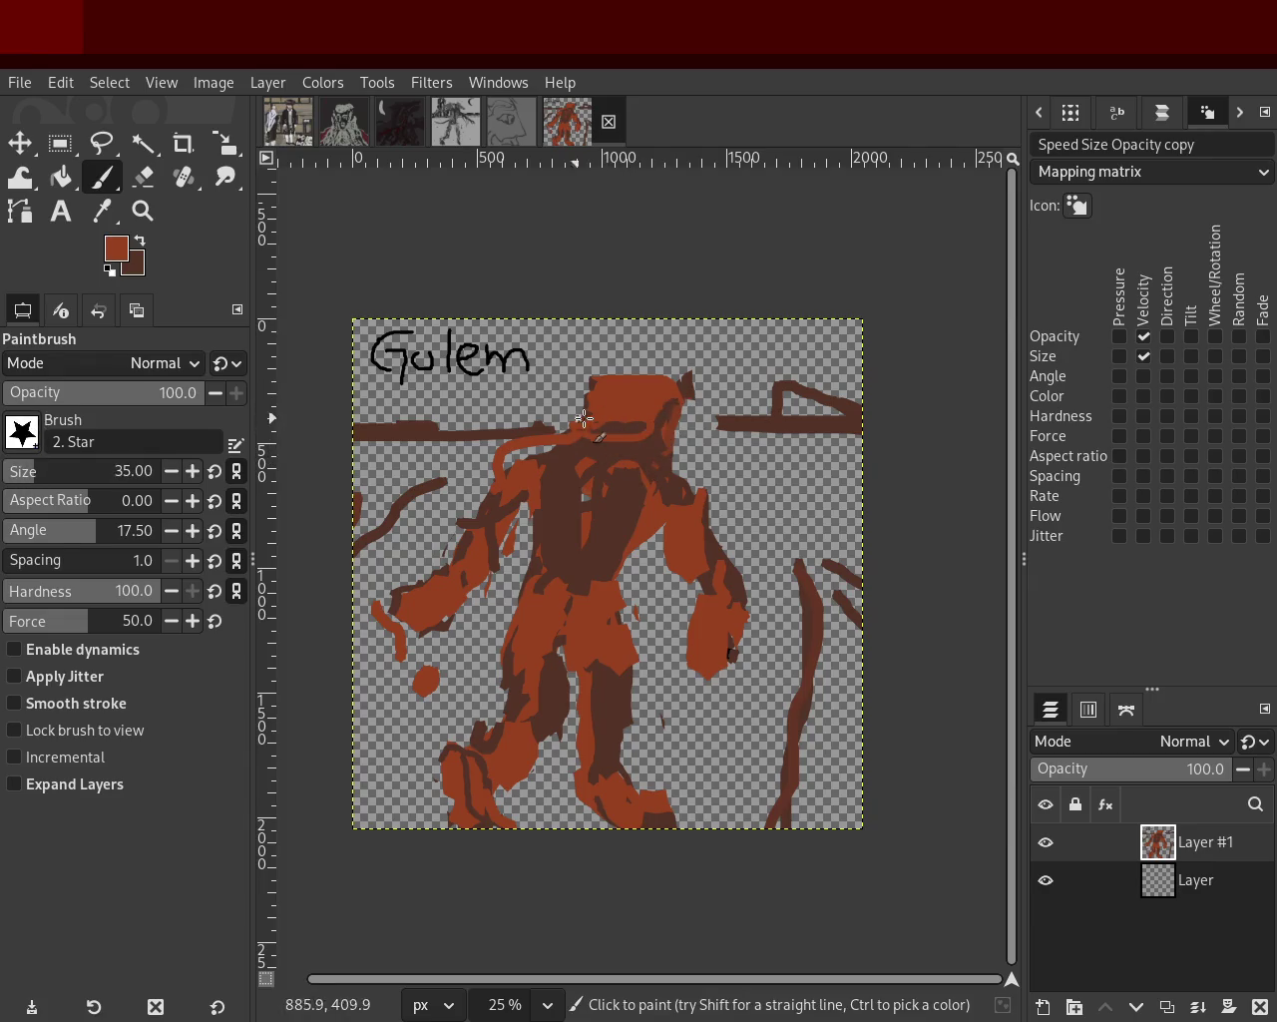
ctrl+click(650, 436)
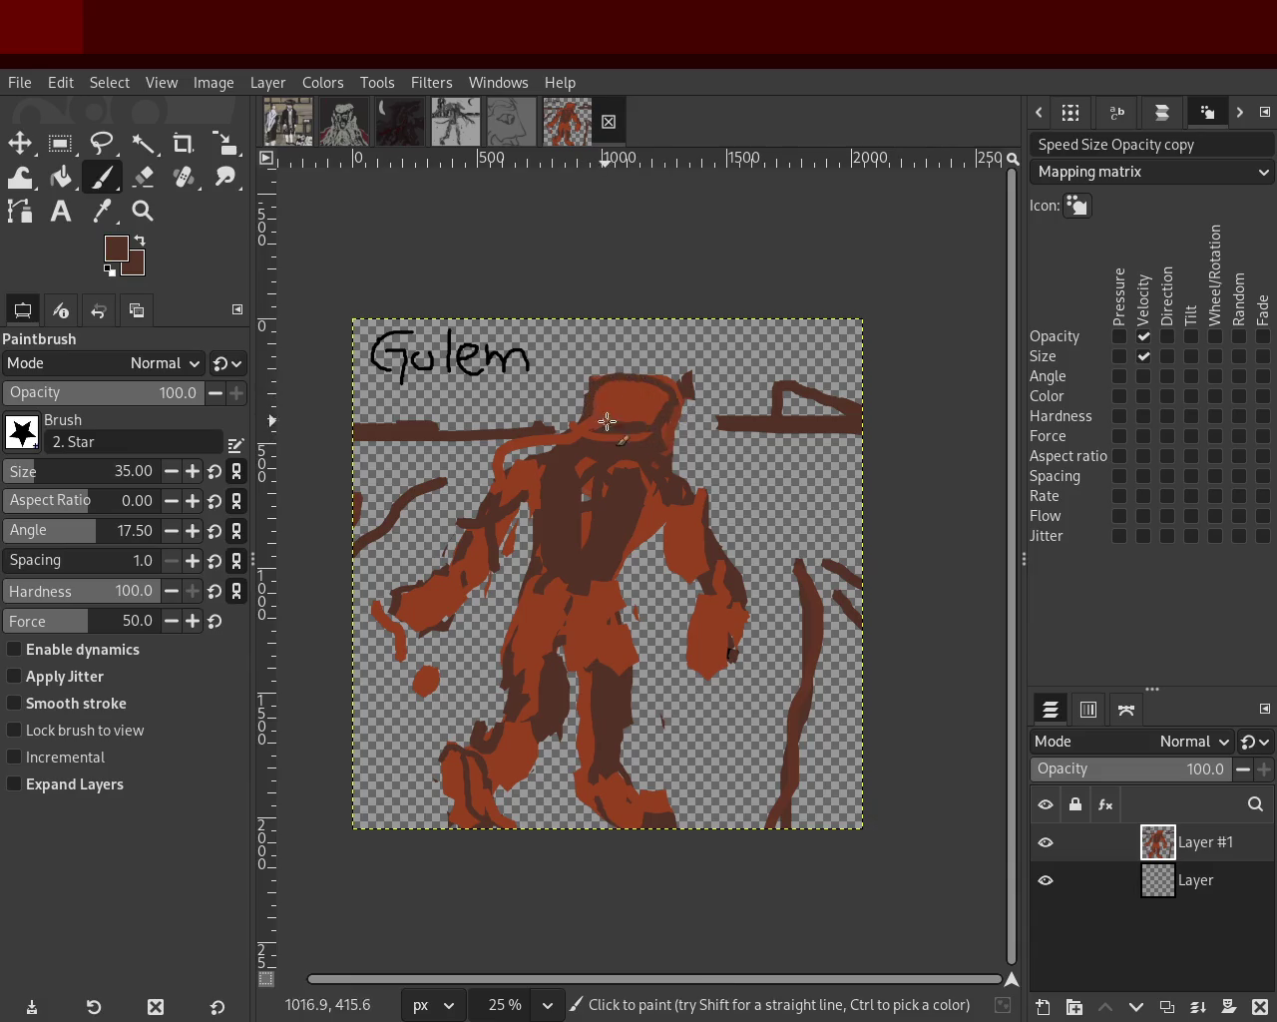
mouse_move(593, 429)
mouse_down()
mouse_move(652, 360)
mouse_move(673, 382)
mouse_move(626, 362)
mouse_move(595, 403)
mouse_up()
key(ctrl+z)
ctrl+click(674, 382)
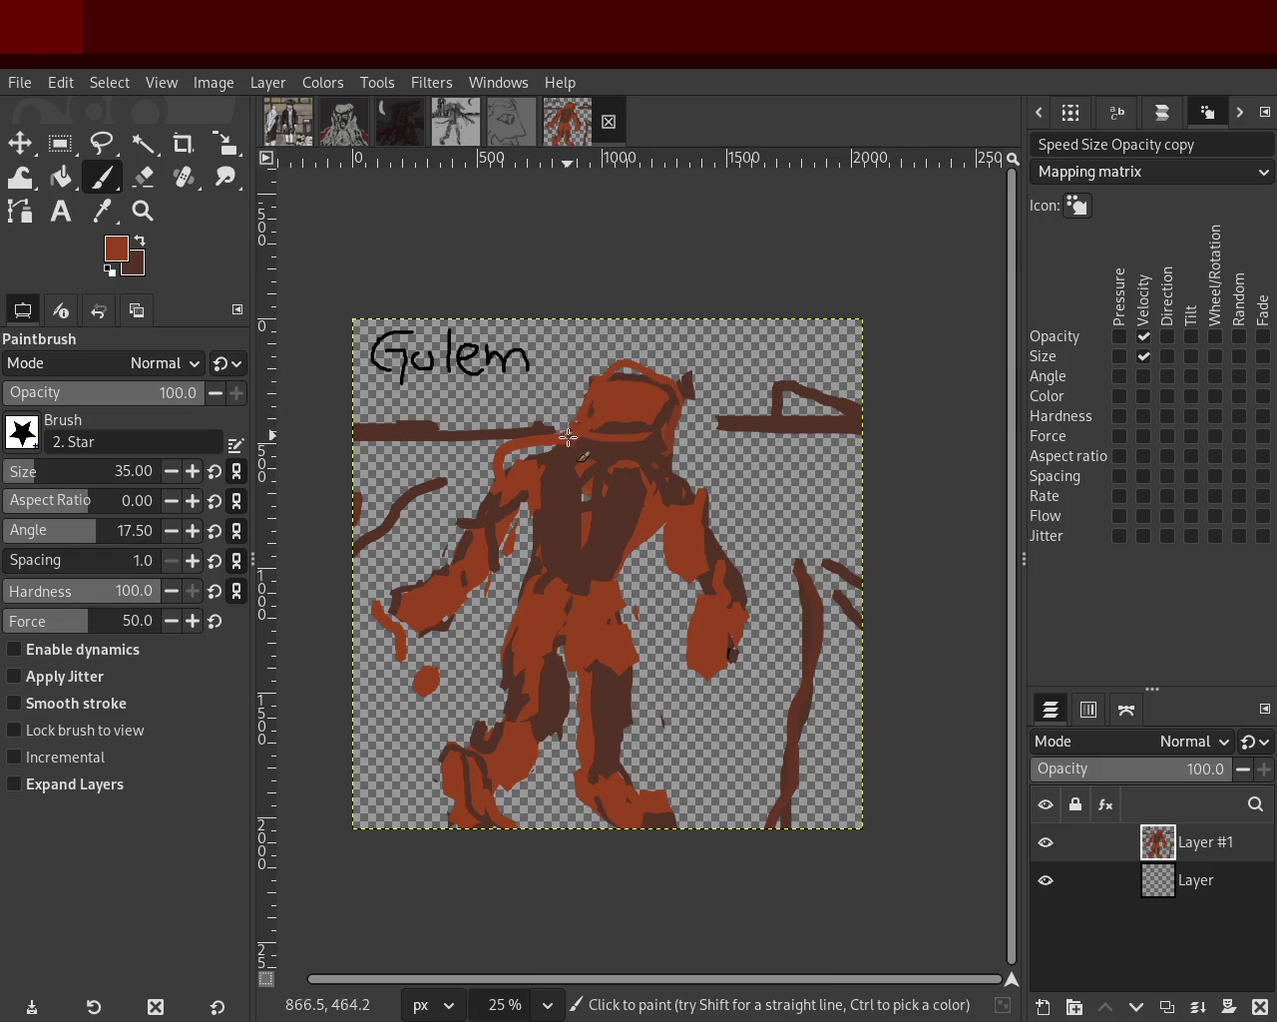
drag(551, 459, 544, 604)
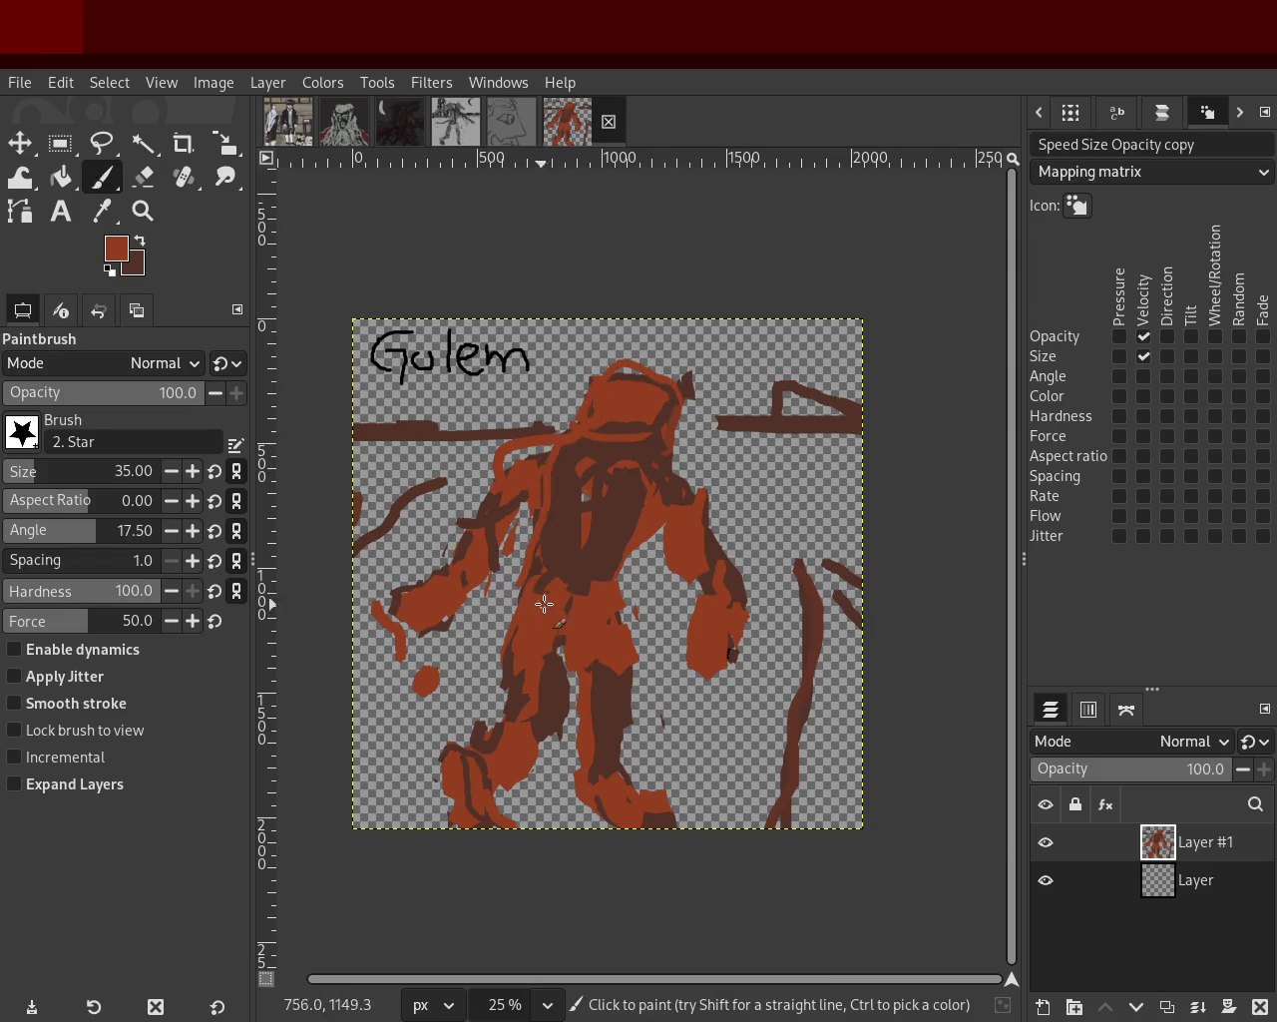
mouse_move(649, 517)
mouse_down()
mouse_move(558, 612)
mouse_move(542, 562)
mouse_move(577, 627)
mouse_up()
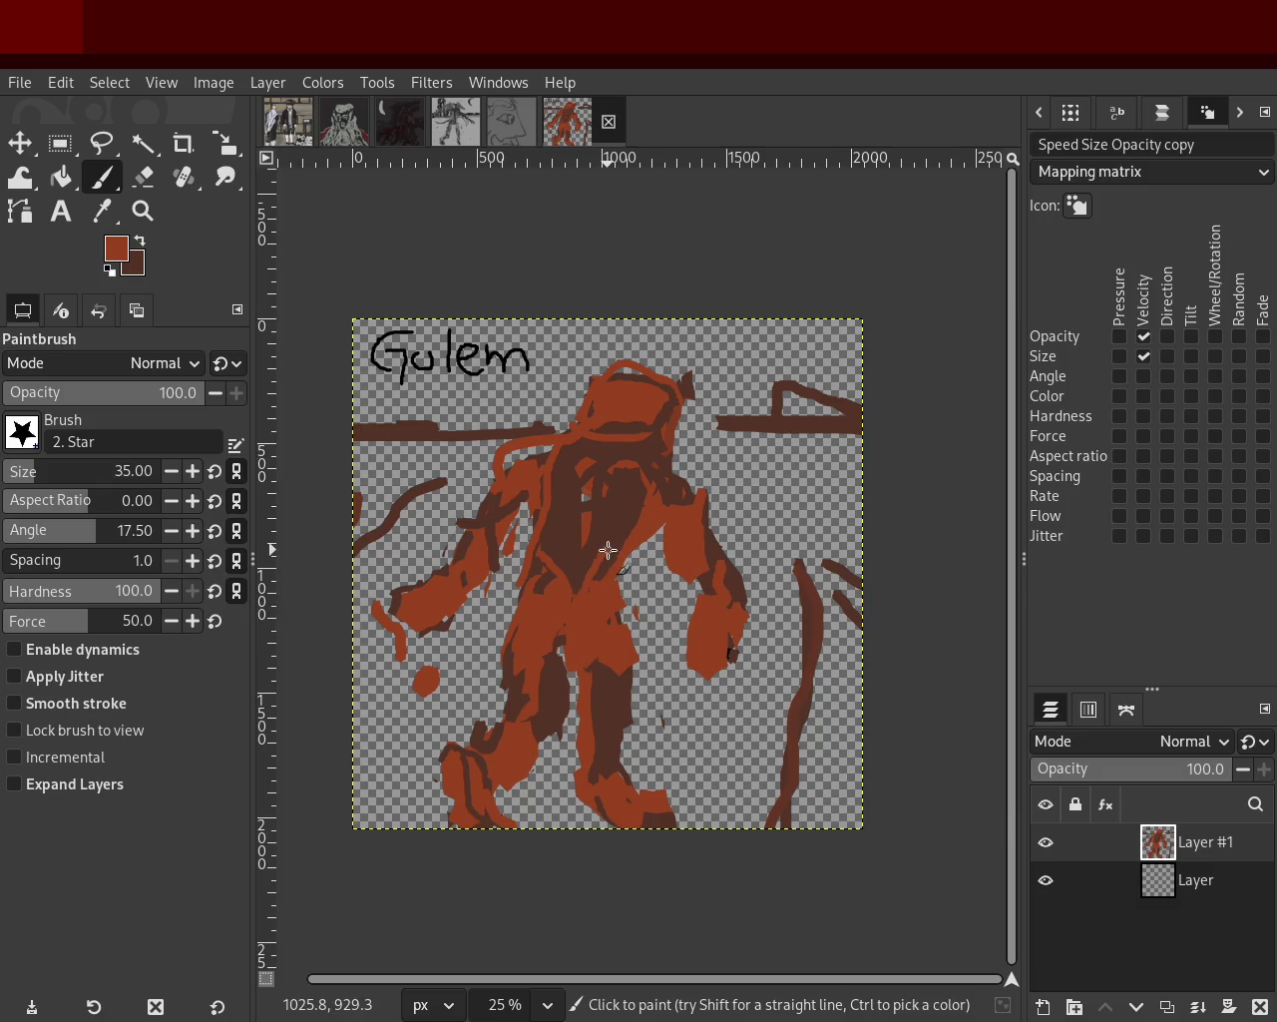
key(ctrl)
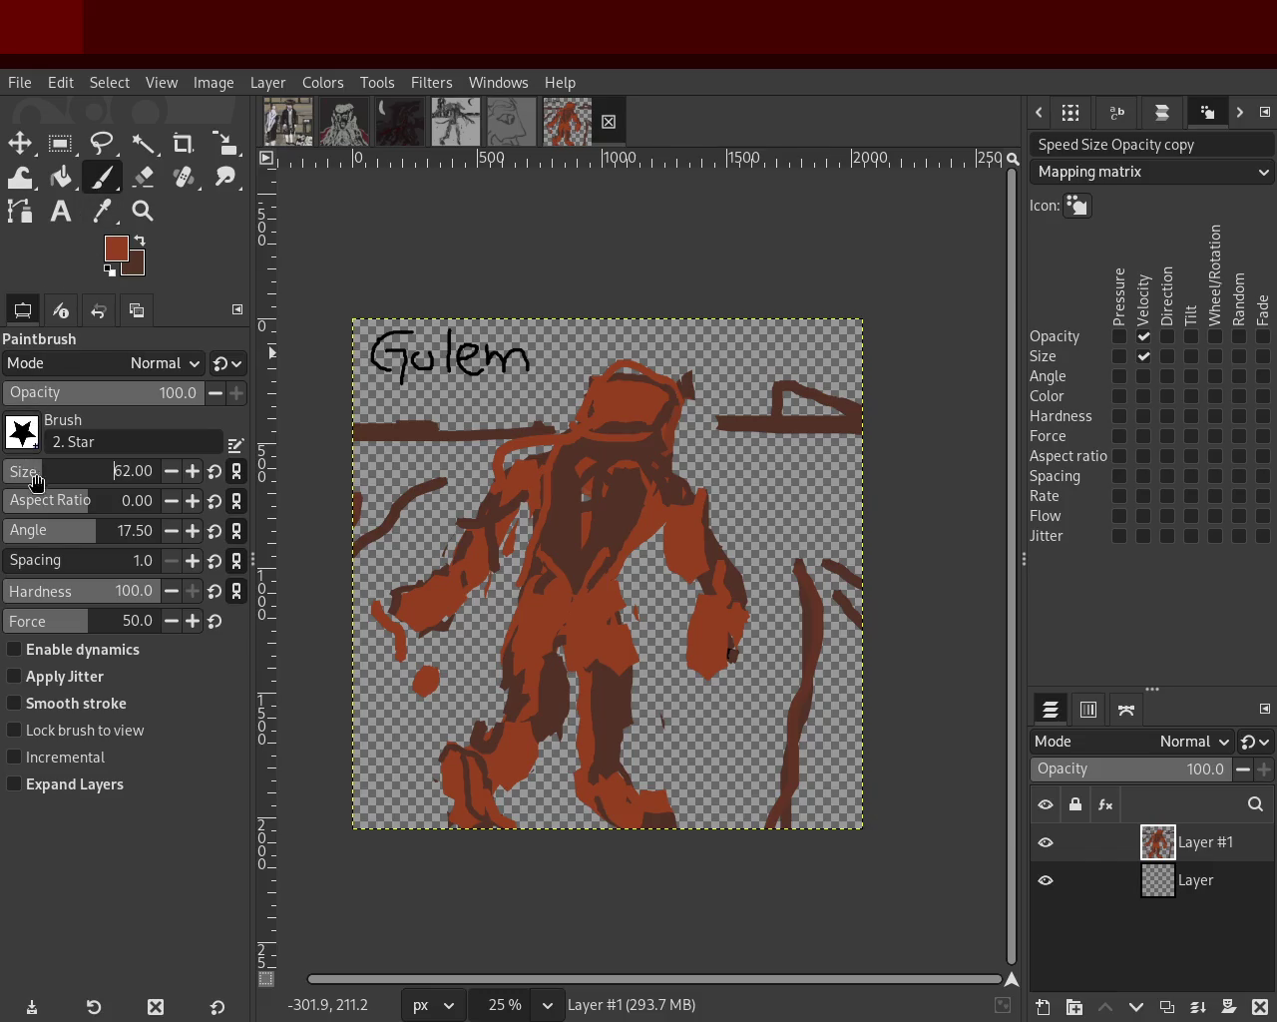
Add orange-red and a dark-brown dab to the left hand, and dark-brown strokes over the right hand.
ctrl+click(601, 524)
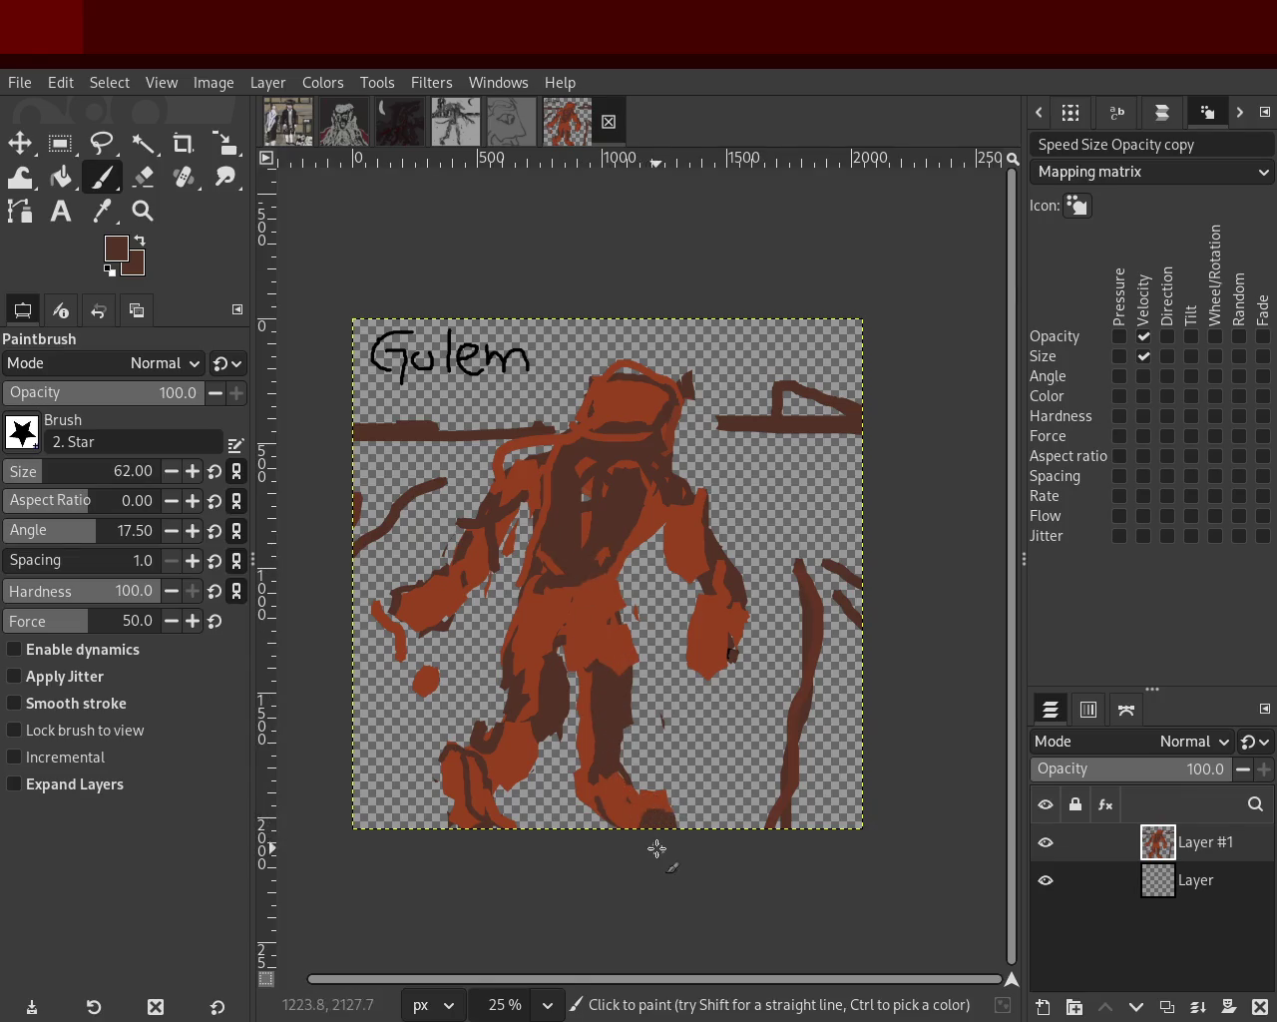
ctrl+click(479, 773)
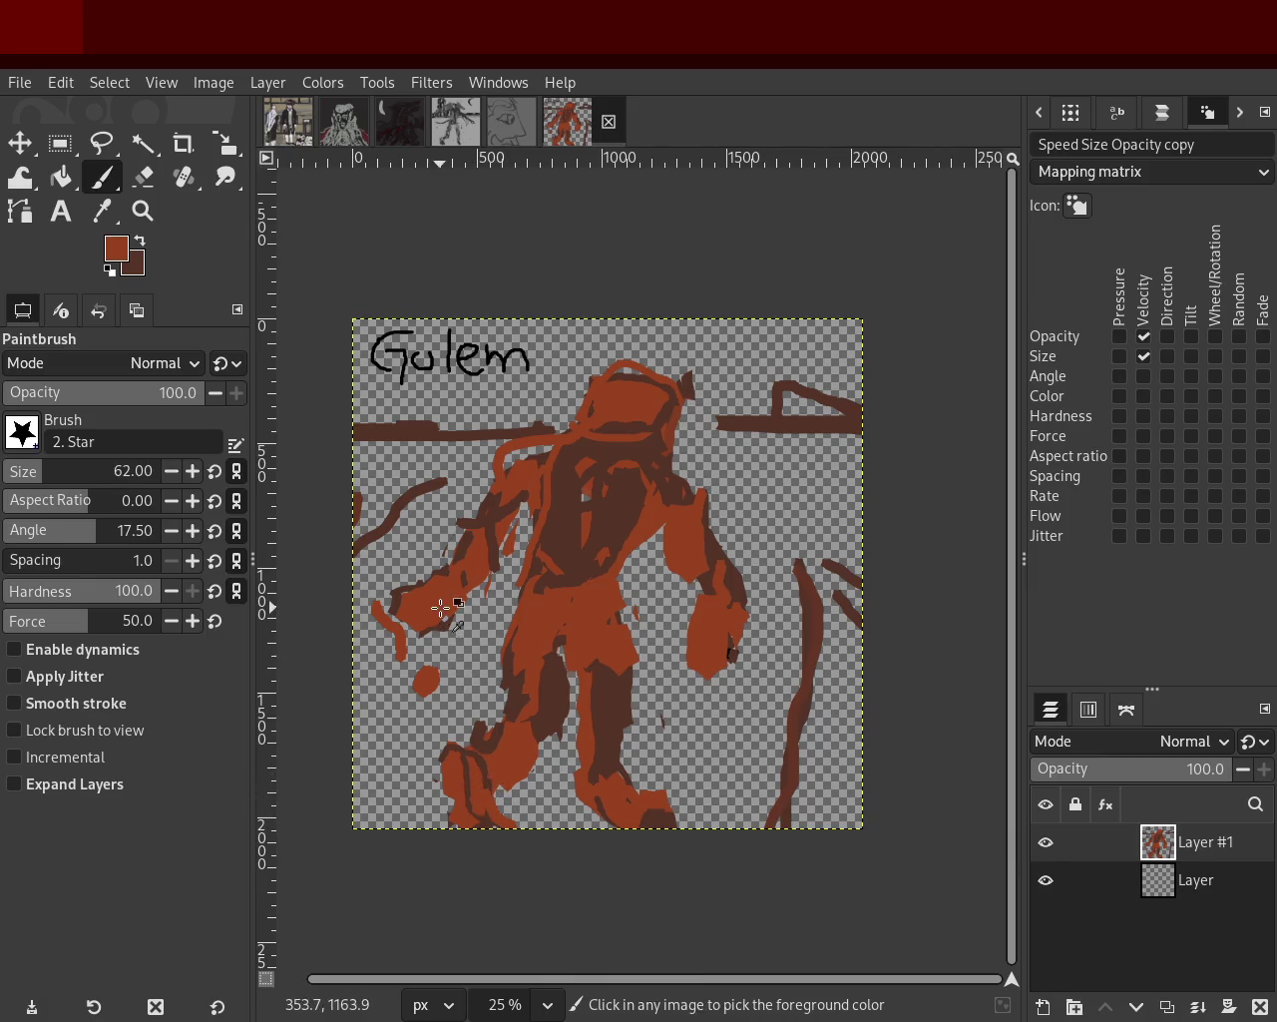
drag(445, 627, 404, 638)
ctrl+click(400, 626)
click(400, 626)
drag(692, 632, 721, 678)
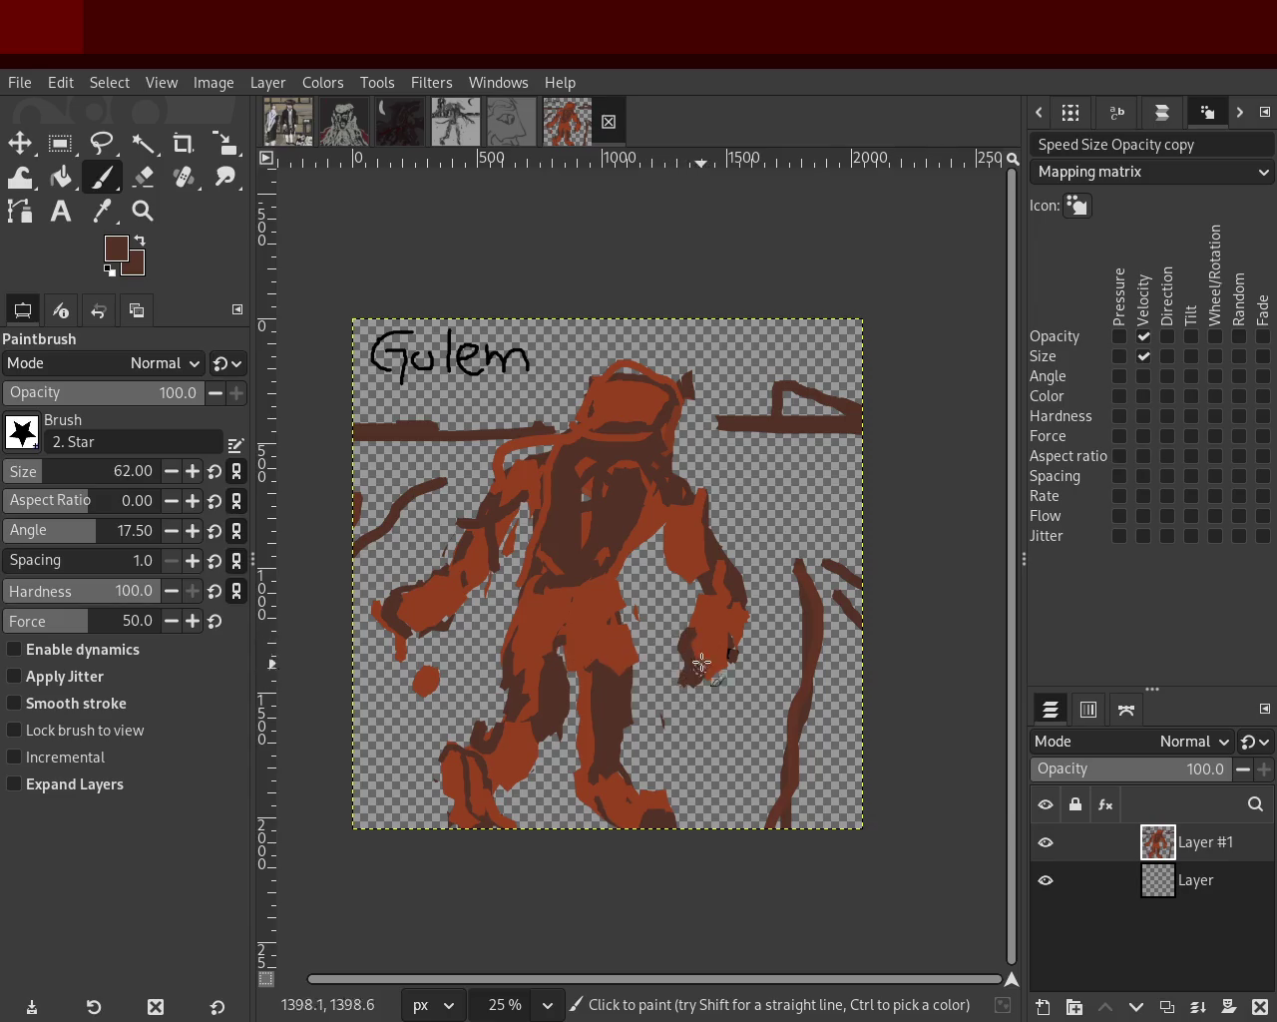
ctrl+click(648, 426)
ctrl+click(567, 451)
text(47)
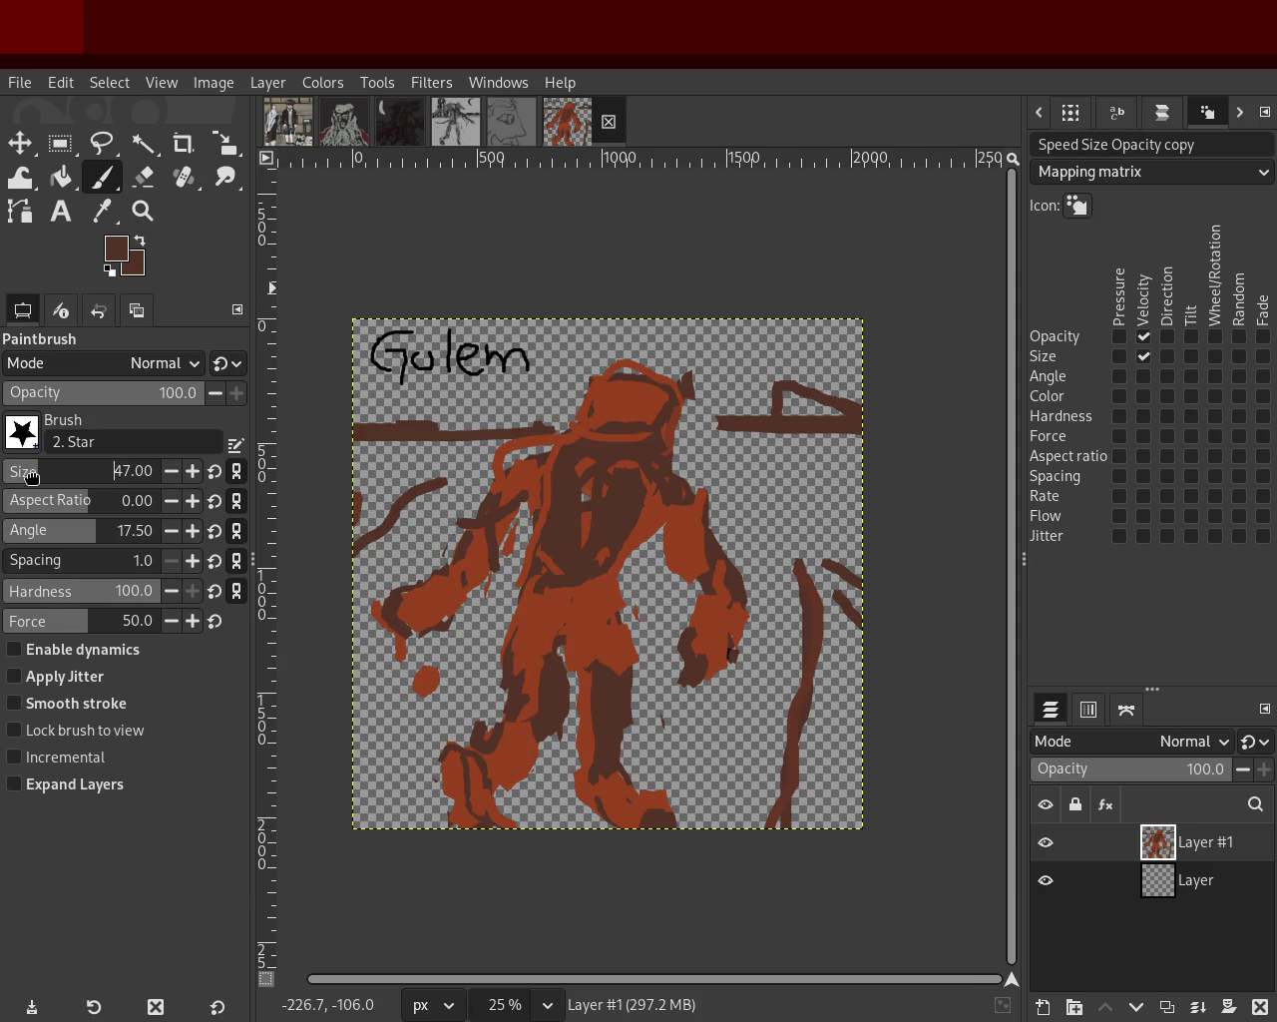
Paint dark strokes around the head and neck, then red-brown over the dark chest.
ctrl+click(629, 374)
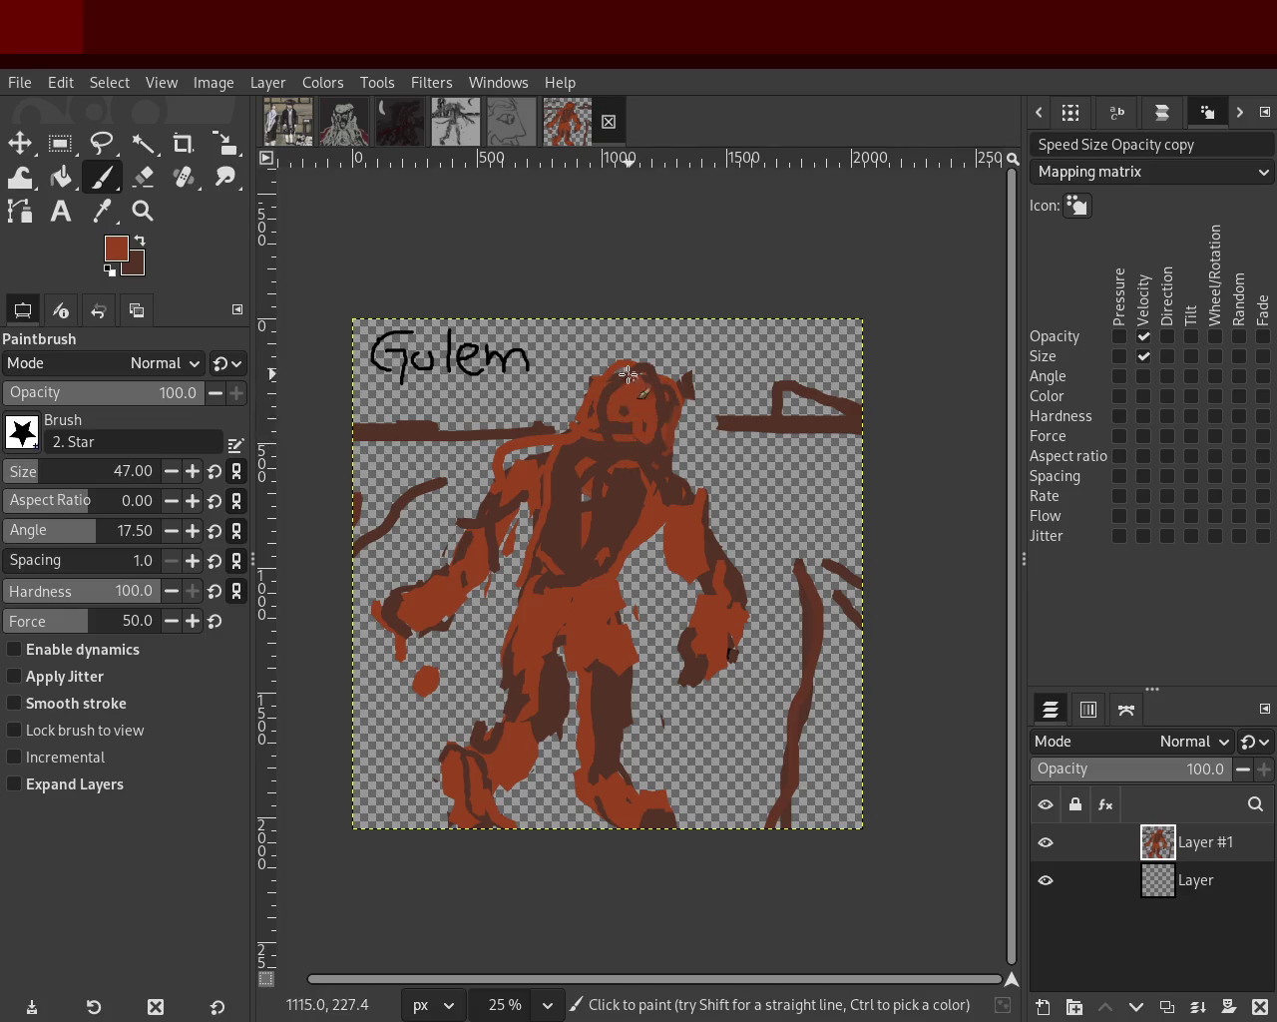
ctrl+click(625, 406)
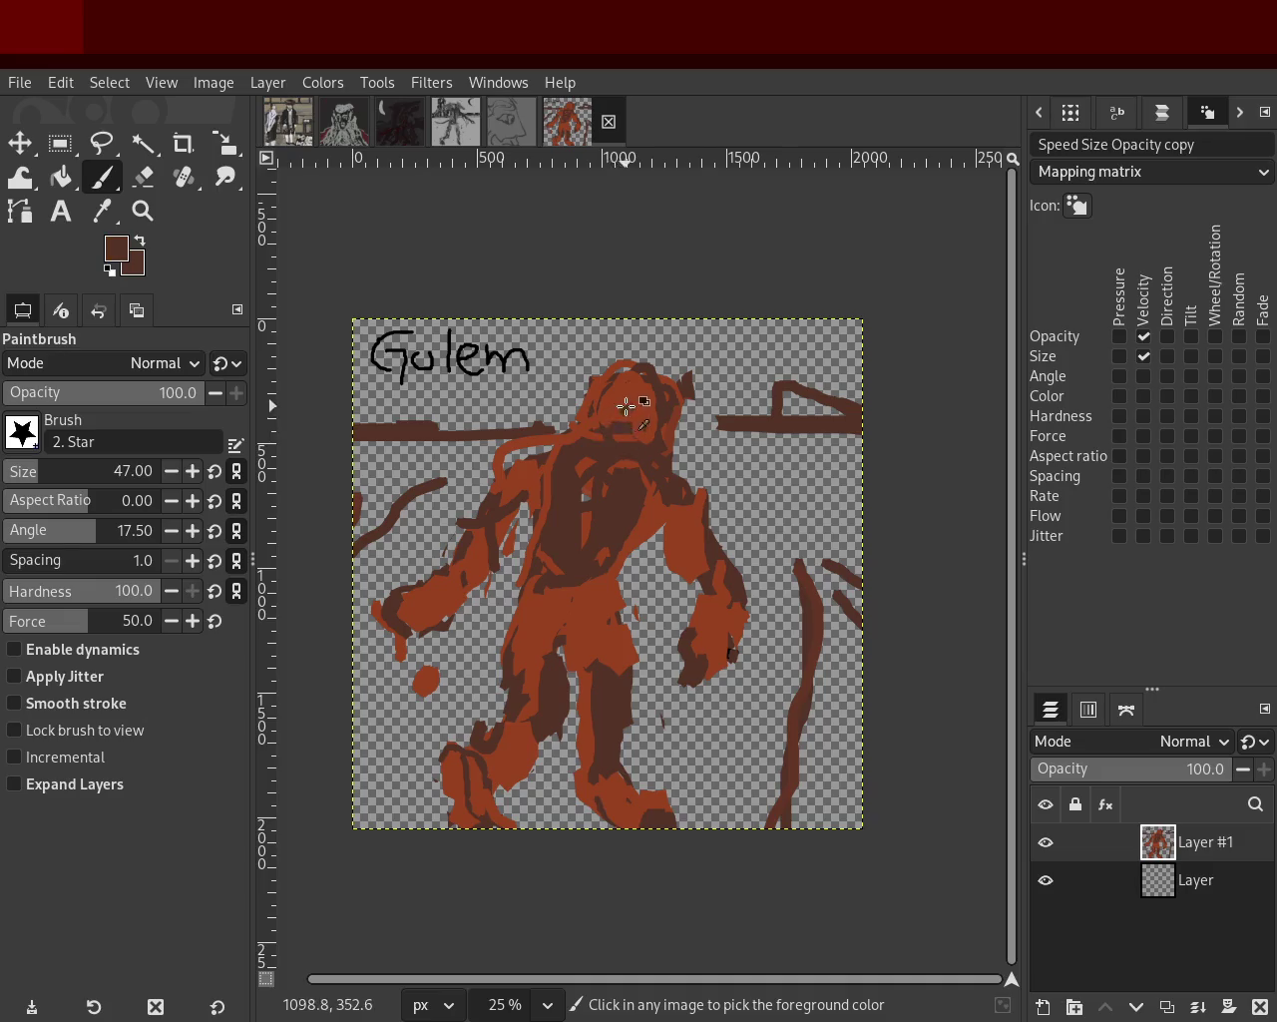
ctrl+click(608, 381)
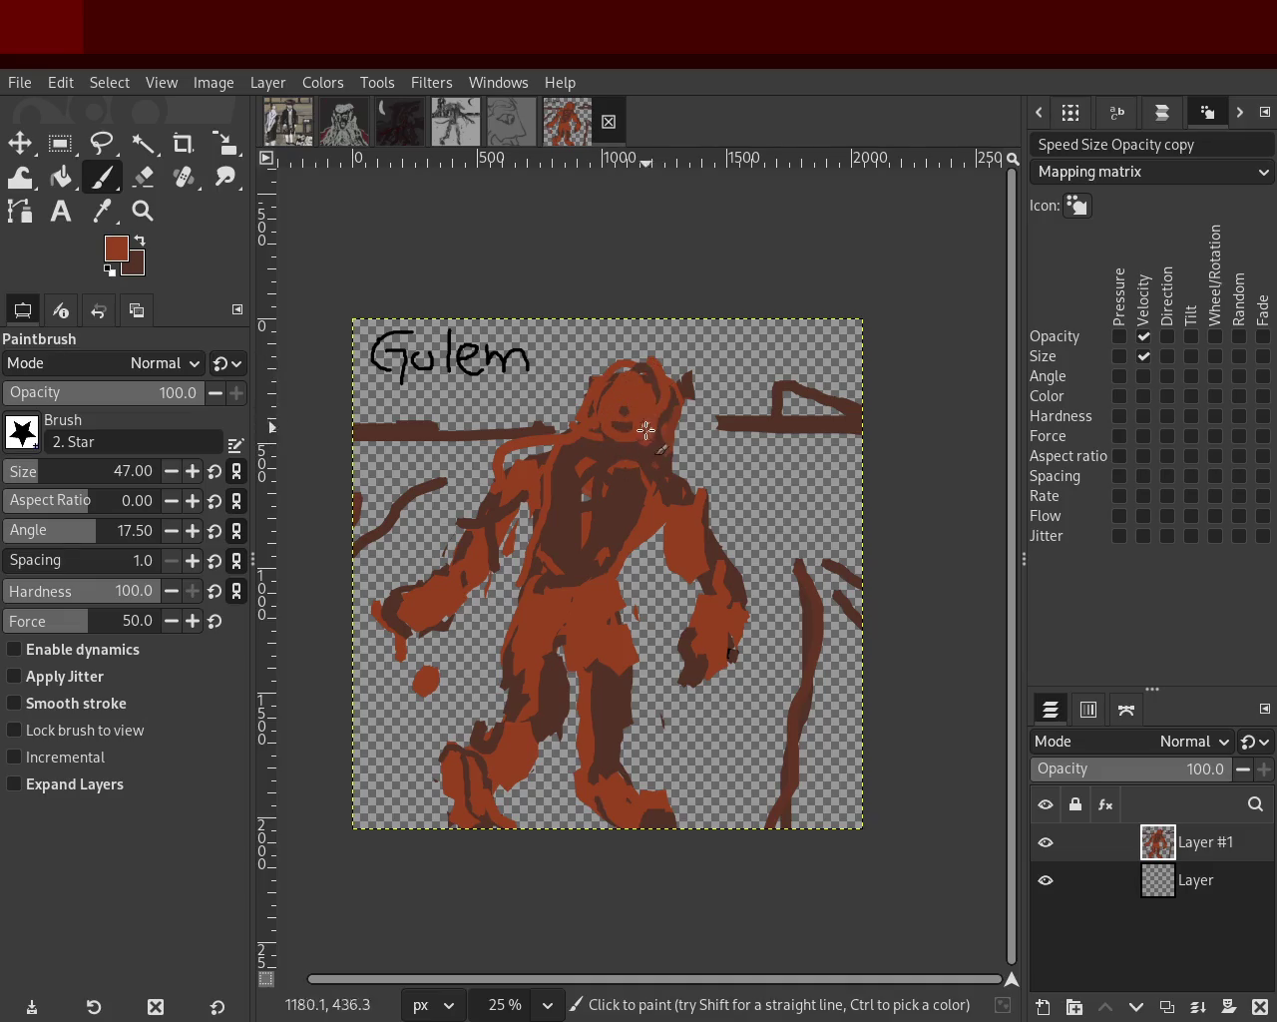
ctrl+click(656, 401)
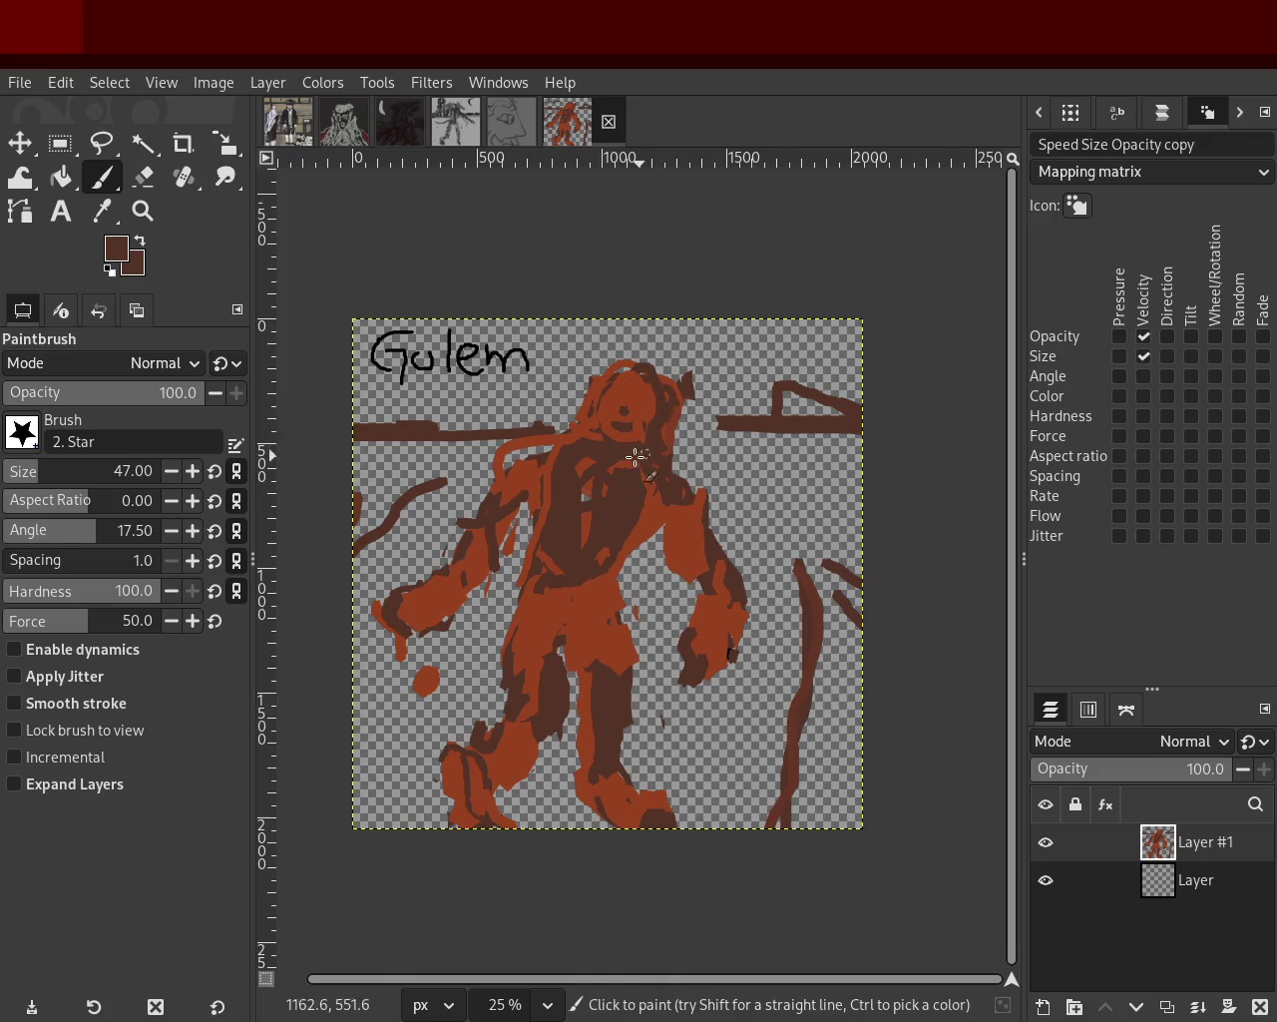
drag(606, 396, 578, 456)
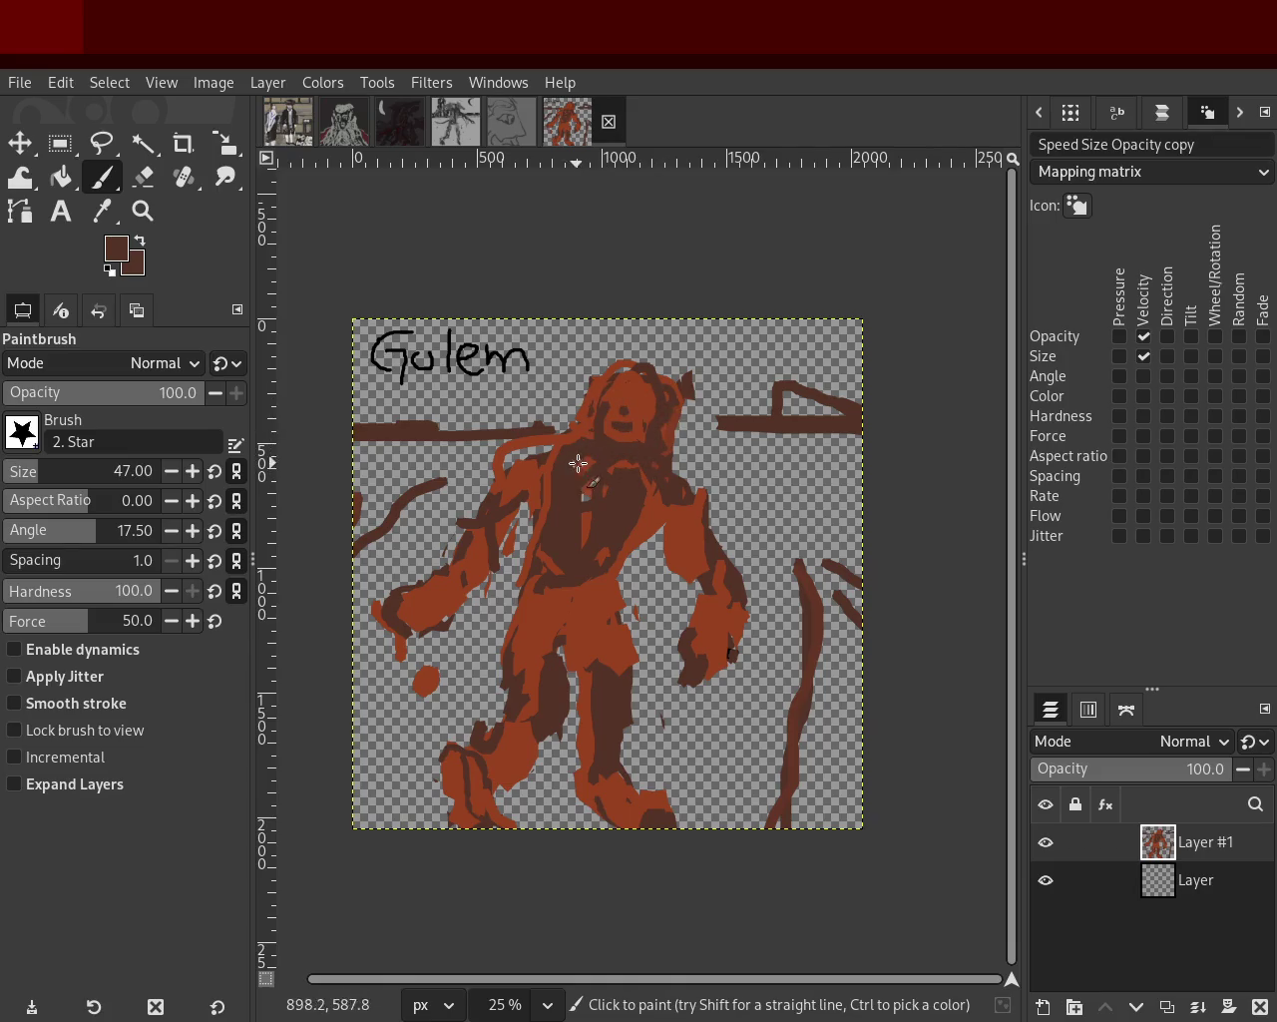
ctrl+click(551, 464)
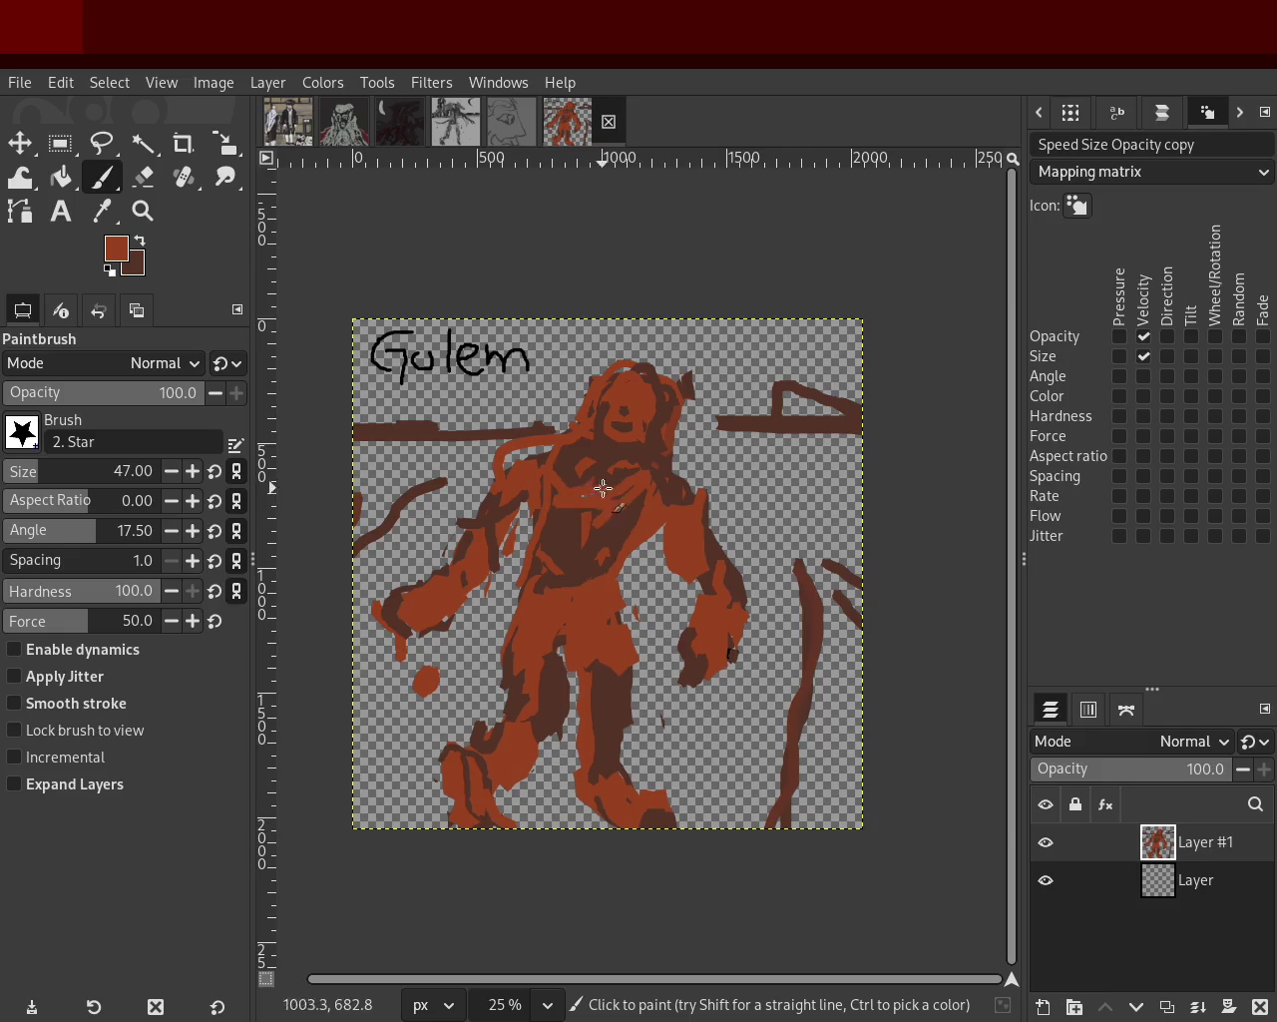
mouse_move(621, 466)
mouse_down()
mouse_move(673, 504)
mouse_move(615, 522)
mouse_move(555, 468)
mouse_move(551, 478)
mouse_move(651, 489)
mouse_move(563, 473)
mouse_move(619, 449)
mouse_move(558, 454)
mouse_move(633, 490)
mouse_up()
Rework chest and left arm in dark brown and red-brown, plus a thin stroke beside the right hand.
ctrl+click(627, 451)
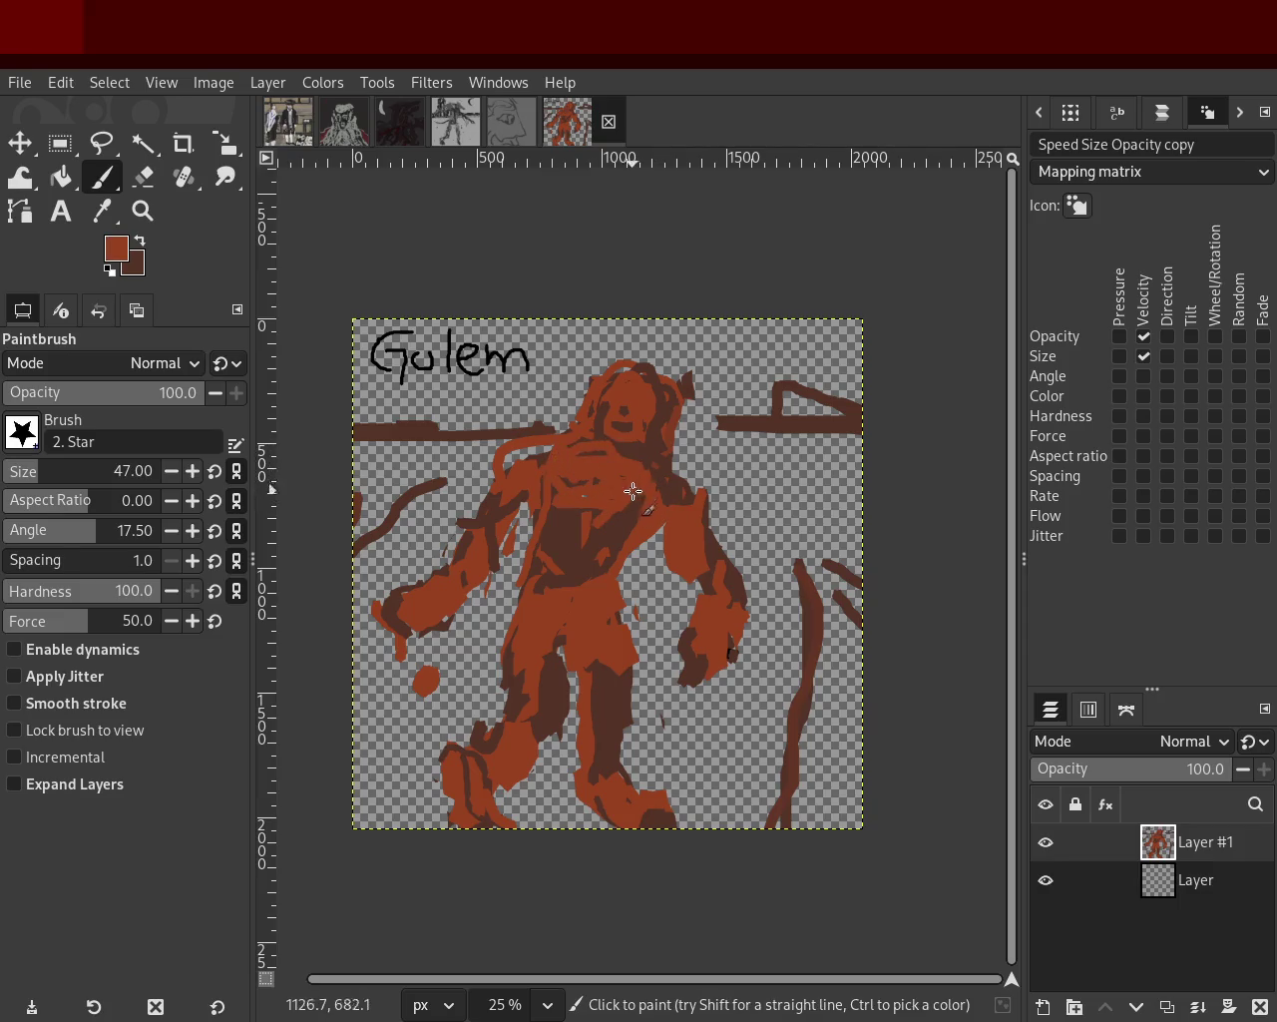
ctrl+click(549, 459)
mouse_move(527, 480)
mouse_down()
mouse_move(506, 468)
mouse_move(465, 567)
mouse_move(489, 481)
mouse_move(461, 552)
mouse_move(479, 508)
mouse_move(428, 582)
mouse_move(479, 485)
mouse_up()
ctrl+click(457, 571)
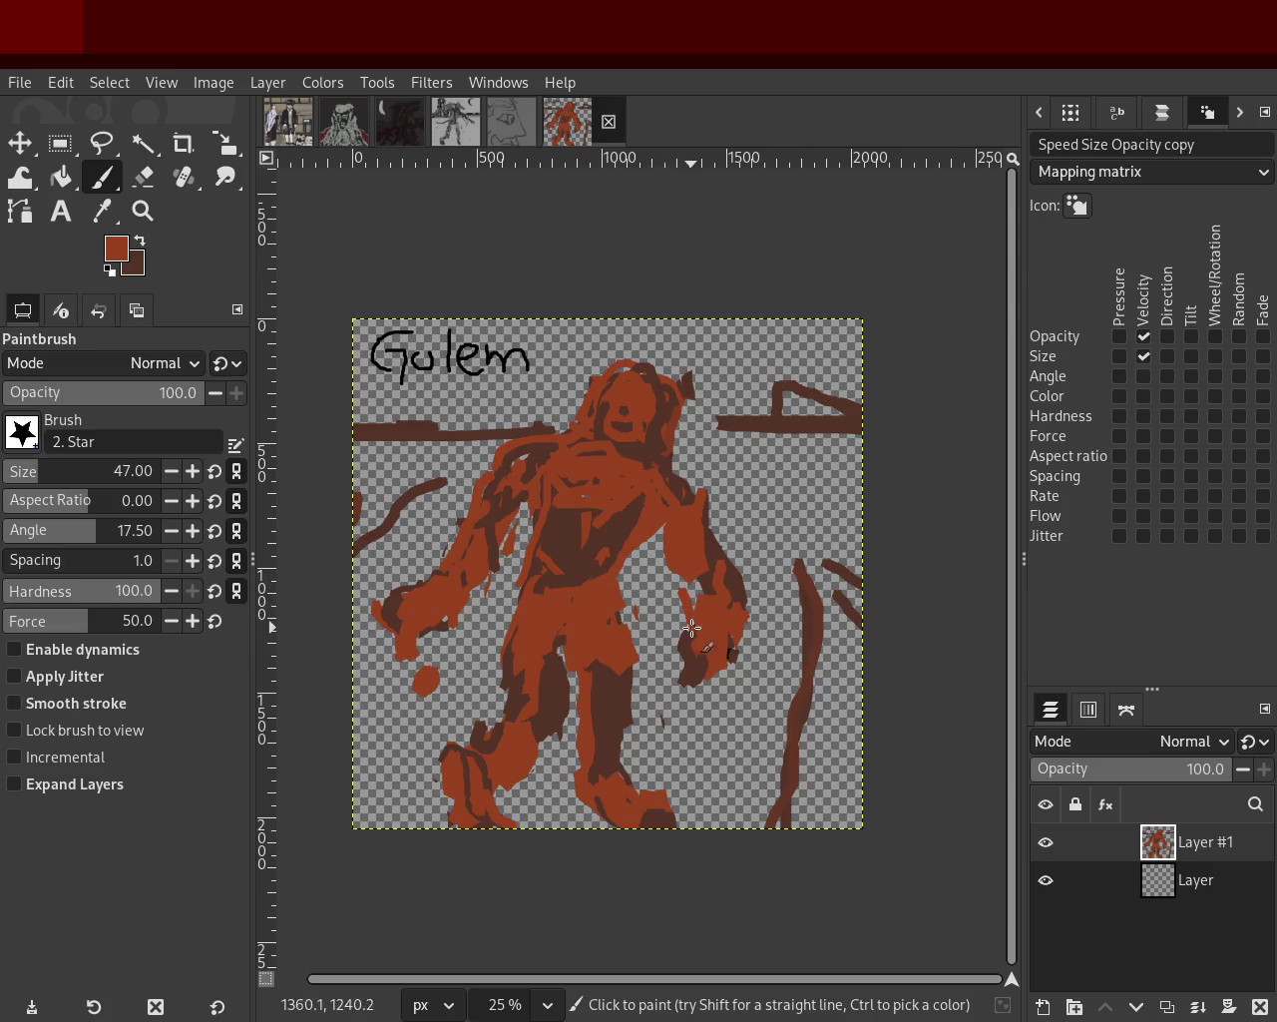
mouse_move(748, 755)
mouse_down()
mouse_move(763, 439)
mouse_move(856, 535)
mouse_up()
Add red-brown zigzag strokes on both background sides and a black accent near the left edge.
drag(842, 471, 867, 483)
mouse_move(398, 468)
mouse_down()
mouse_move(355, 479)
mouse_move(454, 461)
mouse_move(345, 459)
mouse_up()
ctrl+click(459, 593)
drag(393, 566, 357, 634)
ctrl+click(587, 808)
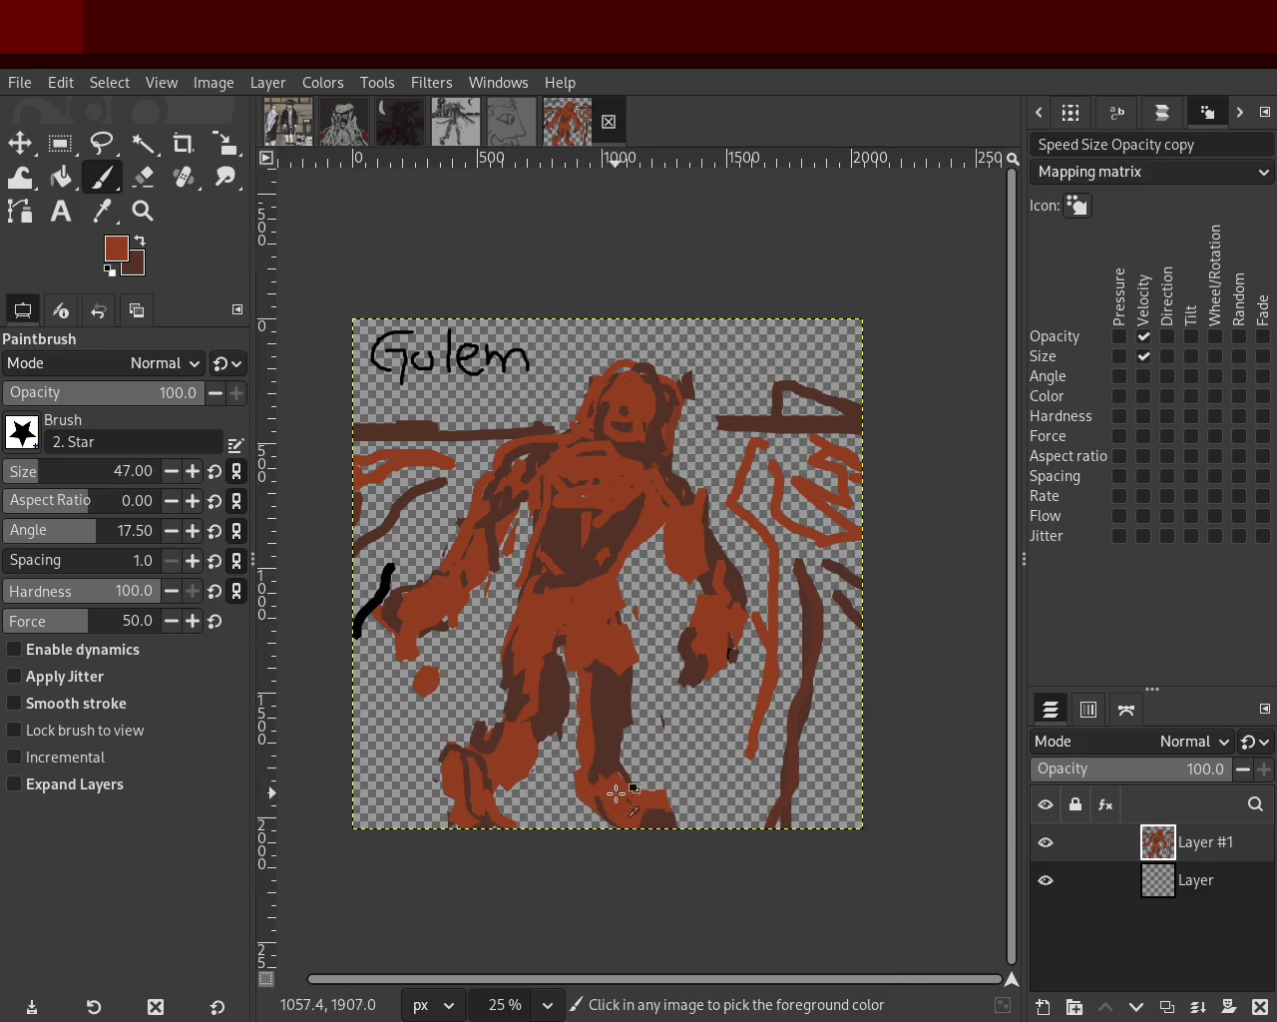
ctrl+click(475, 722)
drag(488, 719, 466, 735)
key(ctrl+z)
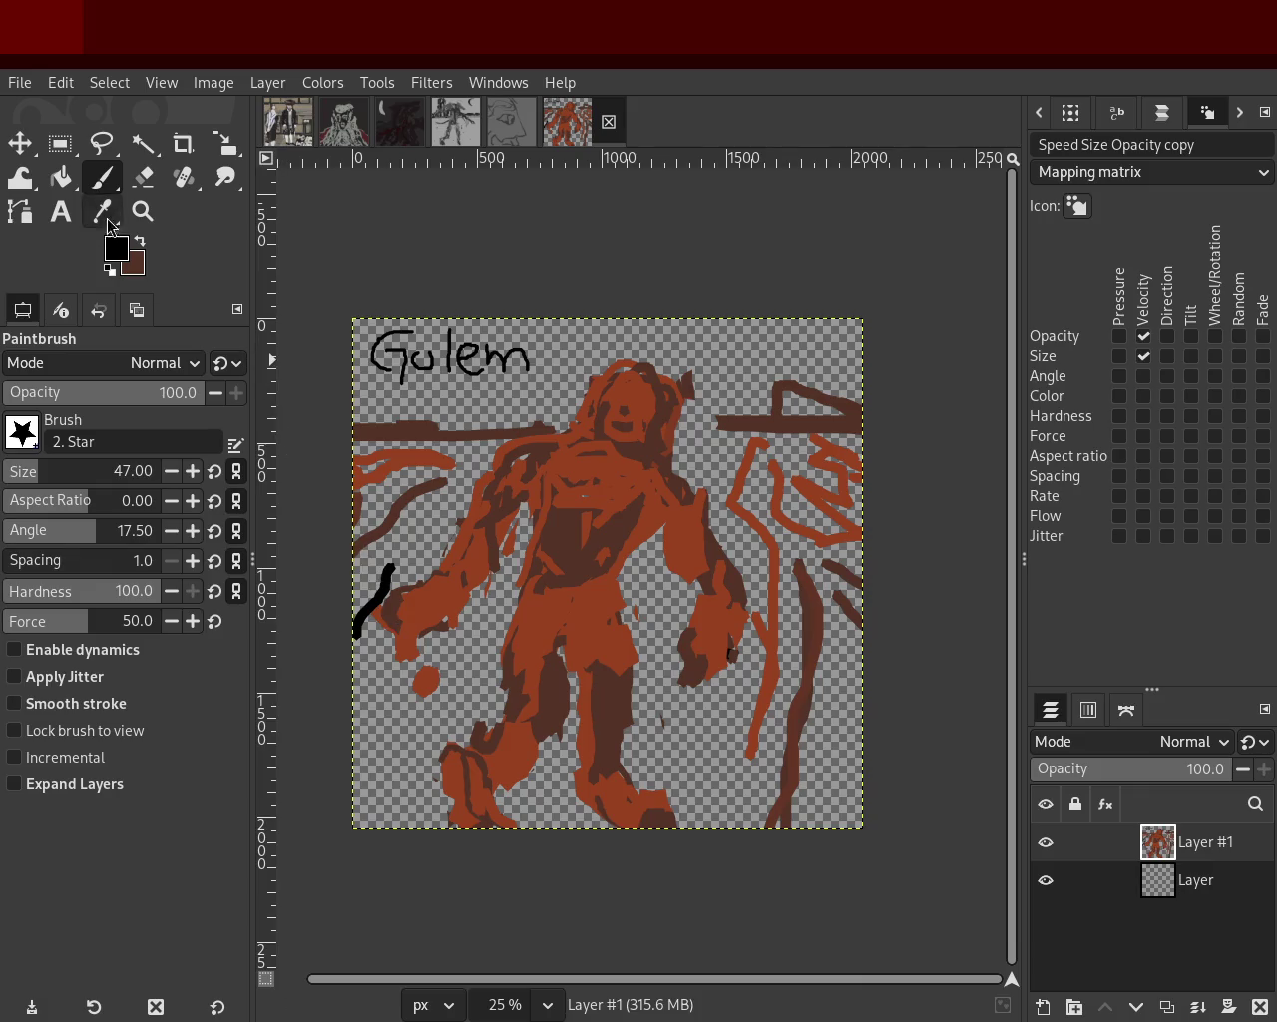
Erase a small patch near the legs and part of the paint around the lower-left hand.
click(144, 177)
drag(484, 715, 491, 733)
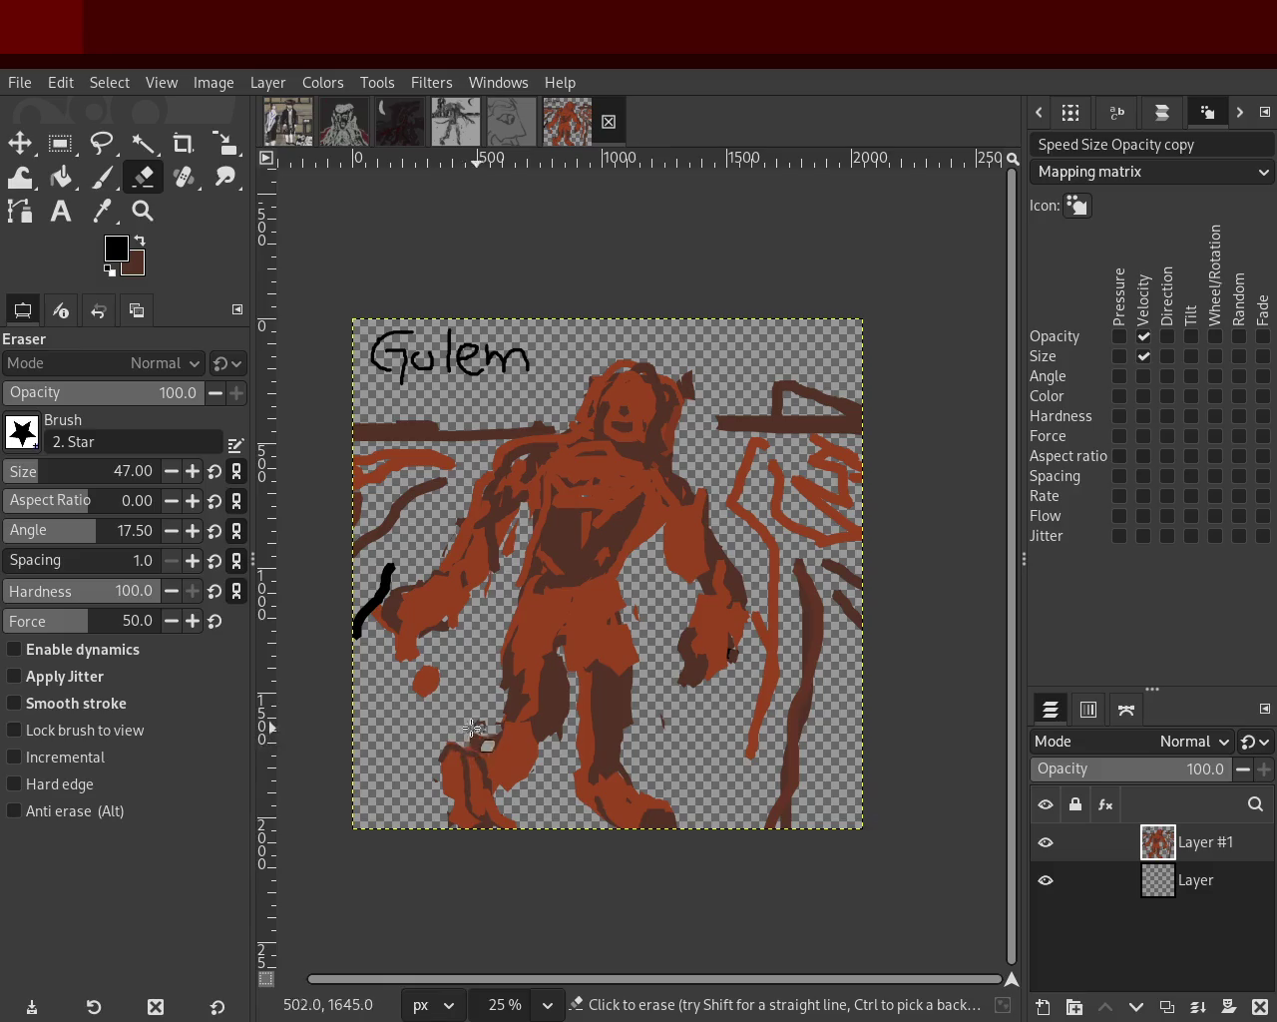
drag(695, 620, 730, 693)
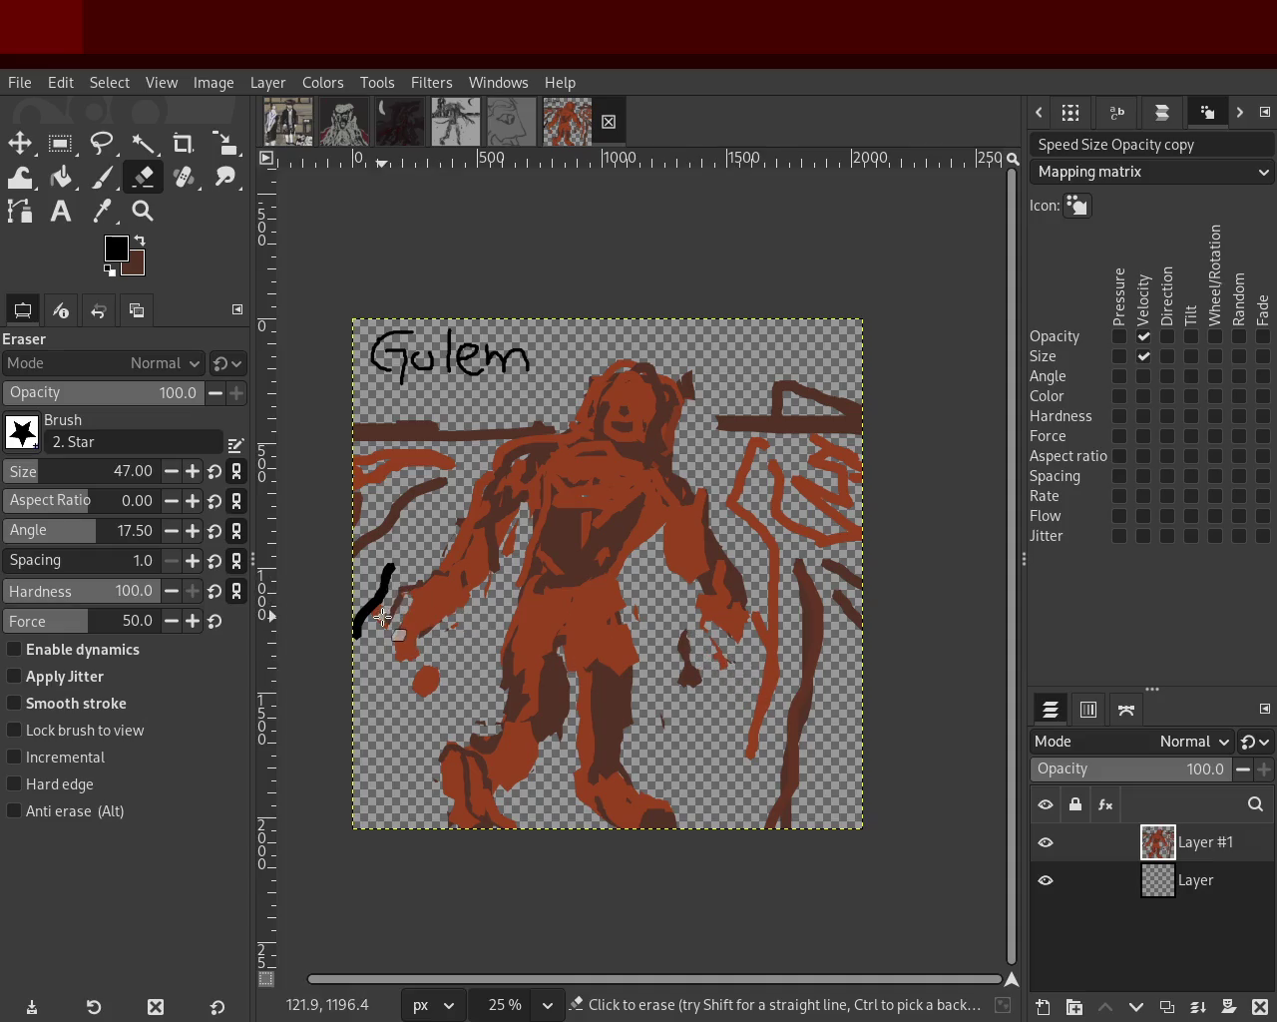
click(101, 177)
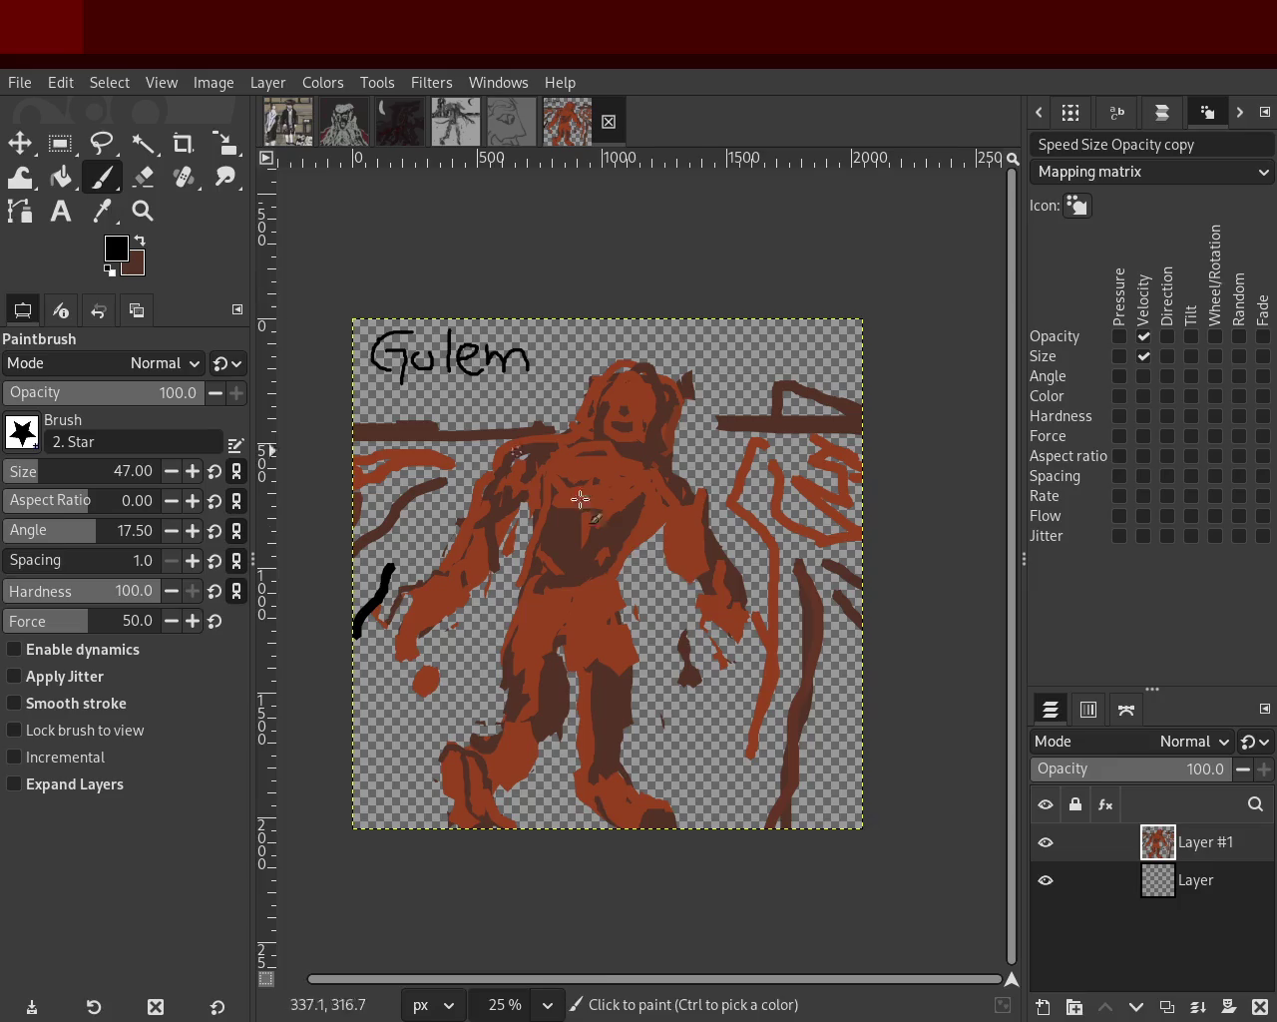
Rework the hand with dark-brown strokes and rust-orange finger shapes, discarding a trial black stroke.
ctrl+click(703, 587)
drag(783, 601, 743, 622)
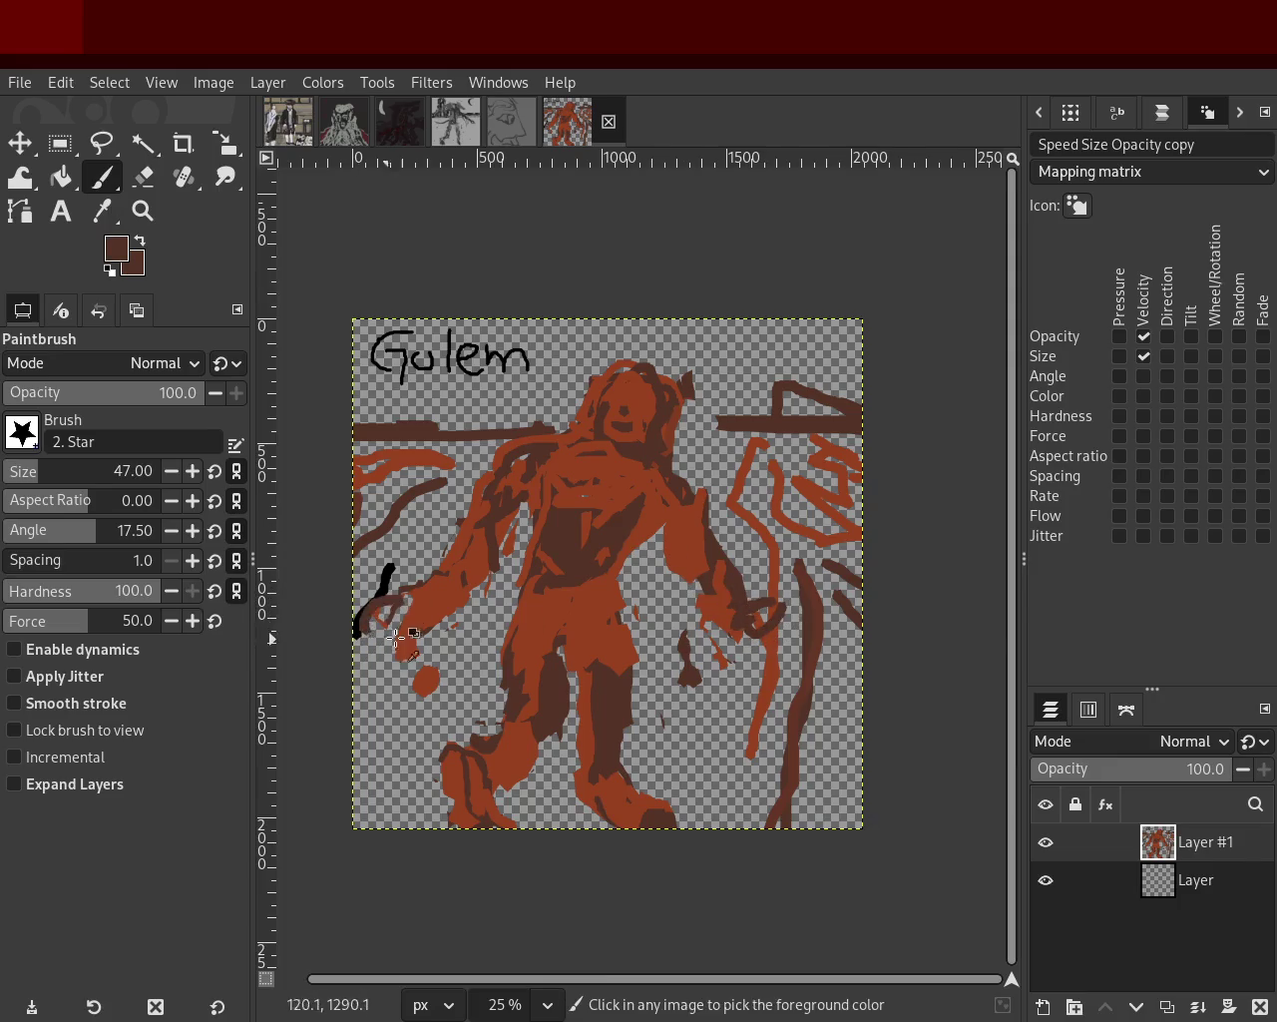
drag(380, 575, 395, 599)
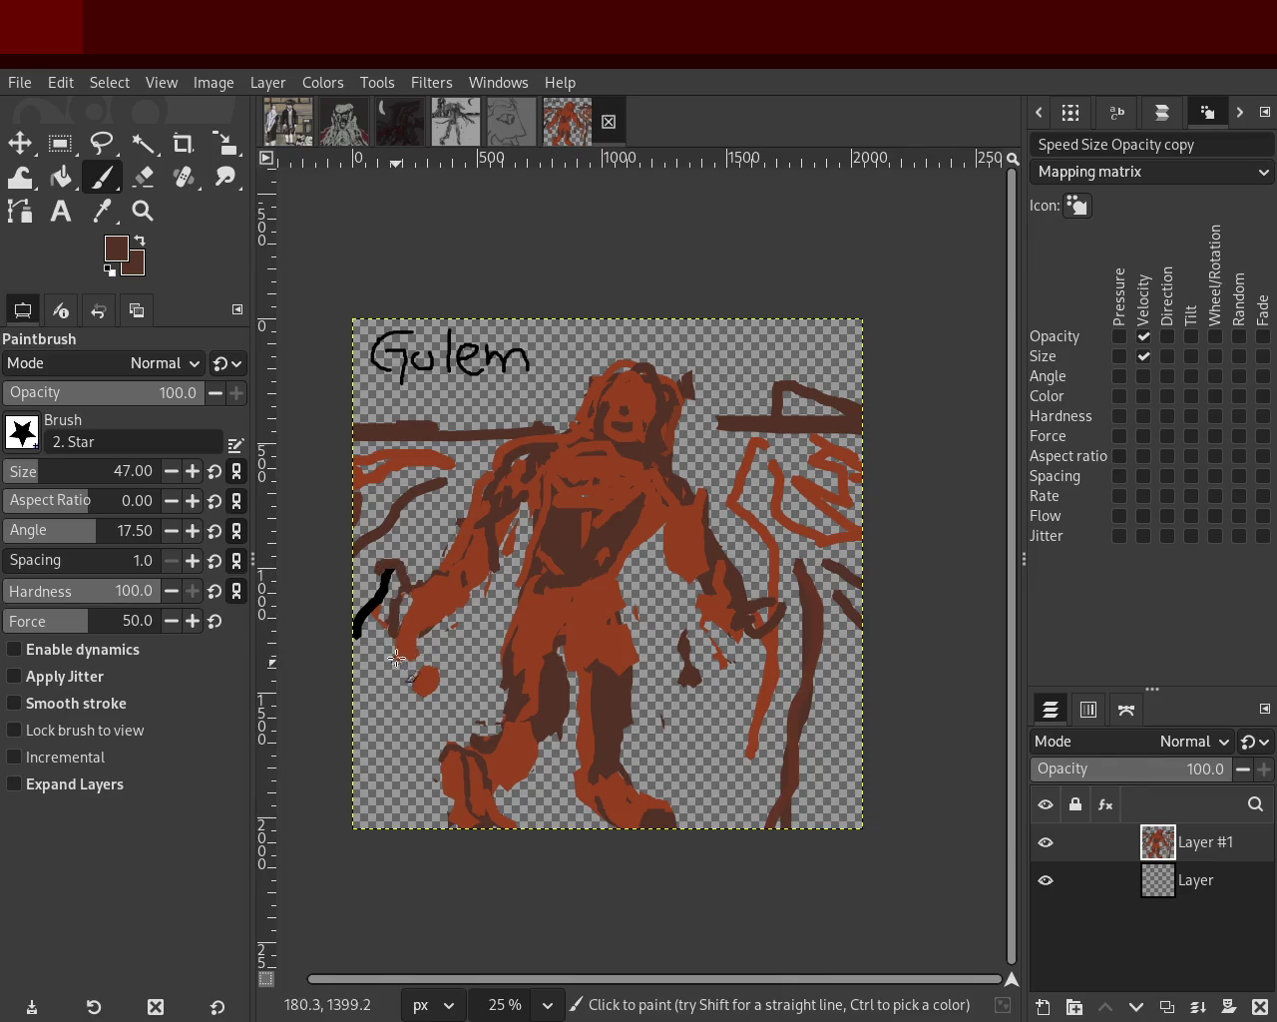
mouse_move(393, 657)
mouse_down()
mouse_move(355, 647)
mouse_move(395, 625)
mouse_move(391, 645)
mouse_move(401, 640)
mouse_up()
ctrl+click(385, 598)
key(ctrl+z)
ctrl+click(451, 581)
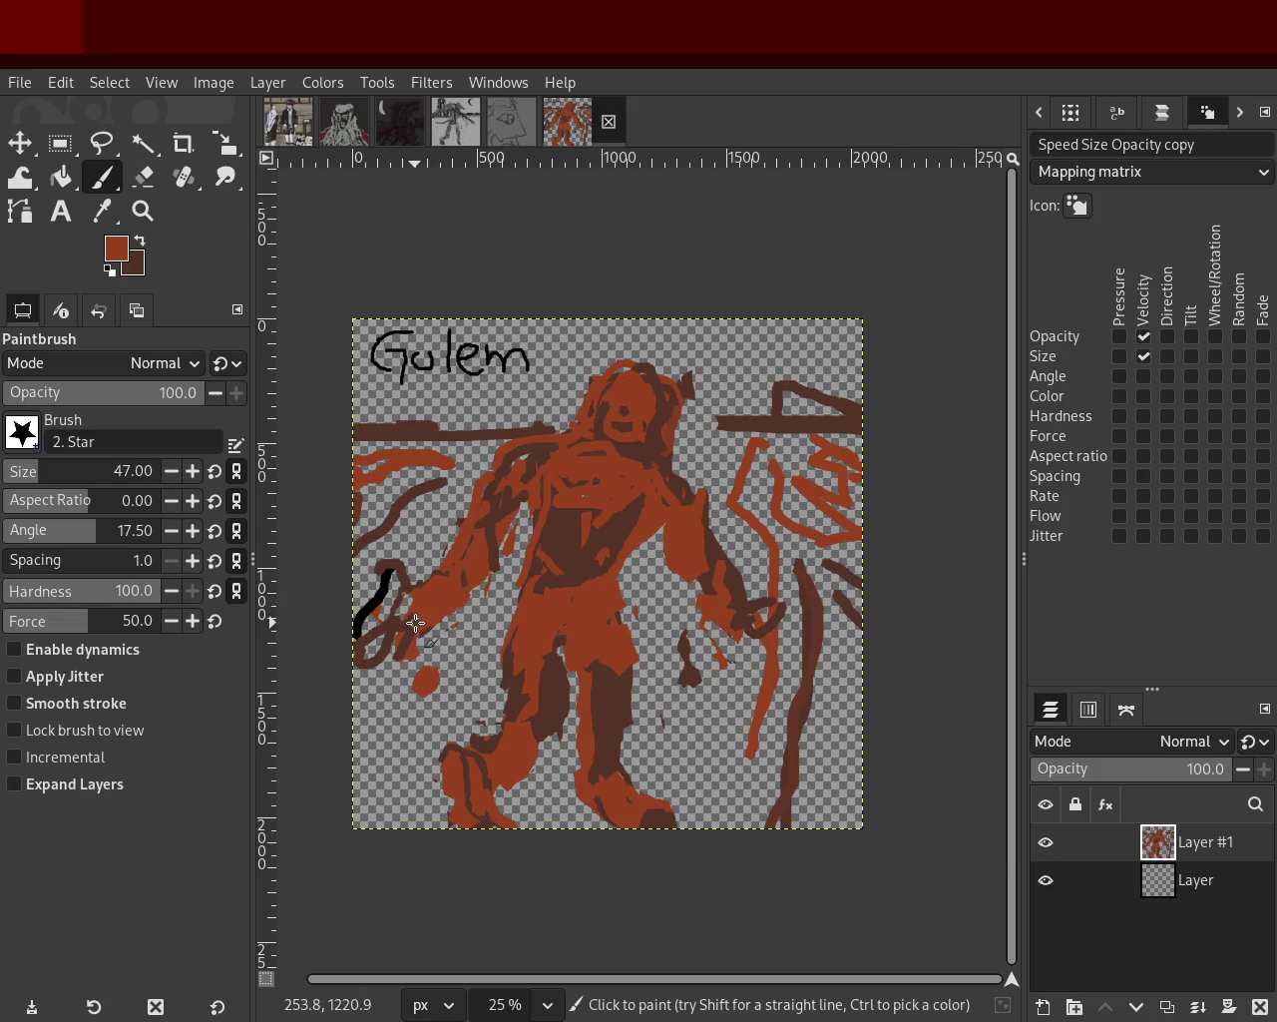
mouse_move(456, 579)
mouse_down()
mouse_move(447, 610)
mouse_move(474, 637)
mouse_move(430, 635)
mouse_move(415, 575)
mouse_move(391, 614)
mouse_move(372, 591)
mouse_move(382, 637)
mouse_move(399, 597)
mouse_move(370, 539)
mouse_move(364, 599)
mouse_up()
Trim the hand strokes, add a dark-brown stroke there, and paint rust-orange along the head's right edge.
click(140, 180)
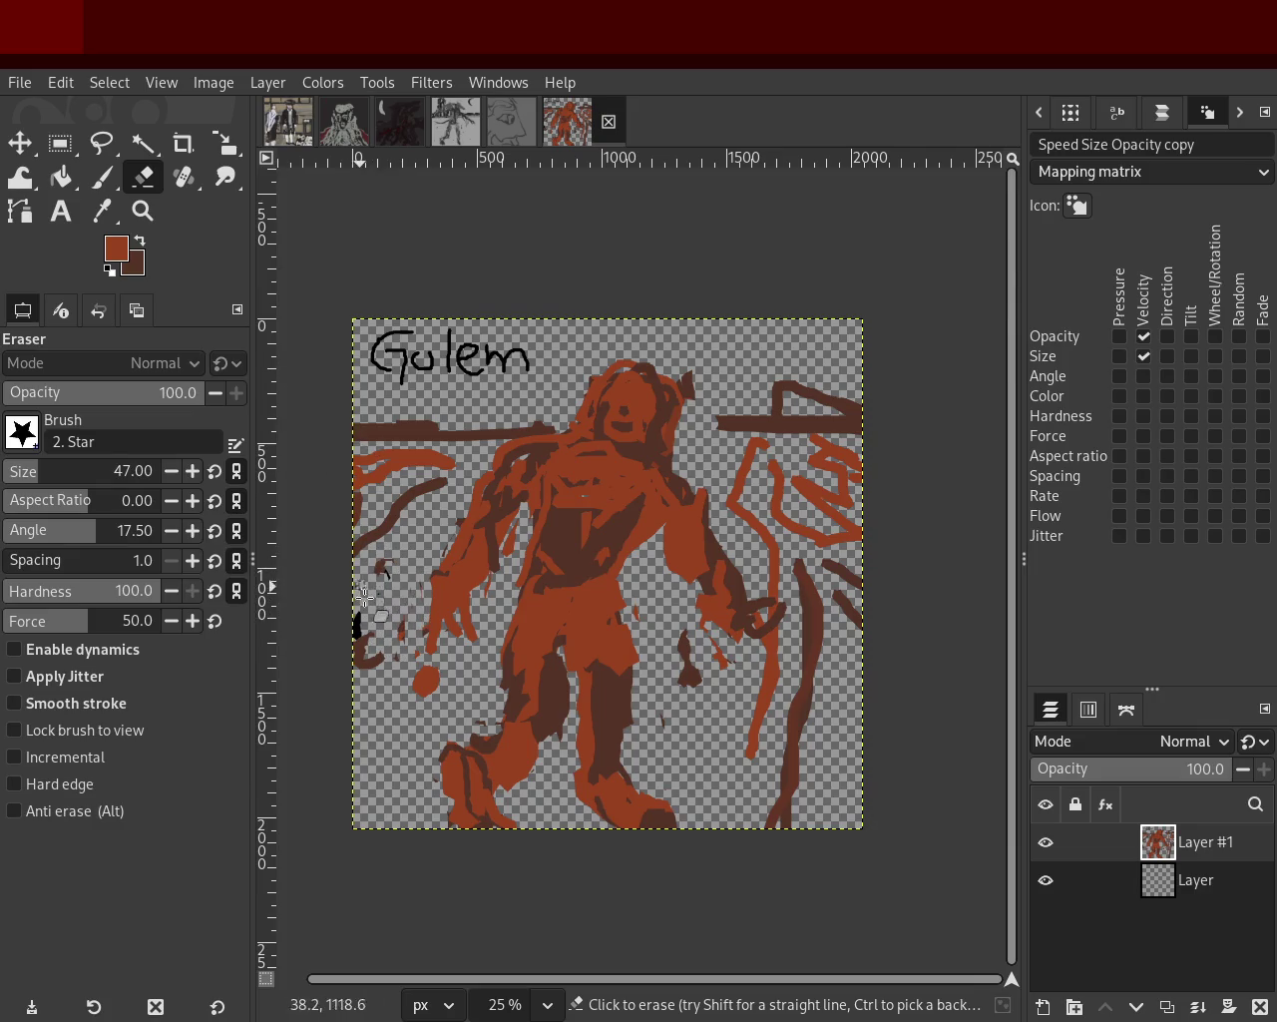
key(p)
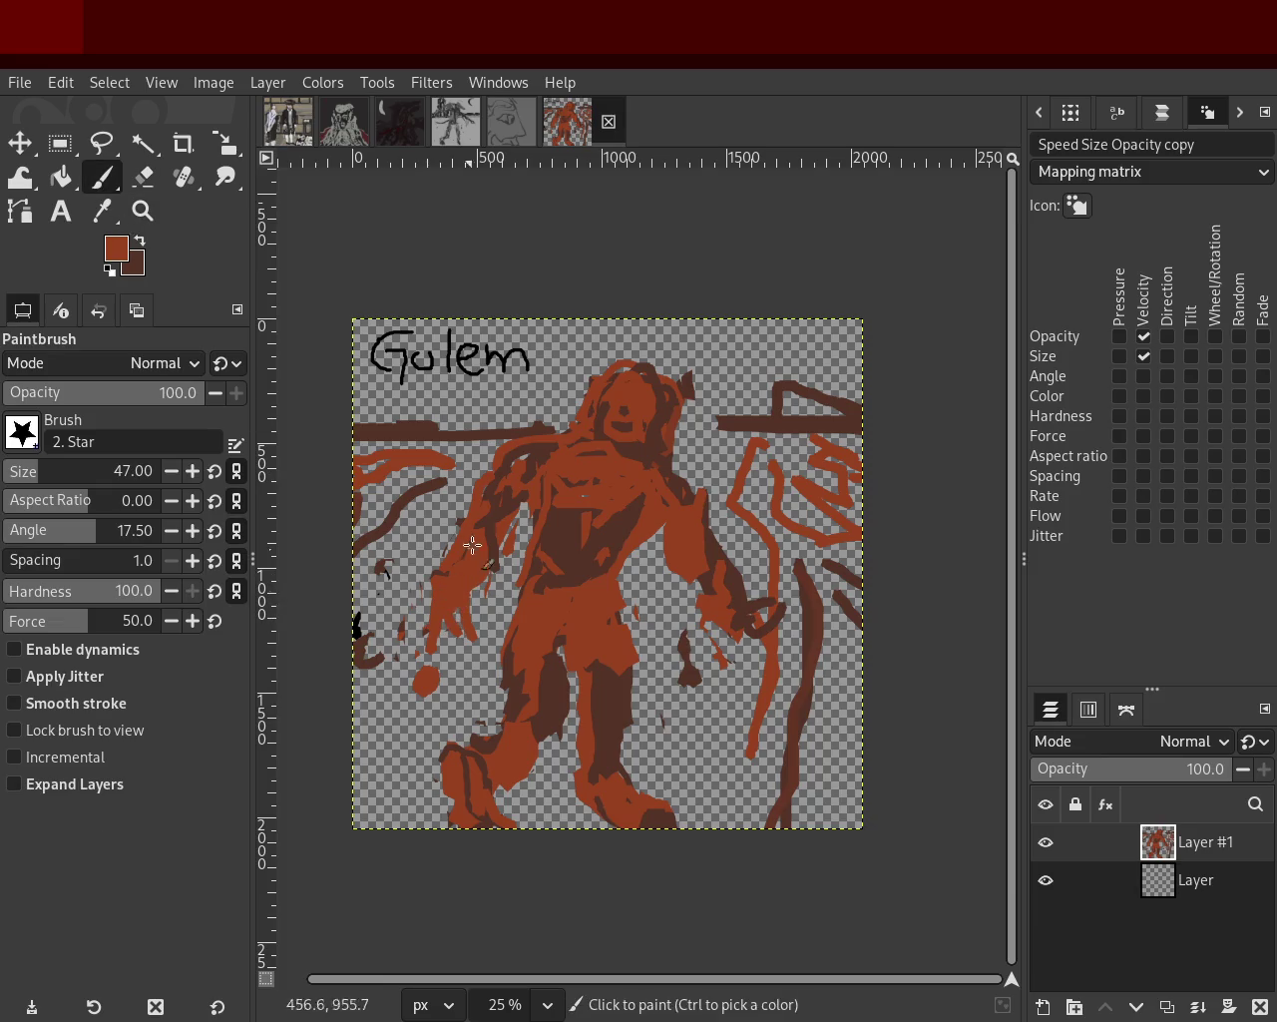
ctrl+click(487, 520)
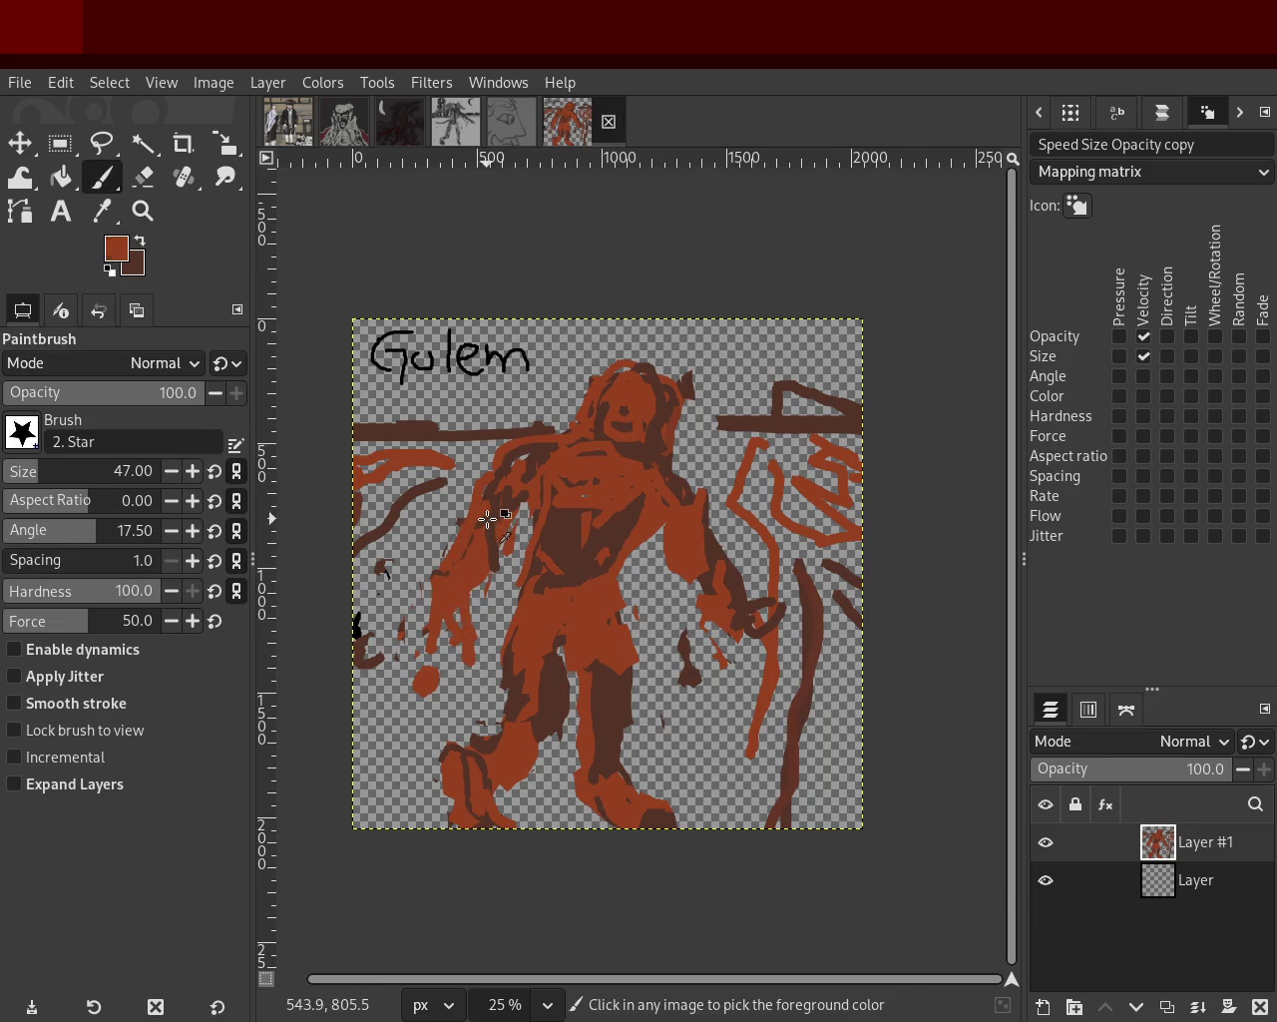
mouse_move(477, 666)
mouse_down()
mouse_move(450, 622)
mouse_move(447, 646)
mouse_move(433, 611)
mouse_up()
ctrl+click(451, 574)
ctrl+click(661, 454)
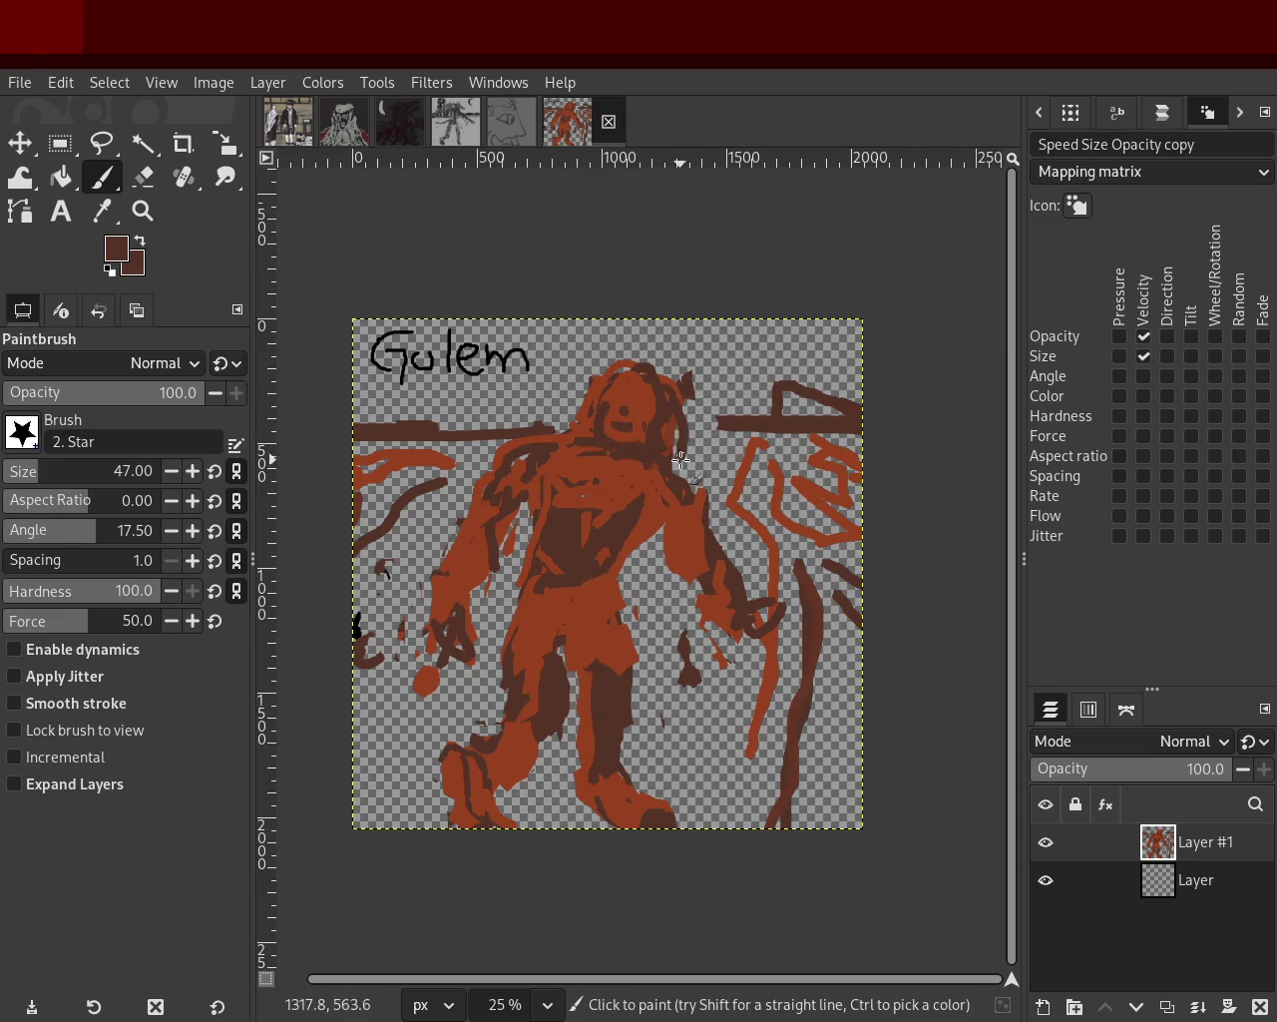
ctrl+click(679, 391)
drag(688, 387, 688, 444)
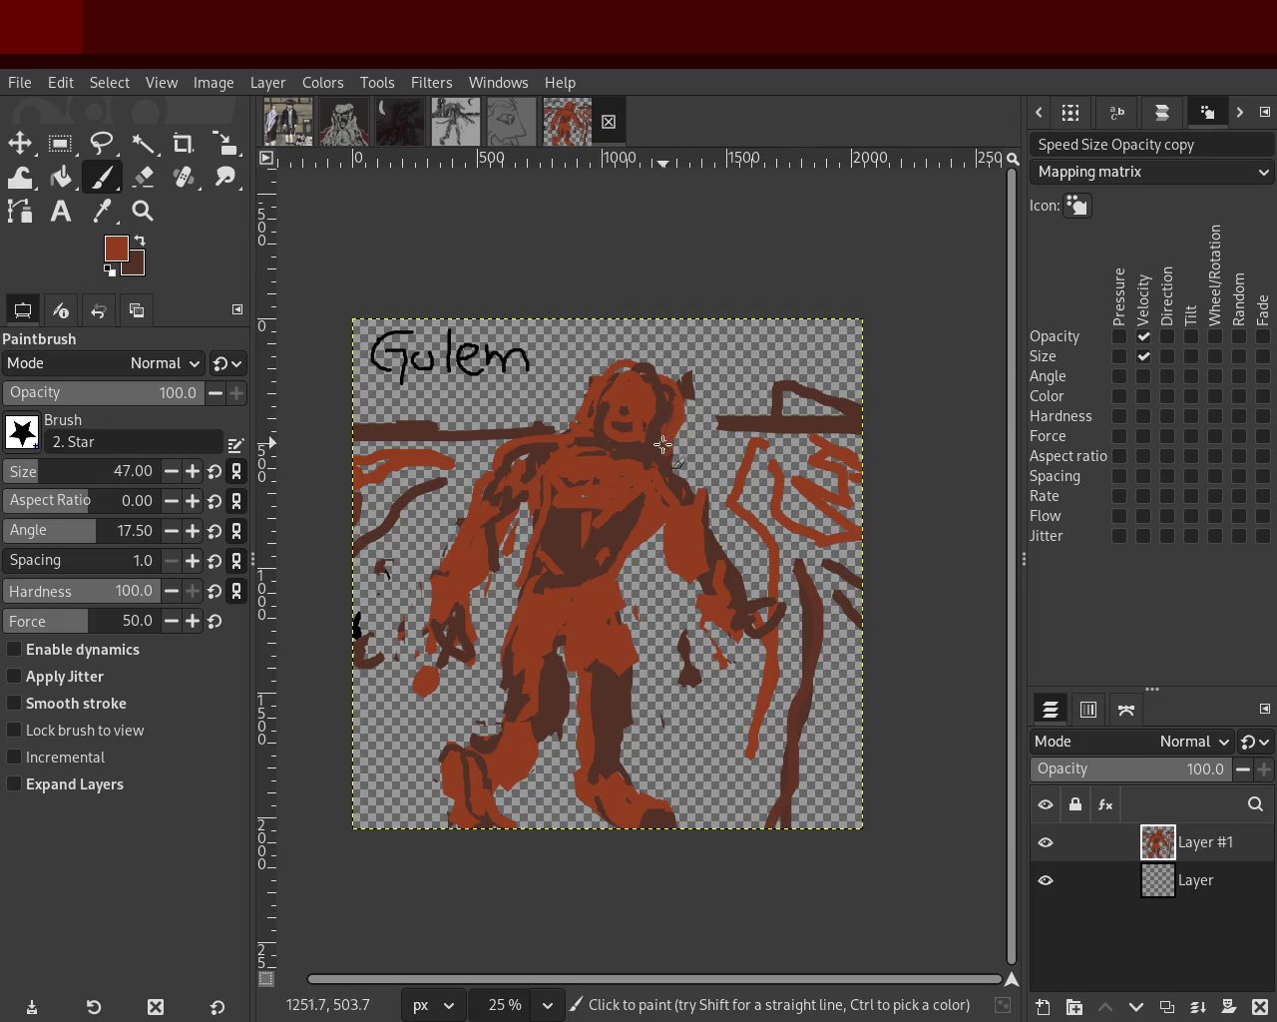
click(145, 177)
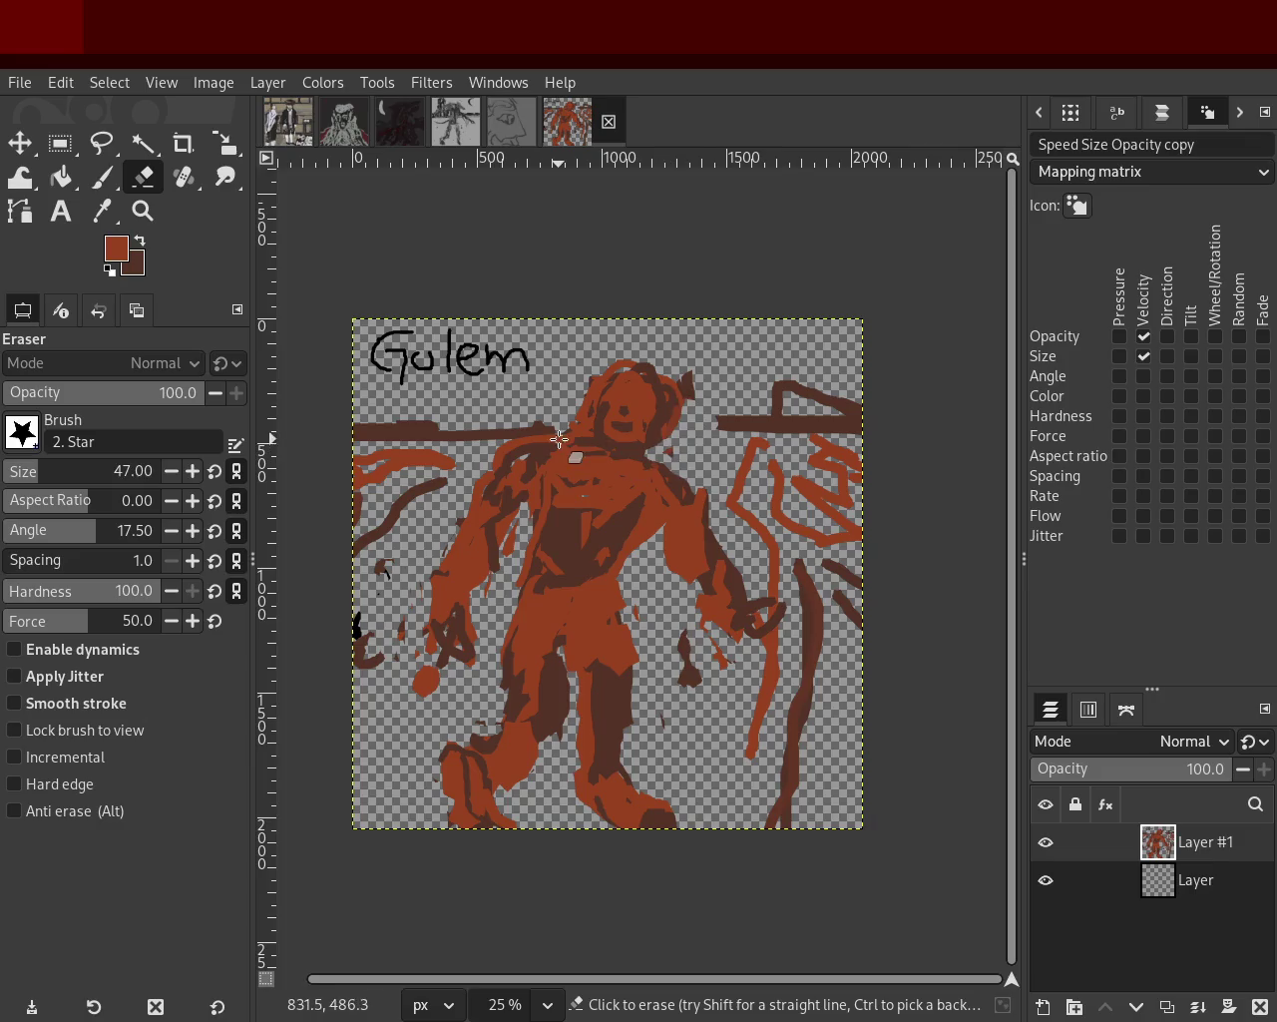
Erase strokes across the upper-left arm and shoulder, then return to the Paintbrush.
drag(584, 413, 476, 552)
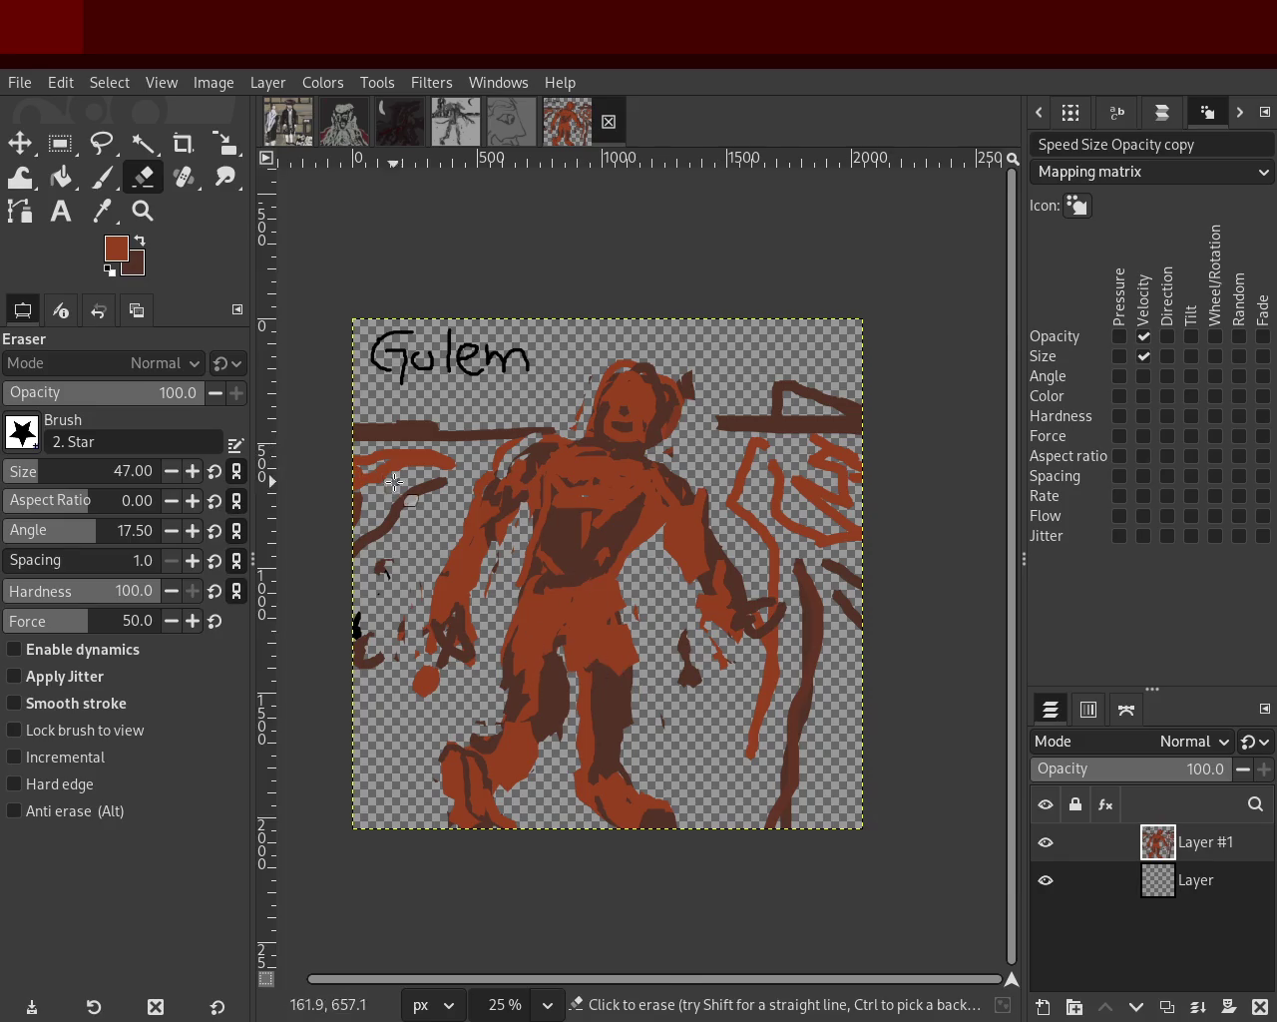
click(103, 177)
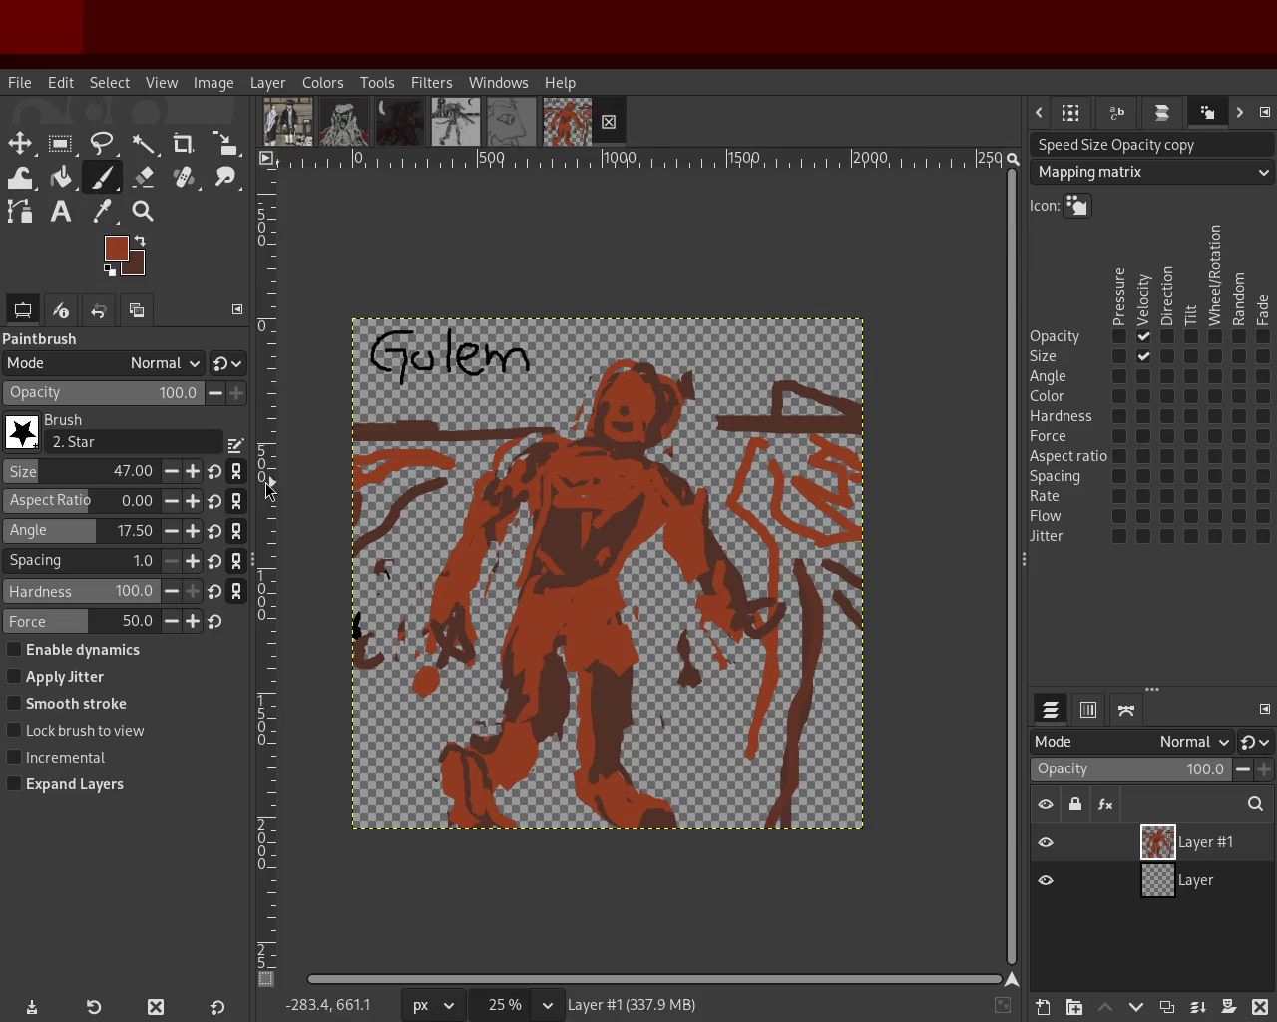
Paint a rust stroke along the upper-left bar and black accent strokes at the left edge.
drag(560, 432, 348, 432)
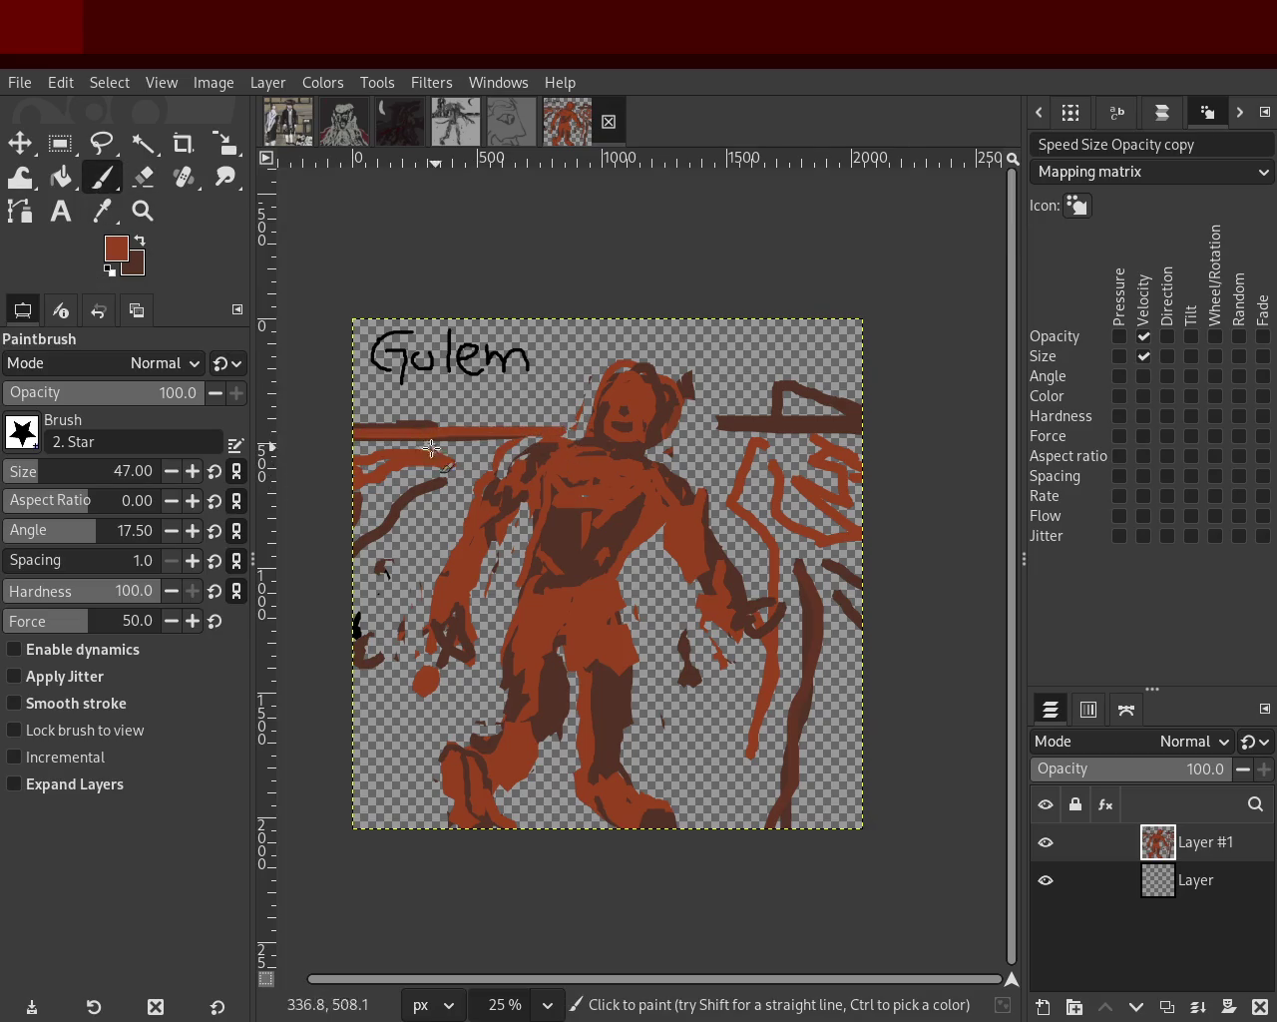
ctrl+click(387, 521)
mouse_move(462, 456)
mouse_down()
mouse_move(353, 457)
mouse_move(372, 506)
mouse_up()
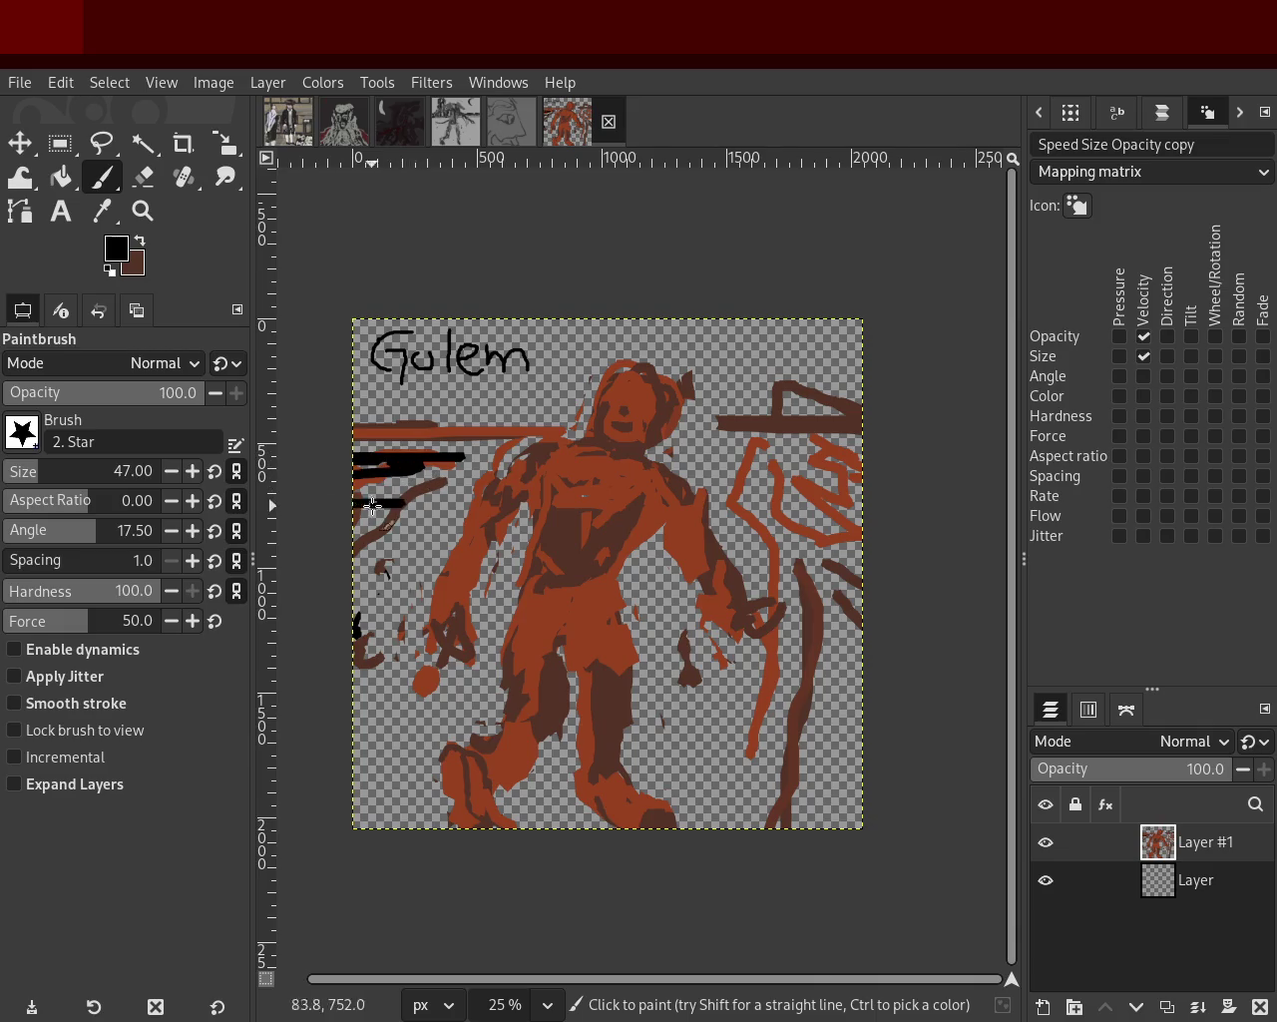
key(ctrl)
drag(448, 483, 427, 490)
key(ctrl+z)
key(ctrl)
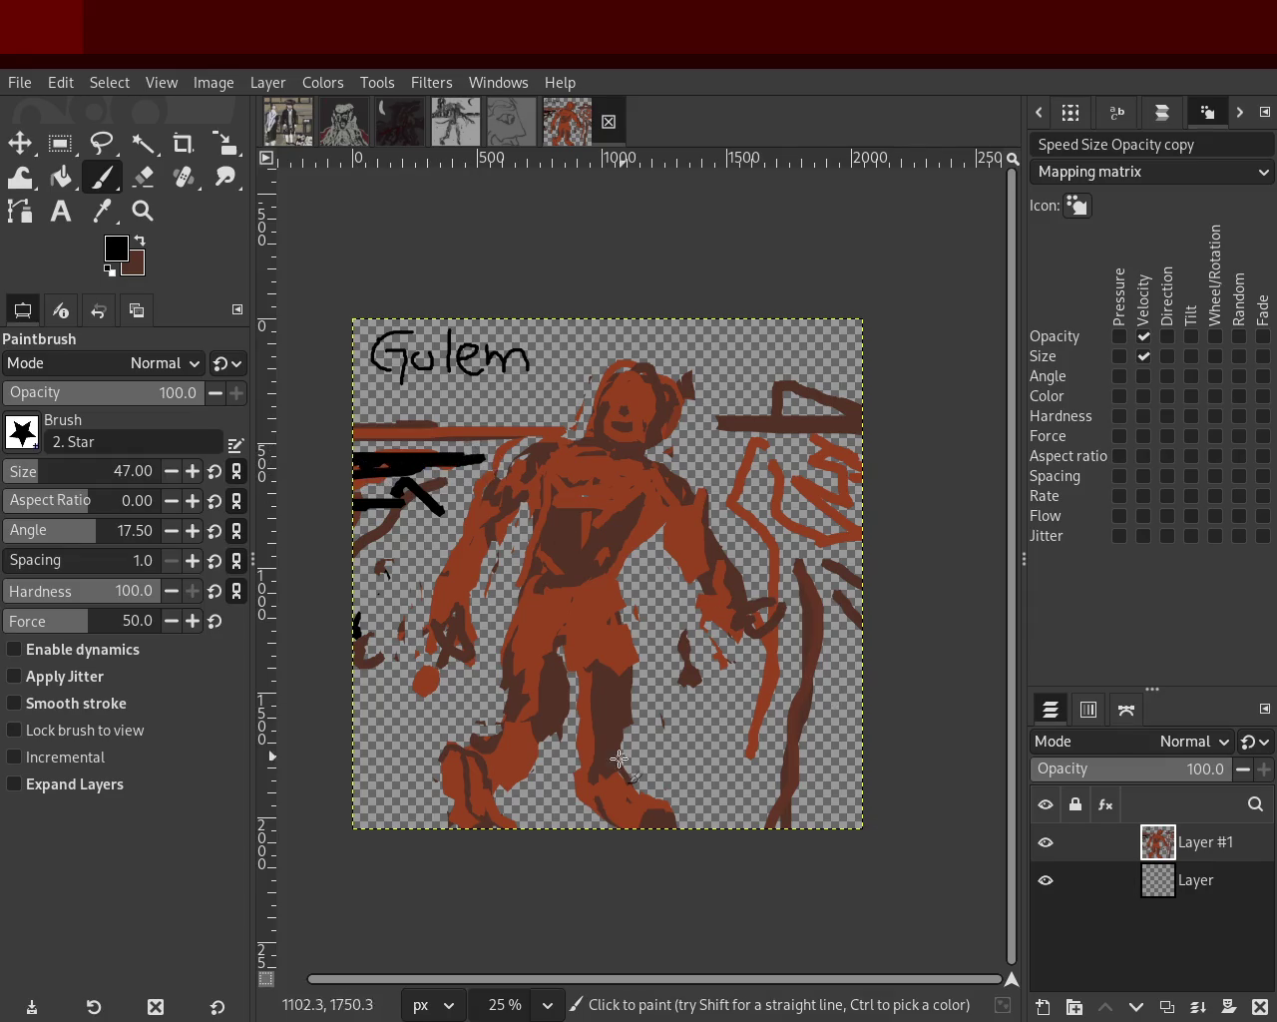
Darken the lower-left hand with dark brown and erase stray specks beside it.
ctrl+click(449, 650)
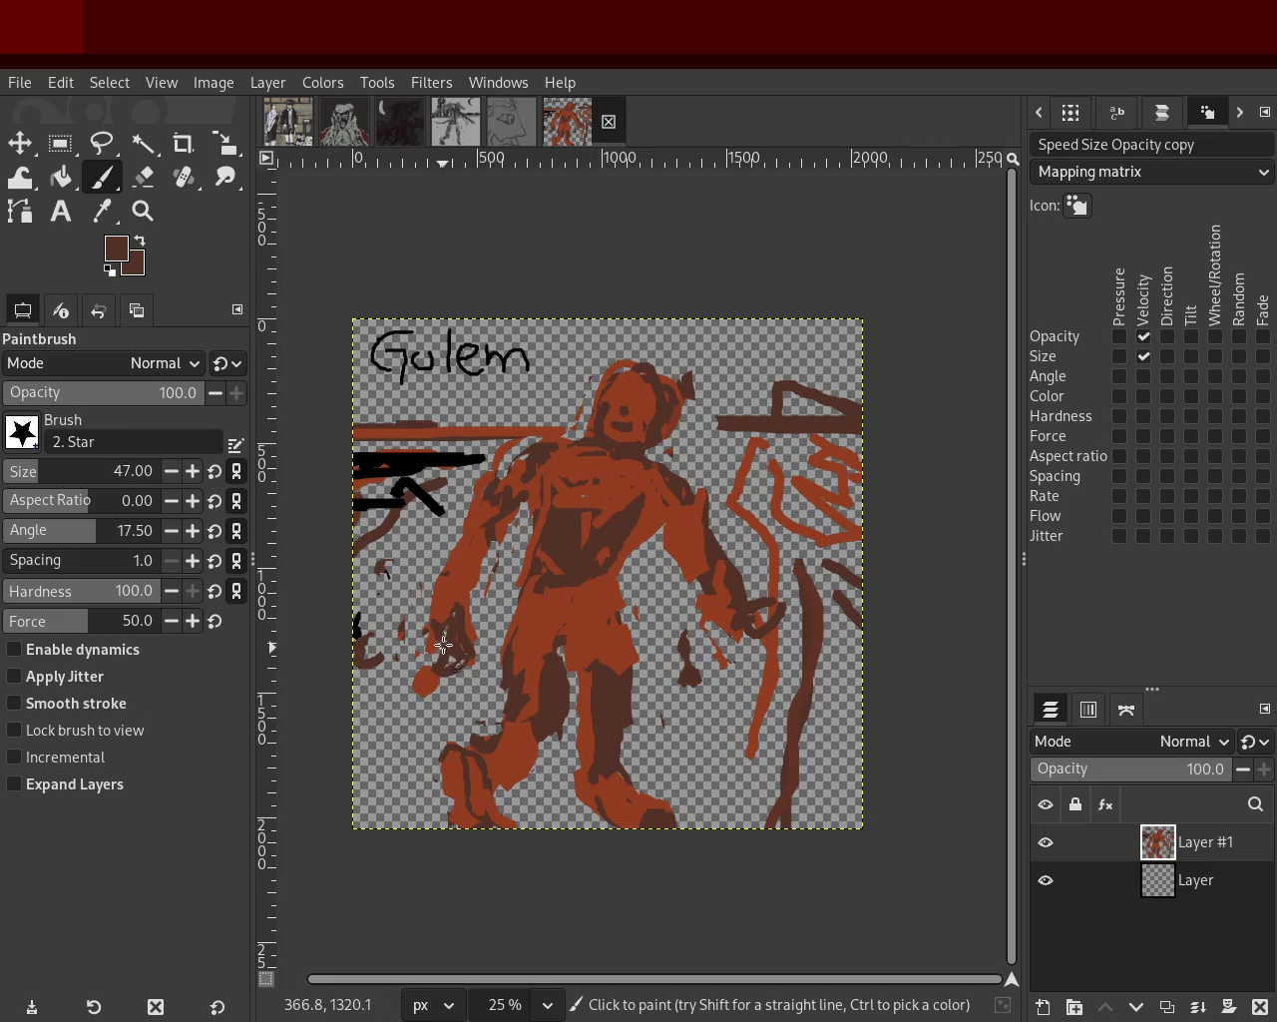
drag(452, 655, 470, 653)
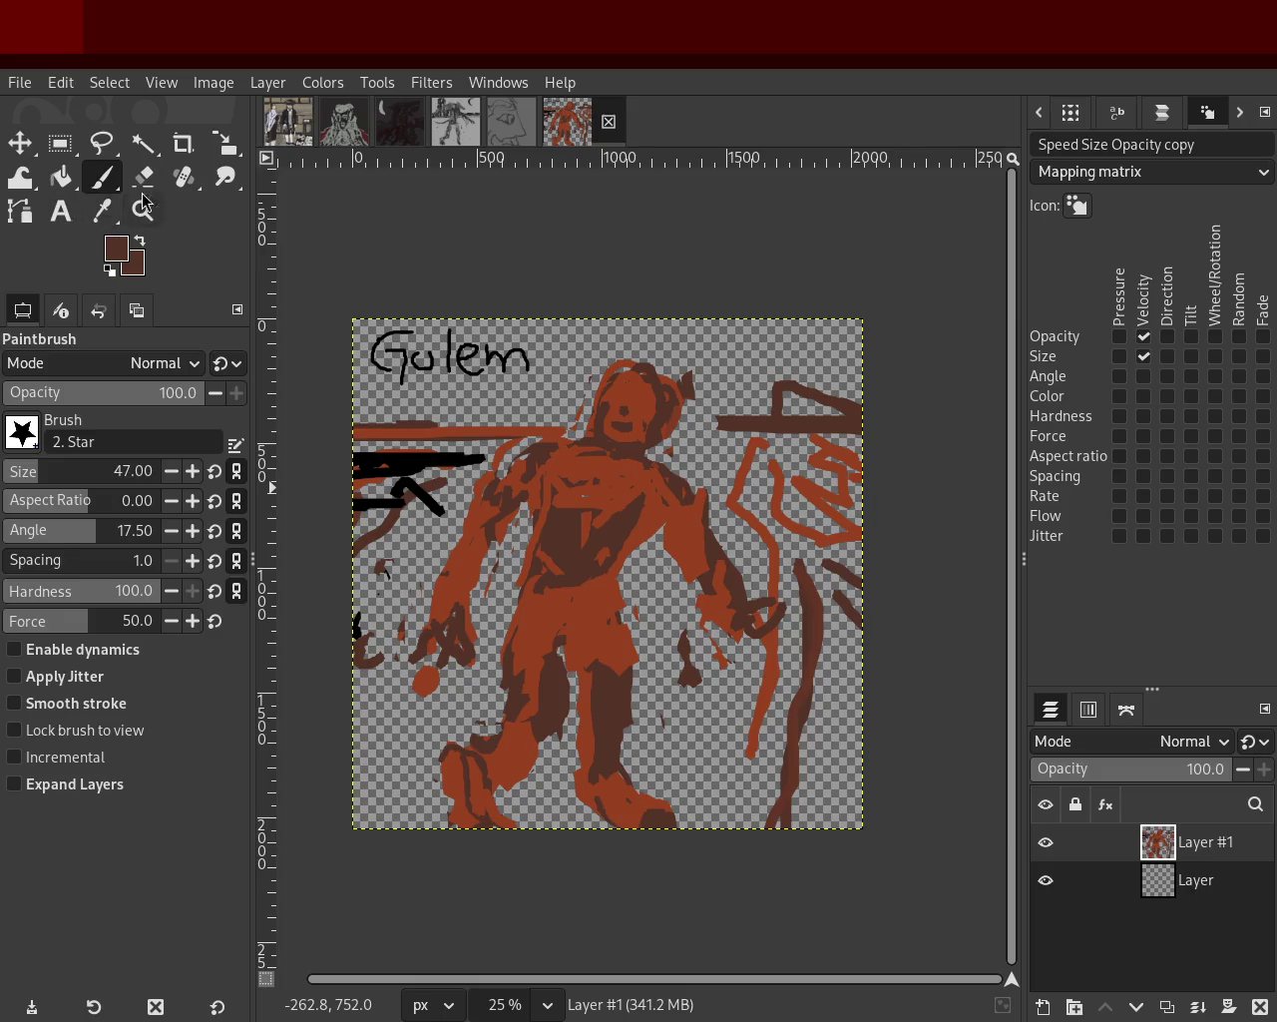
click(144, 177)
mouse_move(434, 653)
mouse_down()
mouse_move(436, 674)
mouse_move(416, 688)
mouse_up()
click(416, 689)
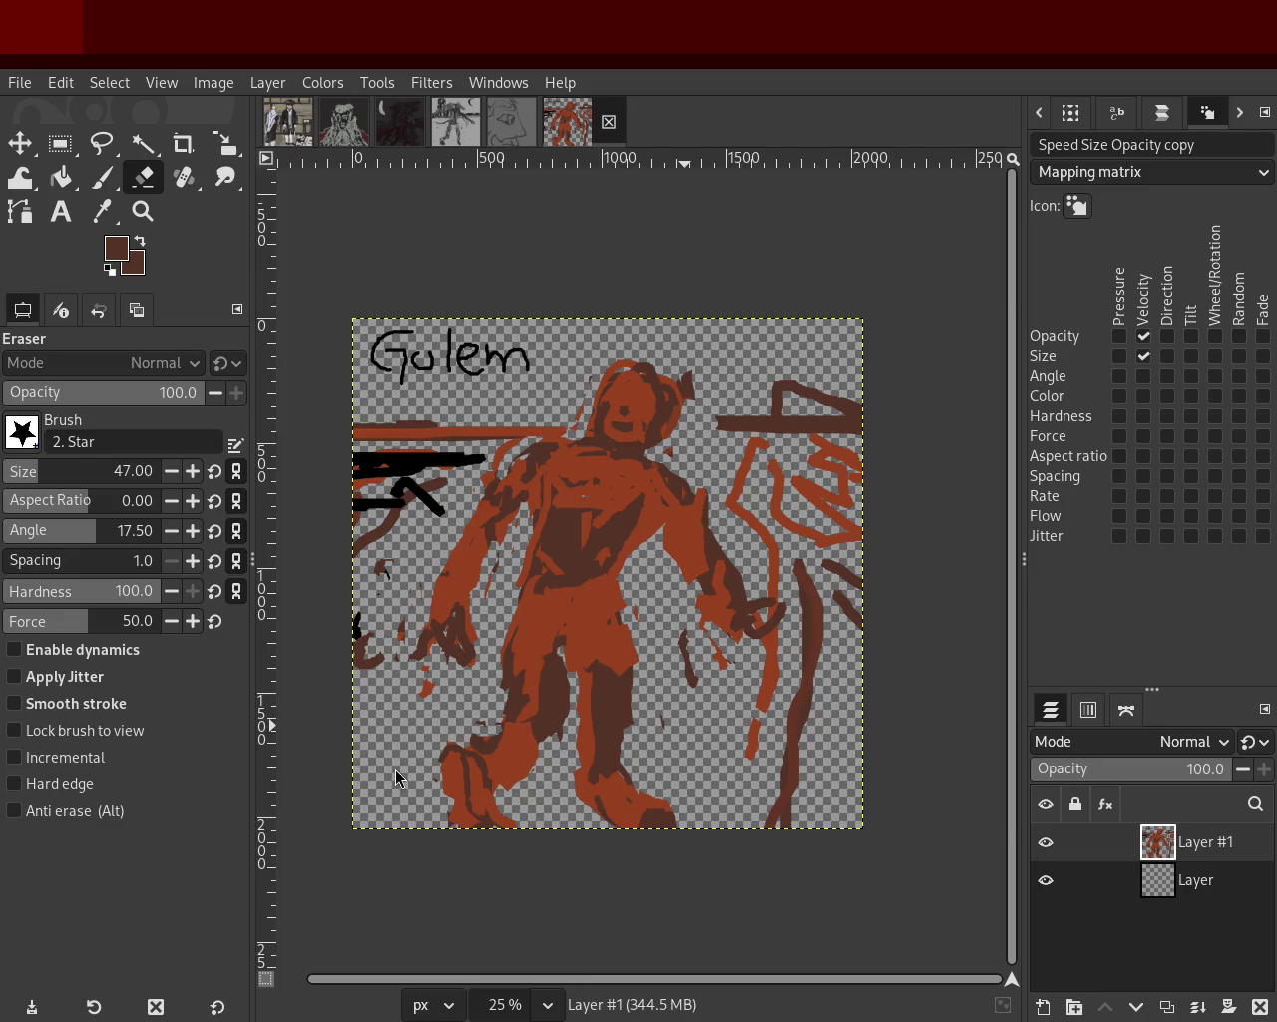
Browse the face sketch and grey creature paintings, zooming in and out on the creature.
click(511, 122)
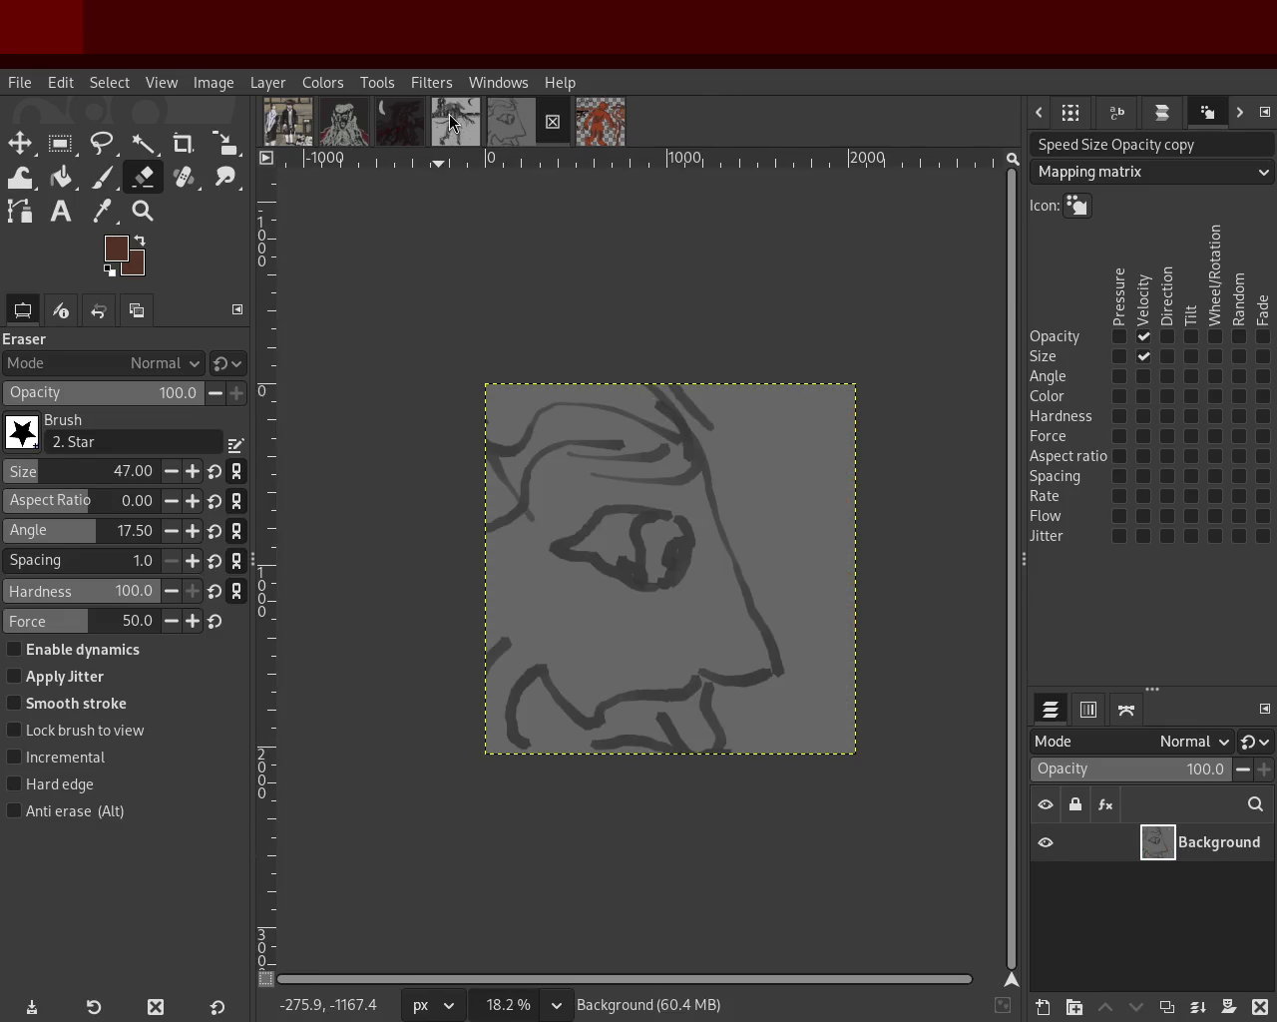
click(456, 122)
key(z)
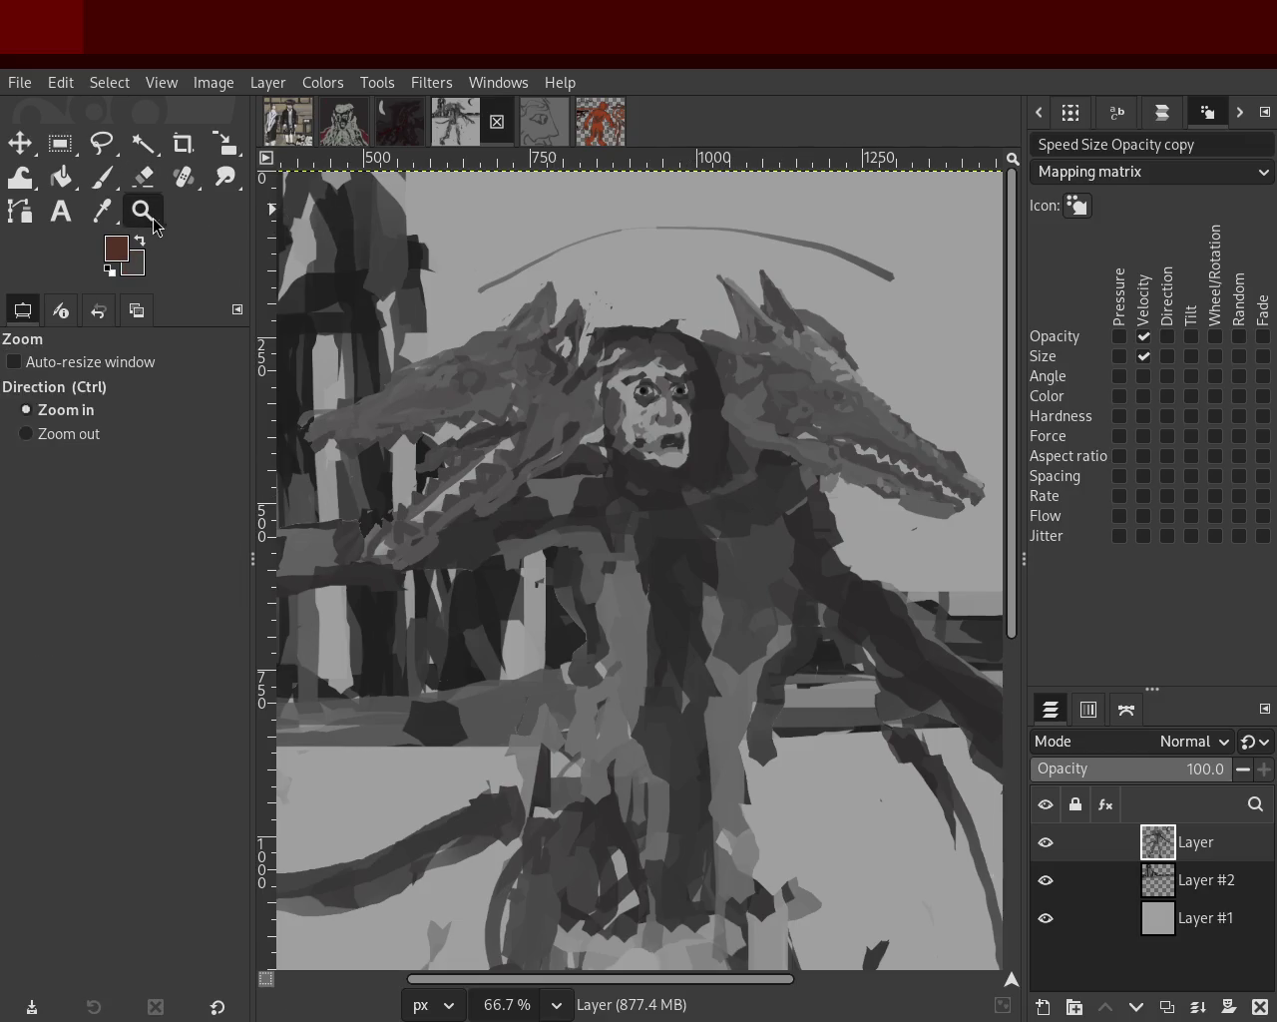
ctrl+click(495, 456)
scroll(495, 456, down, 2)
scroll(498, 449, up, 3)
scroll(519, 429, down, 1)
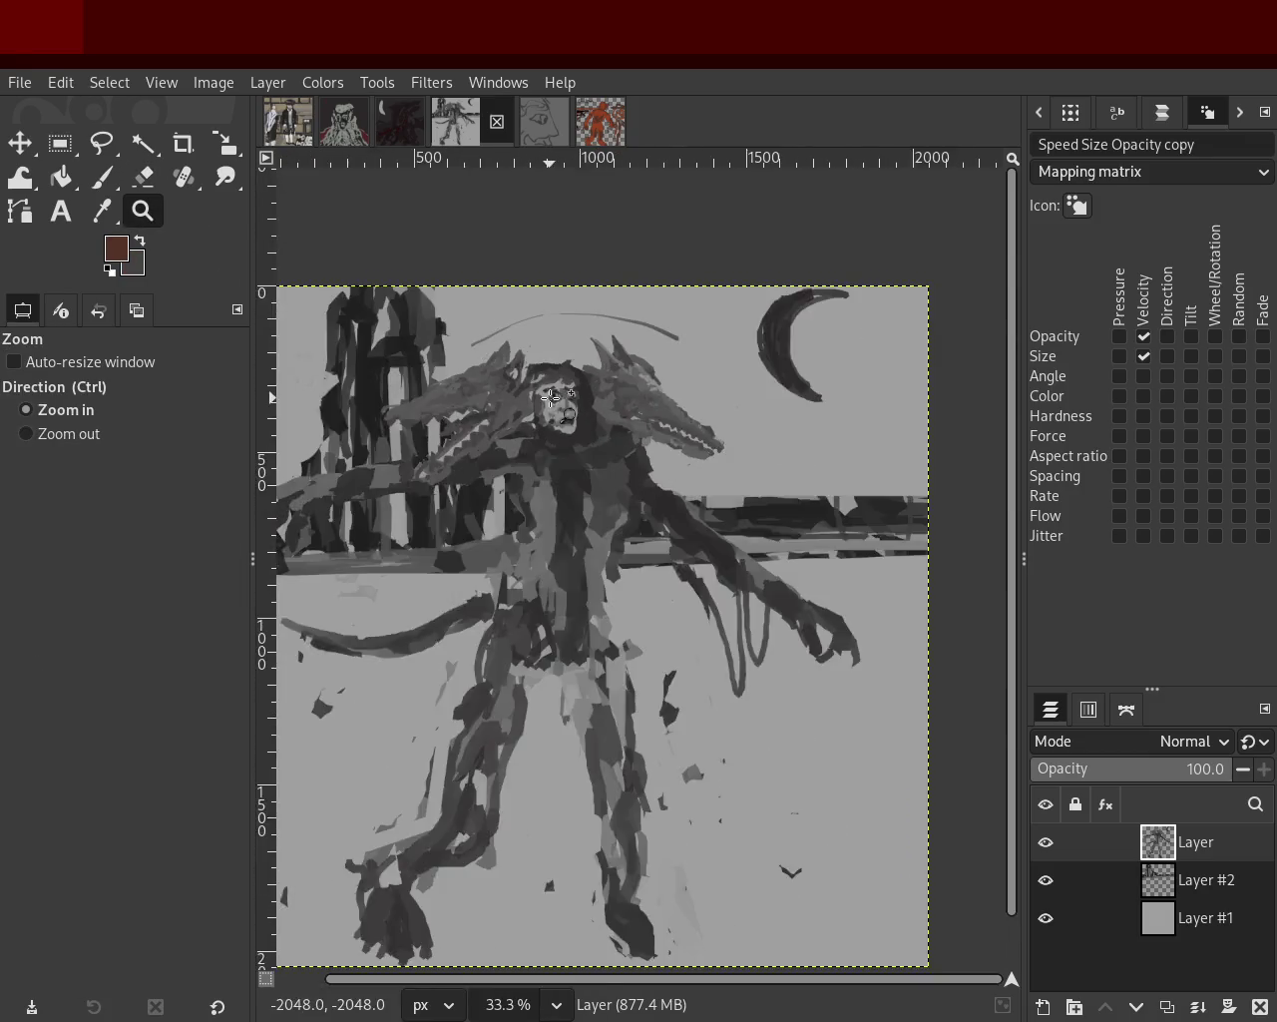
scroll(551, 398, up, 3)
scroll(551, 398, up, 1)
scroll(648, 480, down, 4)
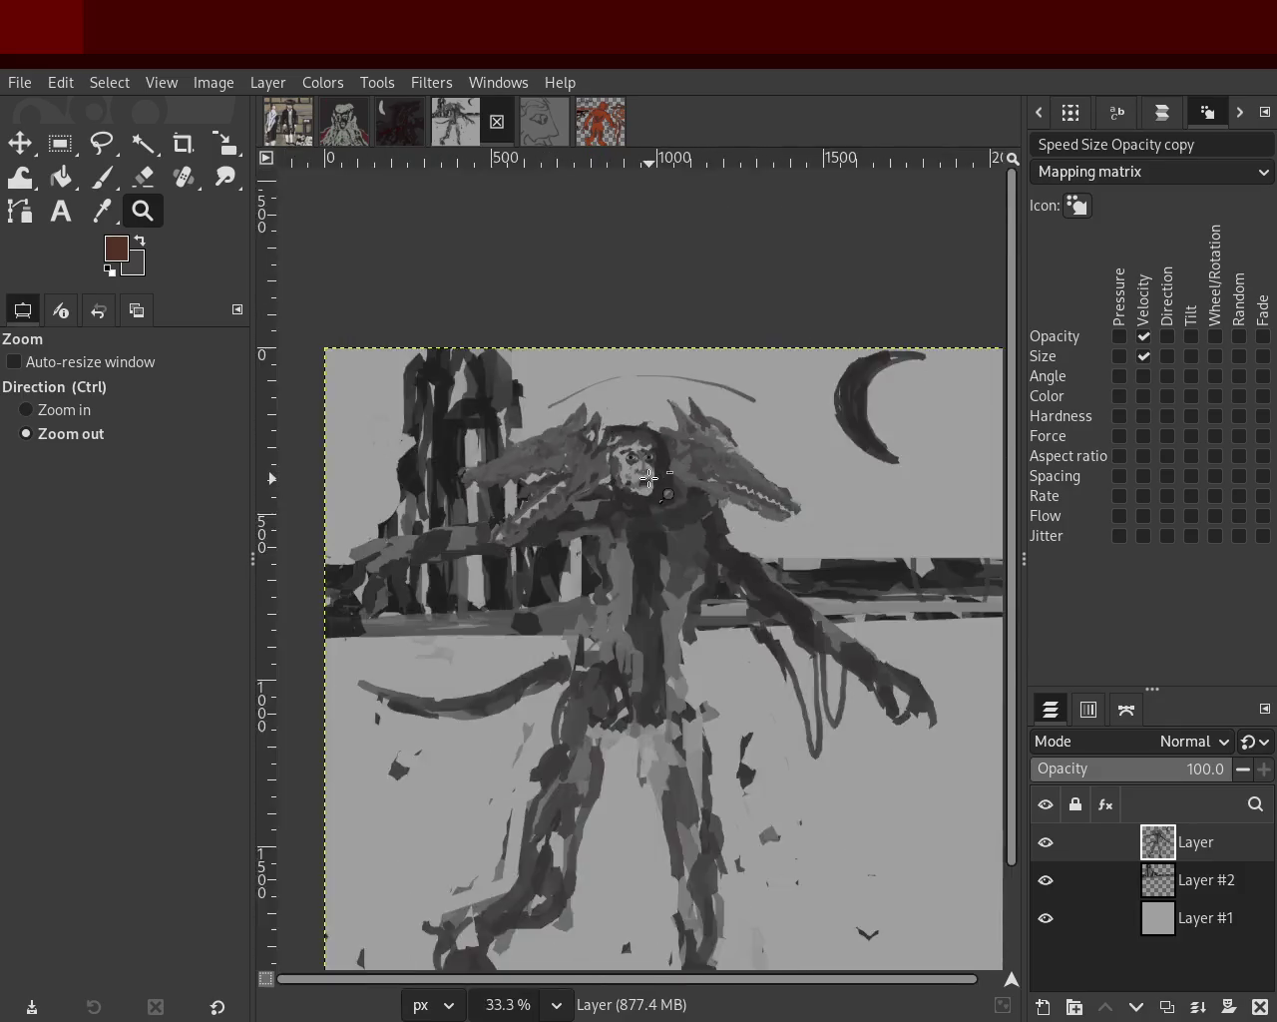
scroll(559, 519, down, 2)
scroll(540, 528, up, 1)
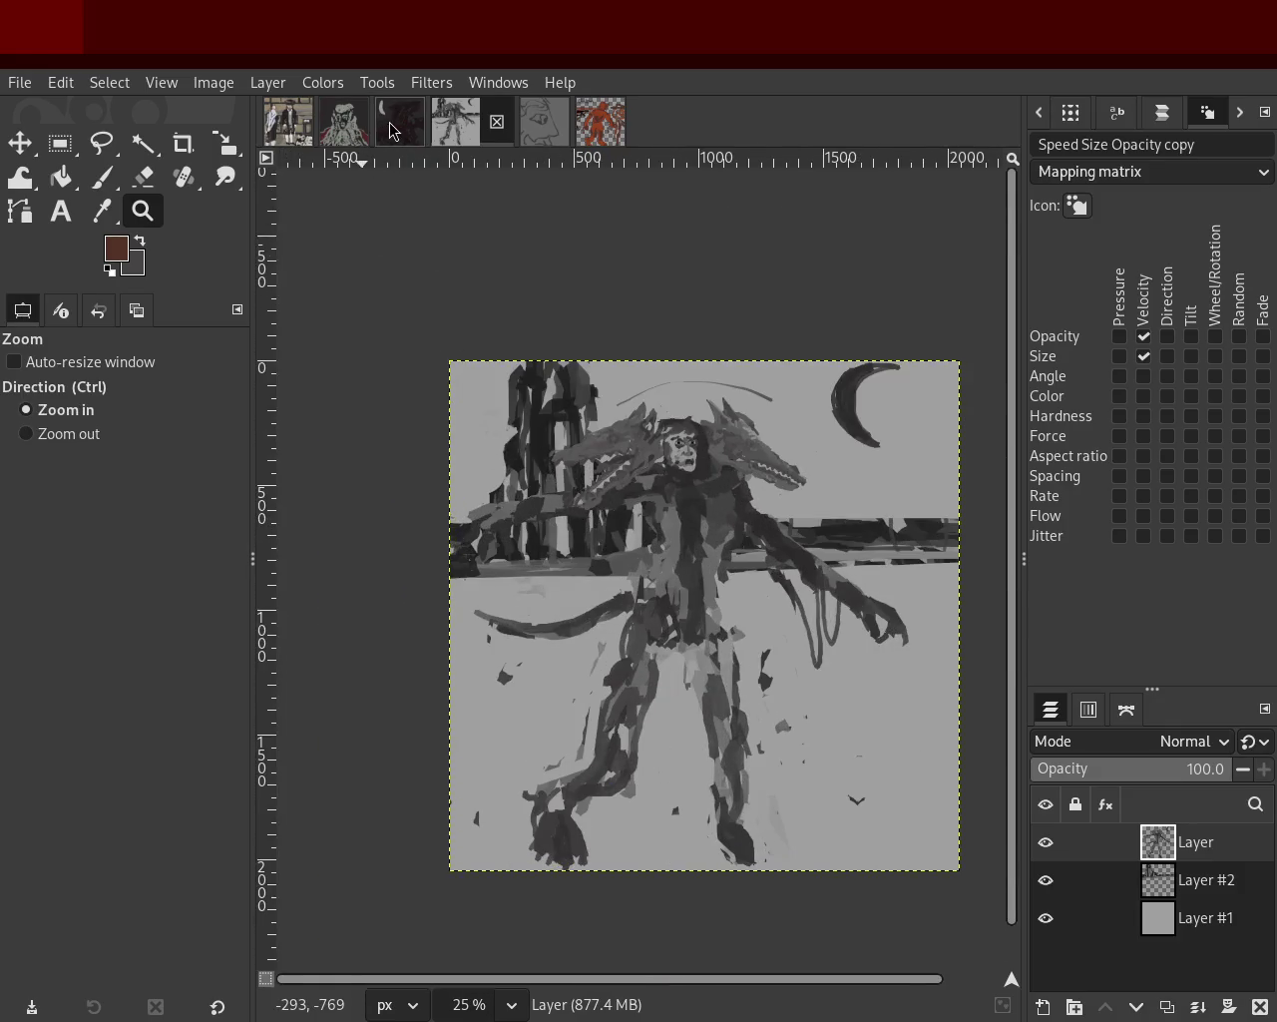
Look over the face drawing and the rabbis painting, scrolling the zoom on each.
click(343, 121)
scroll(596, 501, down, 1)
scroll(596, 501, up, 2)
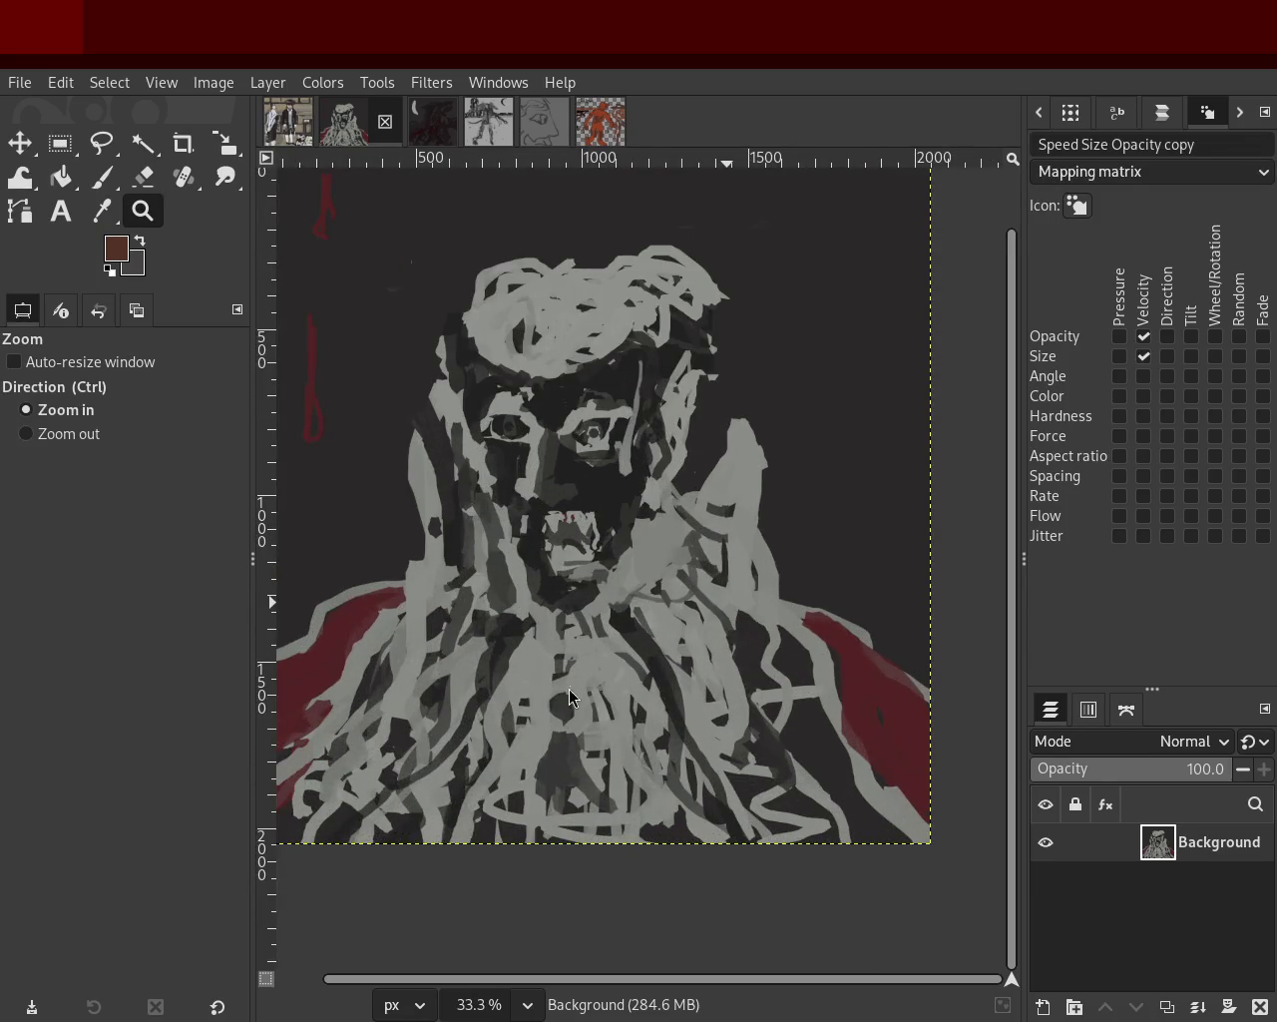
click(289, 122)
scroll(660, 579, down, 2)
scroll(661, 579, up, 2)
scroll(660, 578, down, 1)
scroll(660, 579, up, 2)
scroll(660, 578, down, 1)
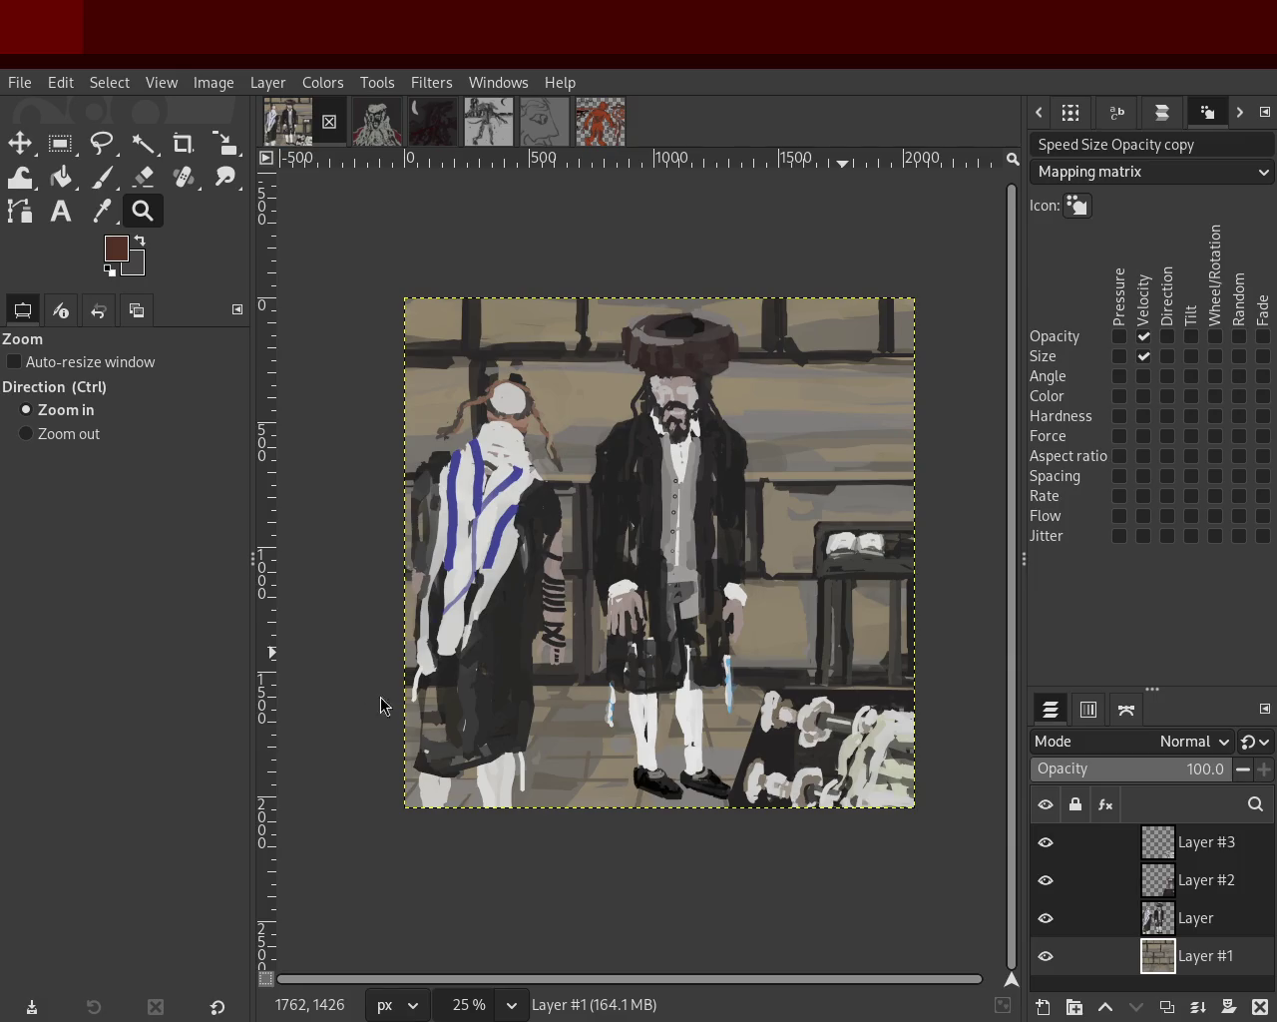
scroll(697, 506, up, 1)
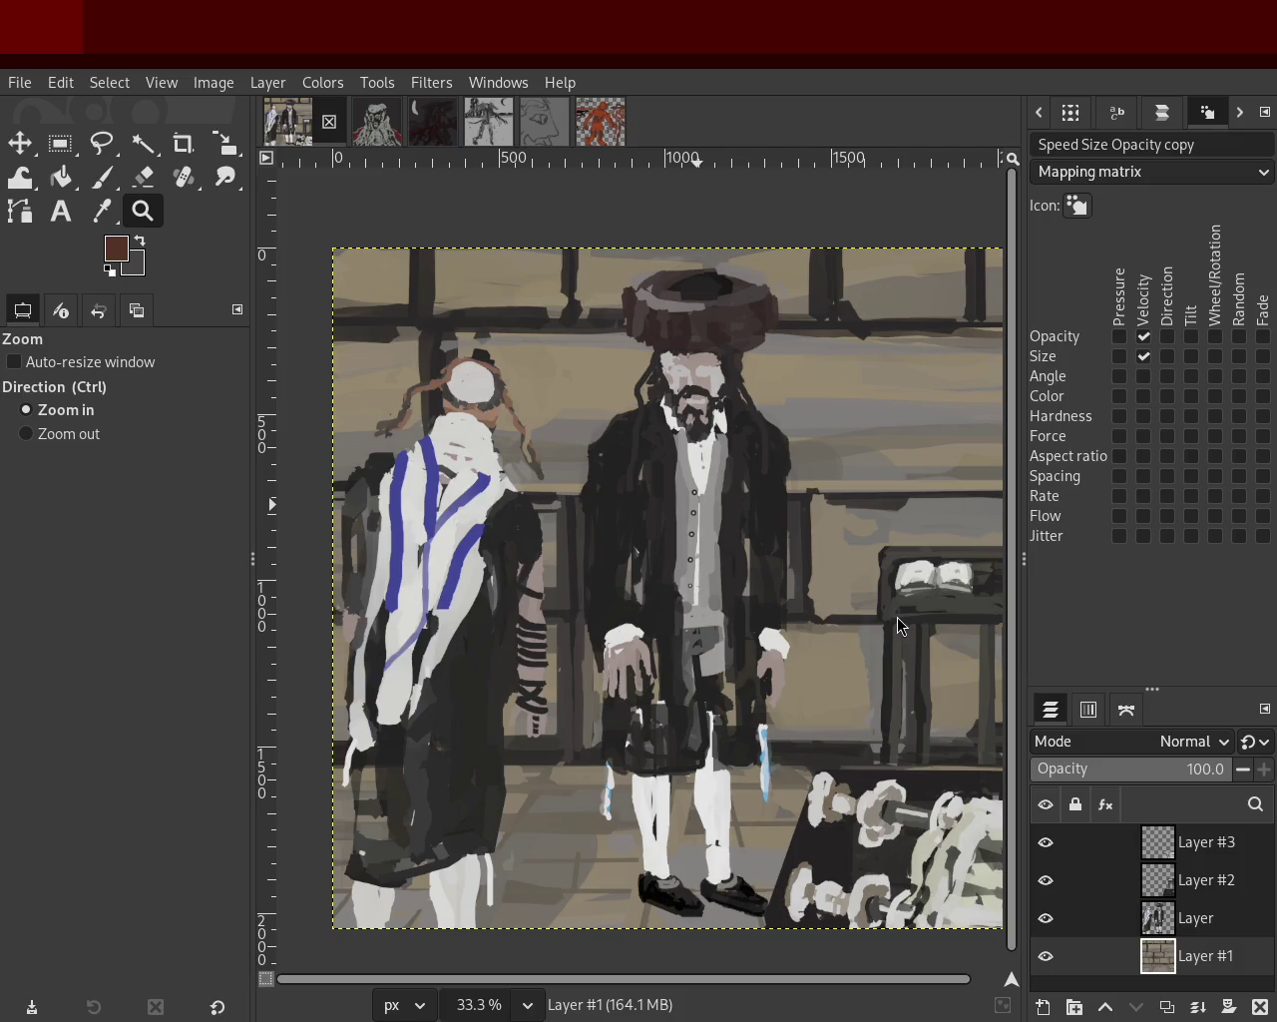
Return to the Golem painting at 33.3% zoom and load the Paintbrush with sampled rust orange.
click(600, 121)
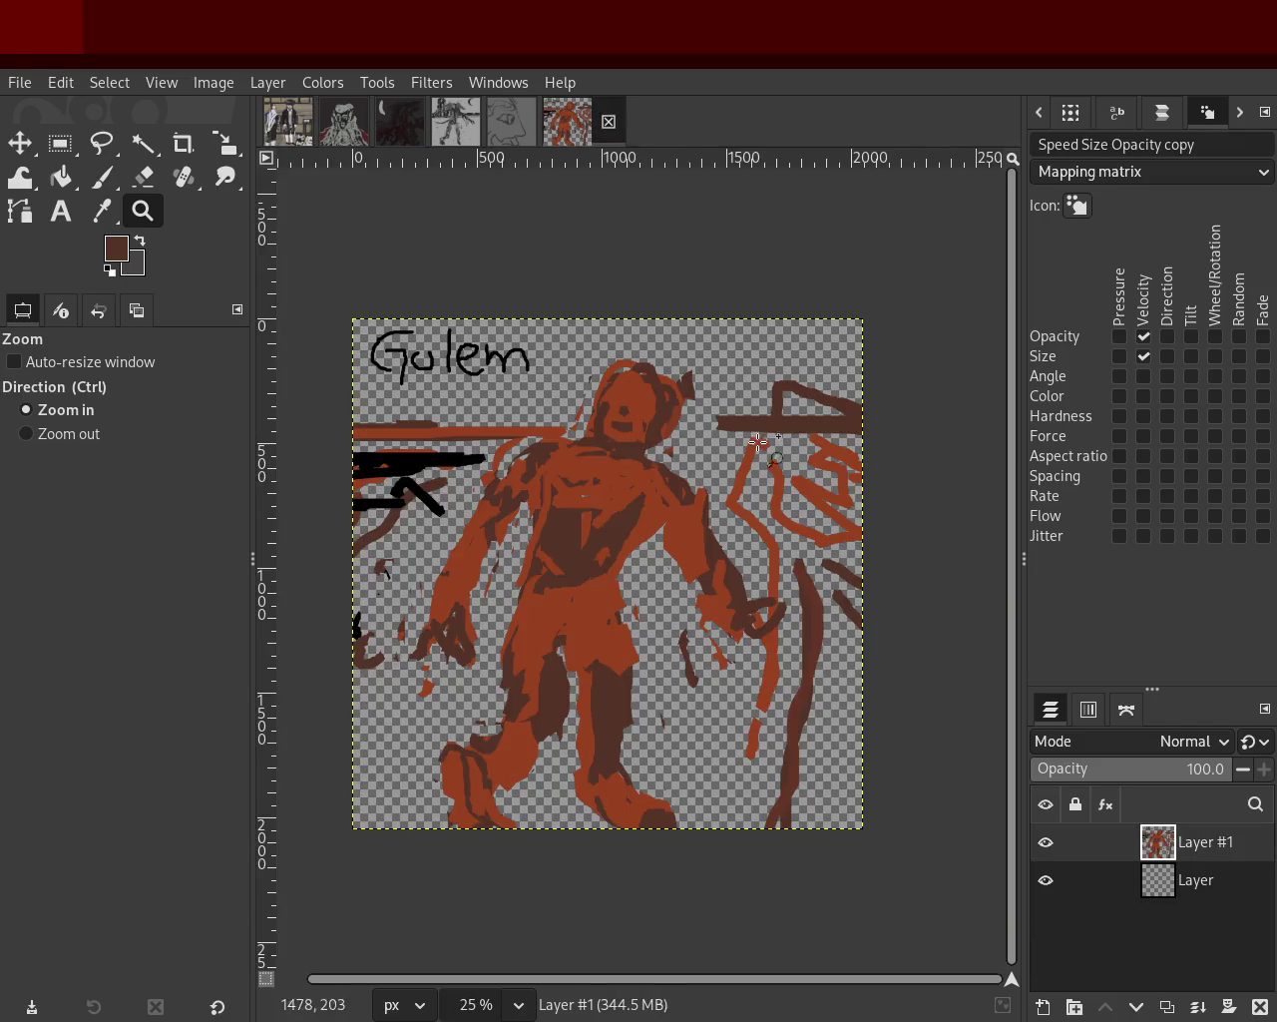
ctrl+click(662, 484)
scroll(661, 484, up, 1)
scroll(550, 604, down, 10)
scroll(590, 553, up, 1)
scroll(582, 554, up, 3)
scroll(599, 579, up, 10)
scroll(627, 607, up, 1)
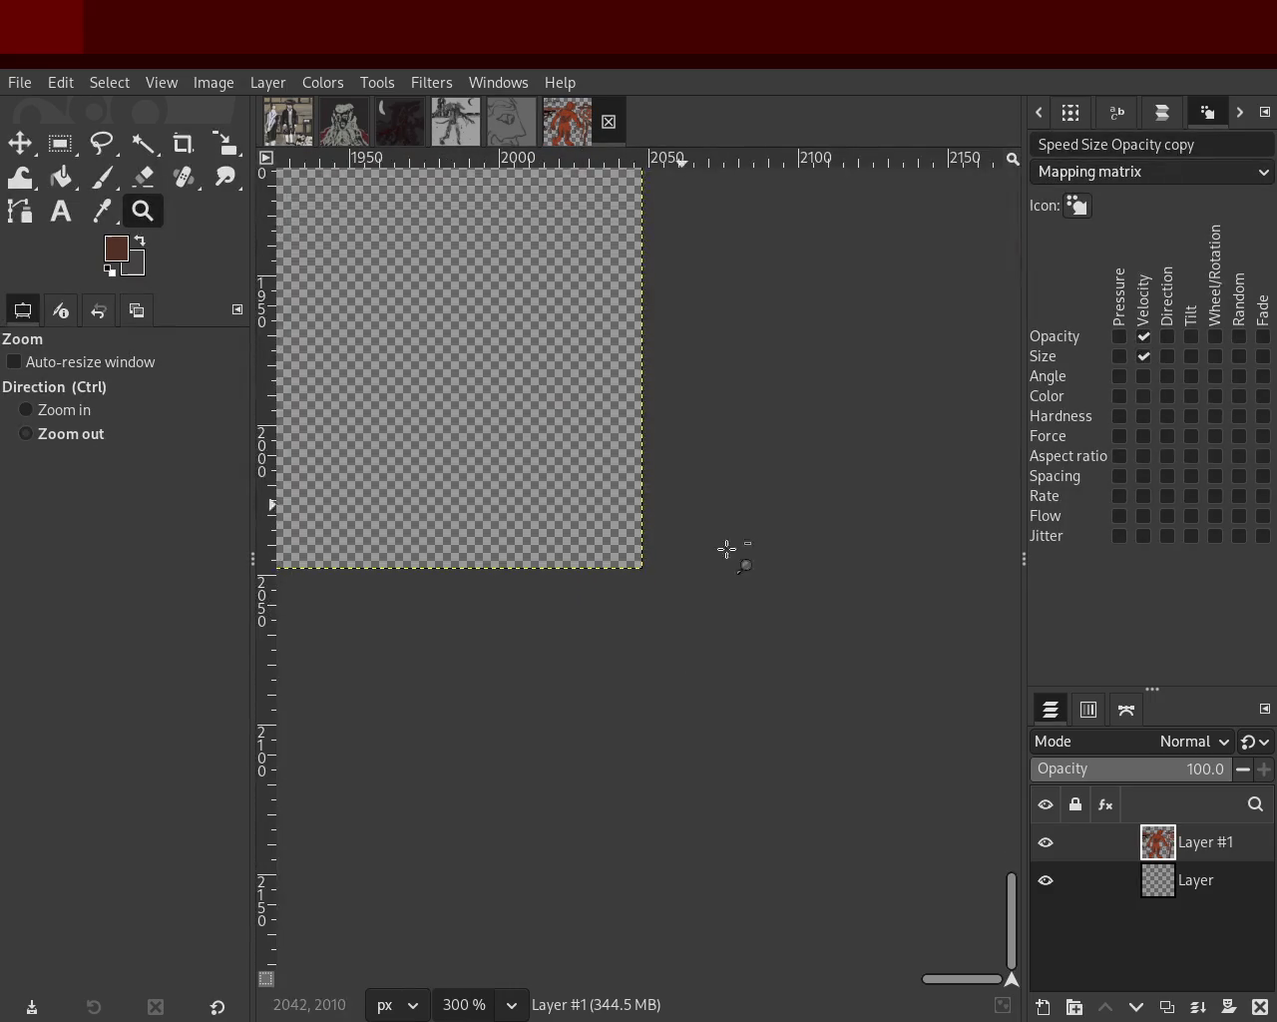
scroll(728, 548, down, 3)
scroll(750, 570, down, 4)
scroll(748, 569, down, 3)
scroll(639, 539, up, 4)
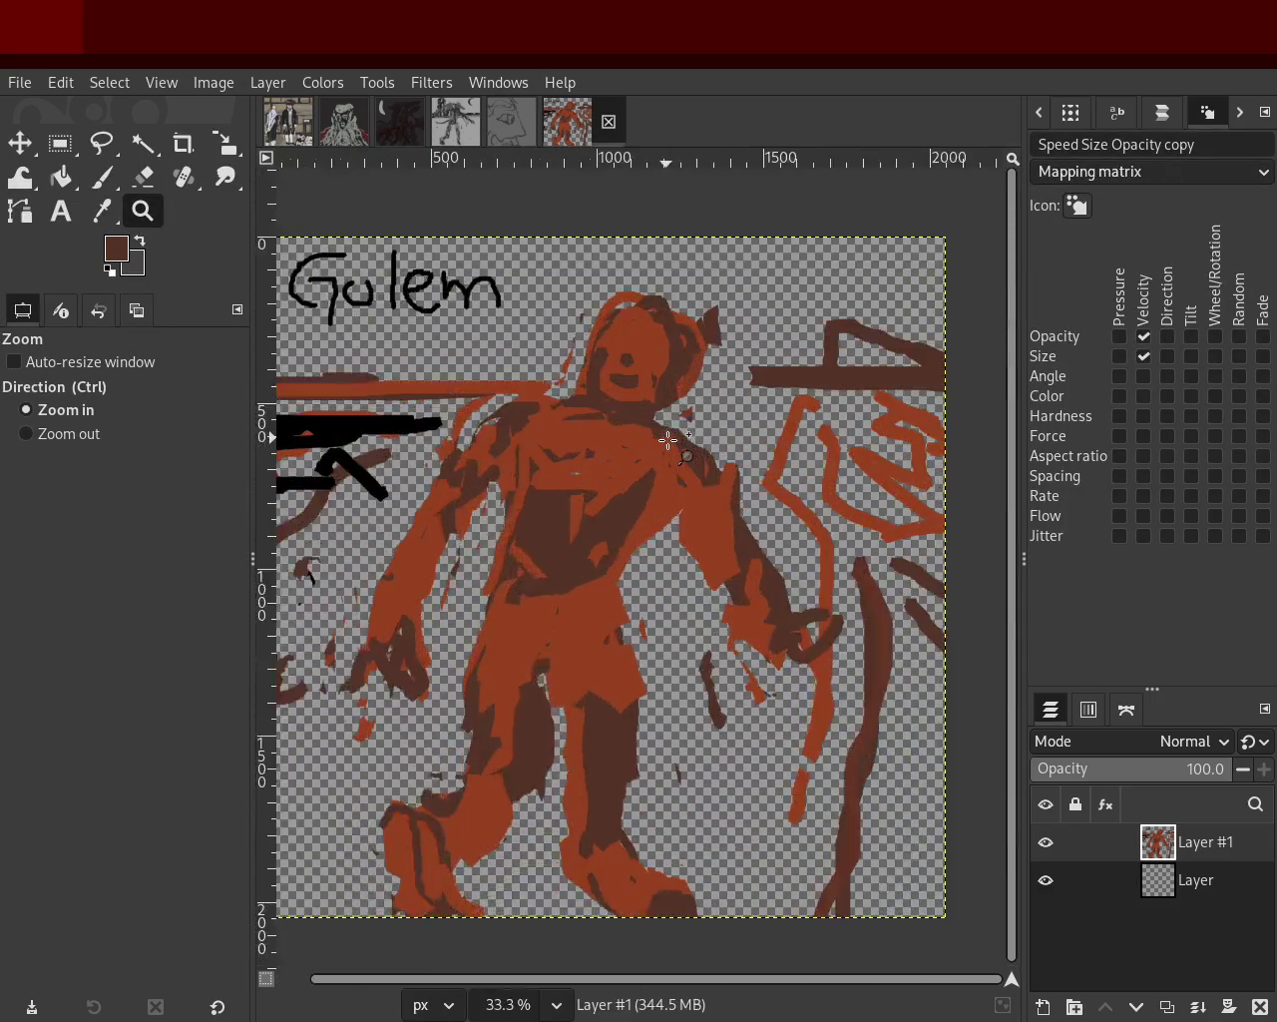
scroll(599, 529, up, 1)
scroll(574, 513, down, 3)
scroll(573, 513, up, 2)
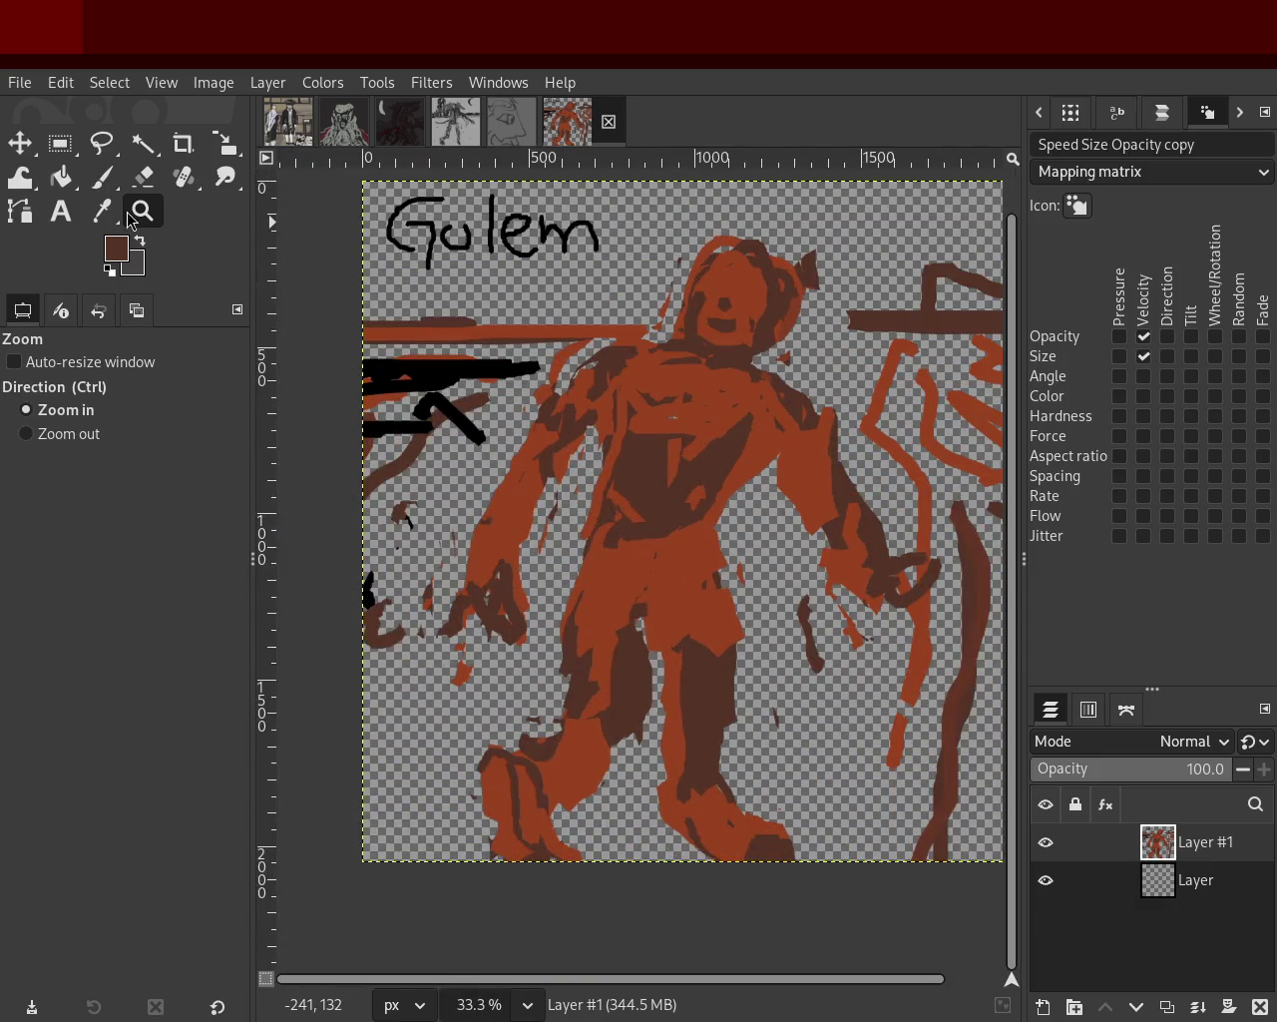
click(102, 177)
ctrl+click(429, 593)
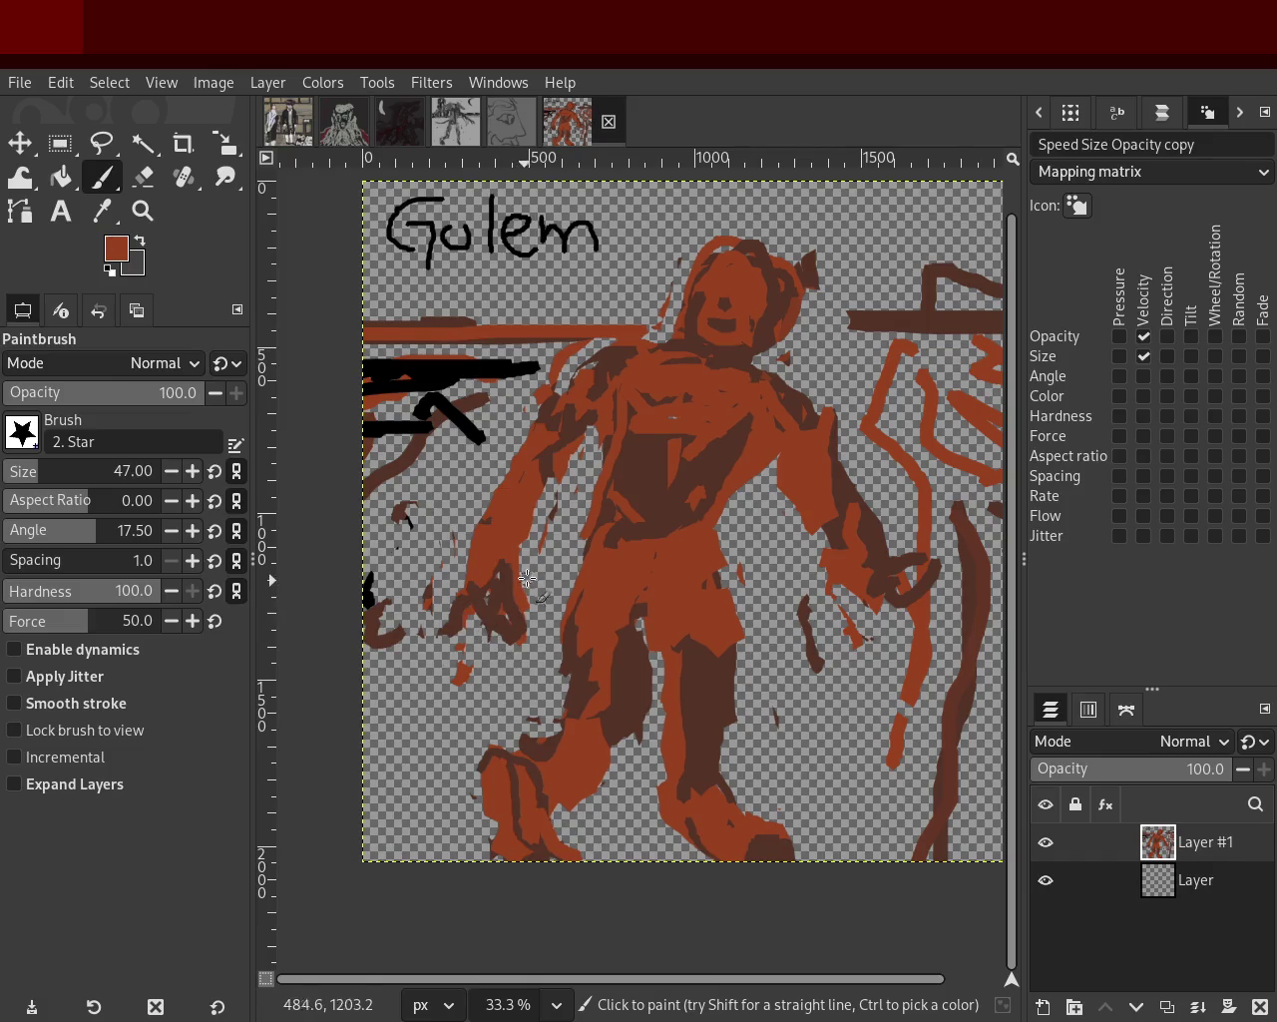
Add a short rust-orange stroke at the left hand, then erase stray rust-orange around it.
drag(536, 594, 555, 613)
ctrl+click(520, 631)
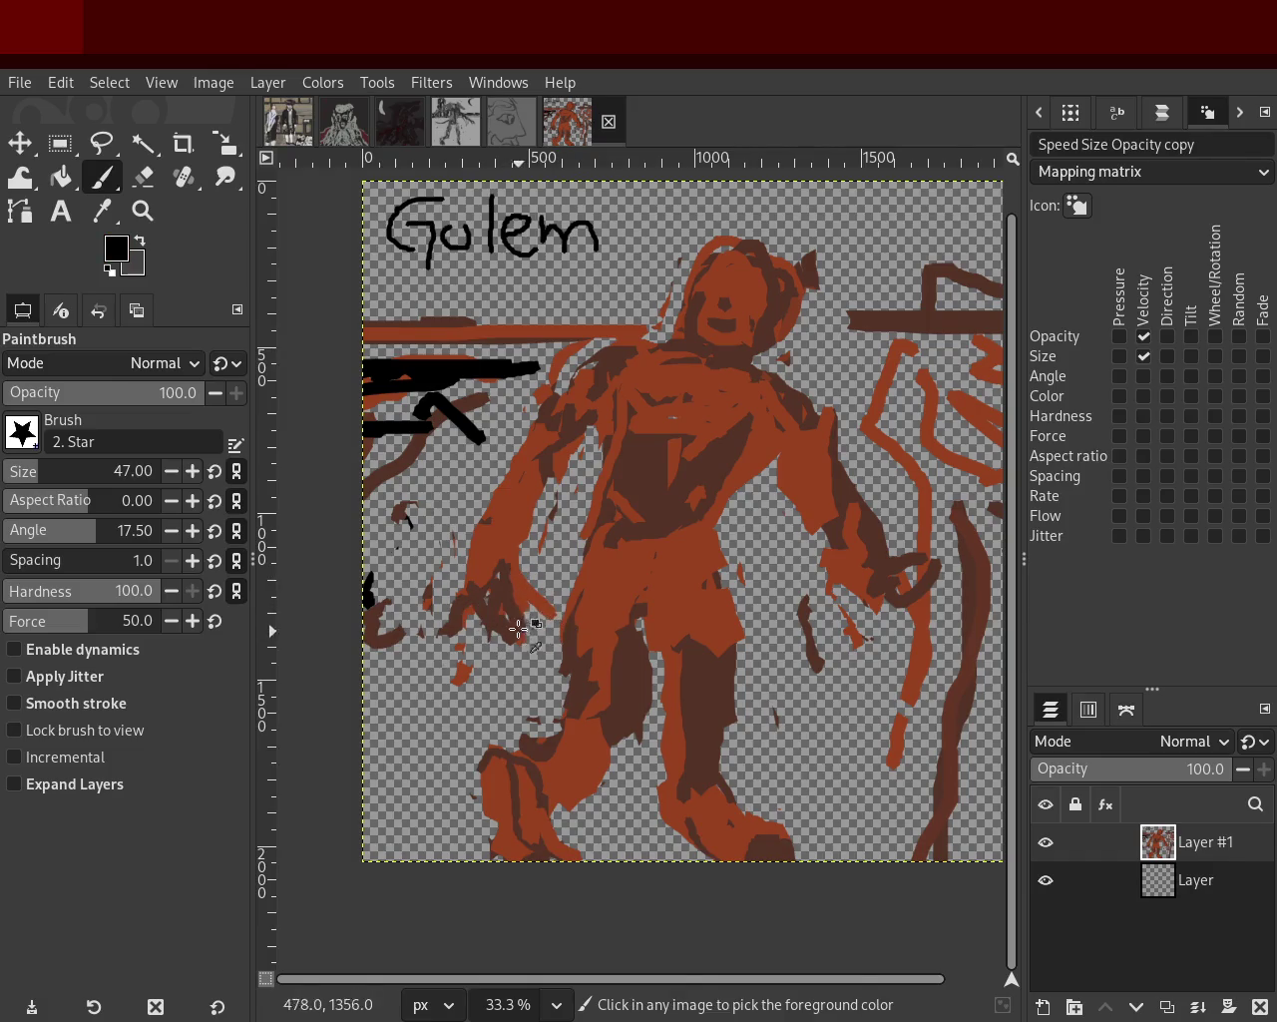
click(144, 177)
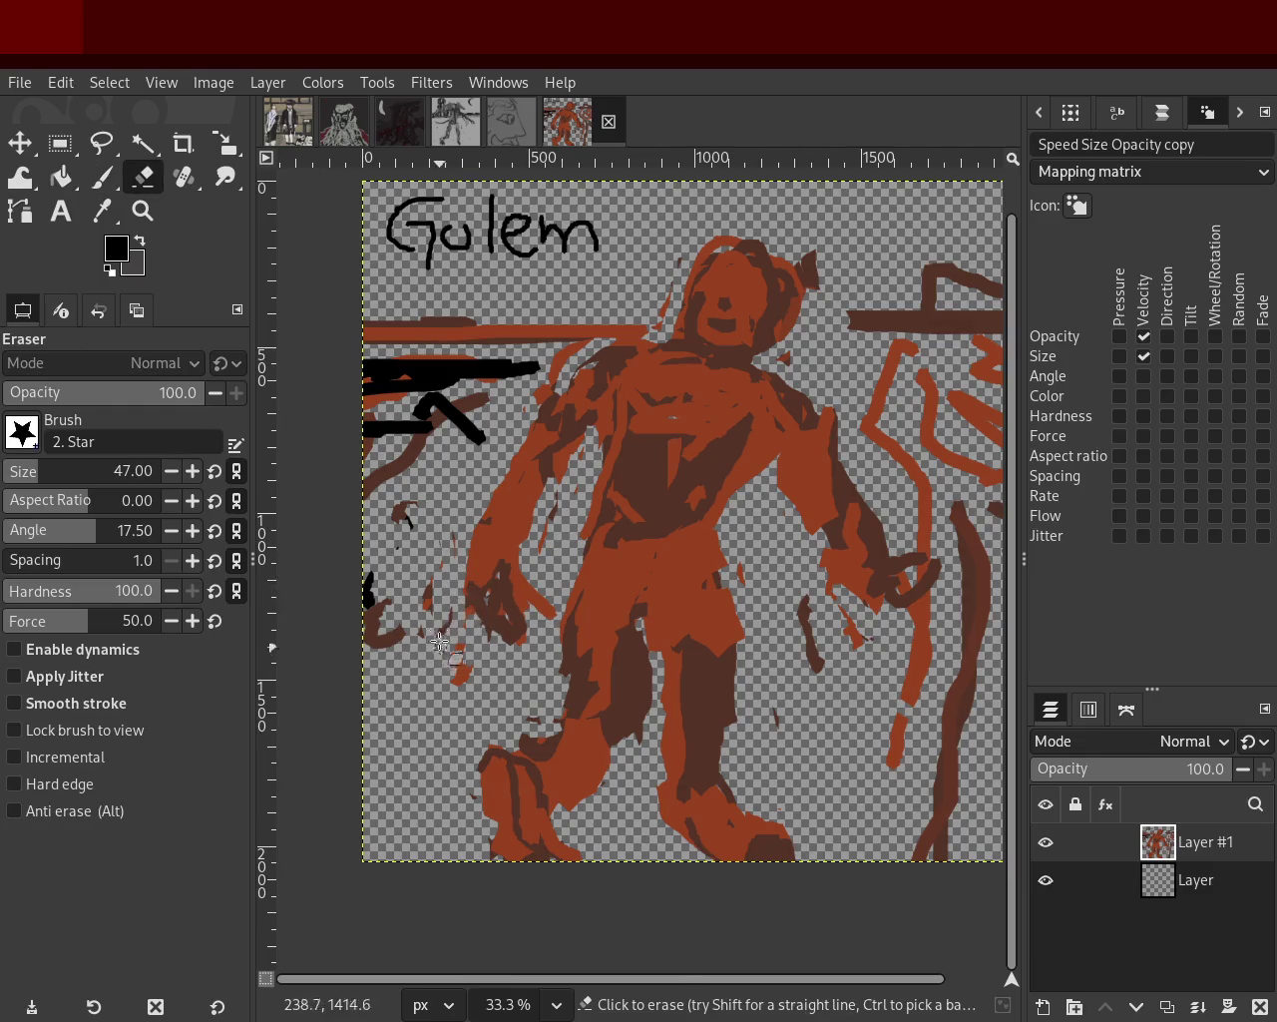
mouse_move(493, 629)
mouse_down()
mouse_move(514, 654)
mouse_move(532, 649)
mouse_move(489, 686)
mouse_up()
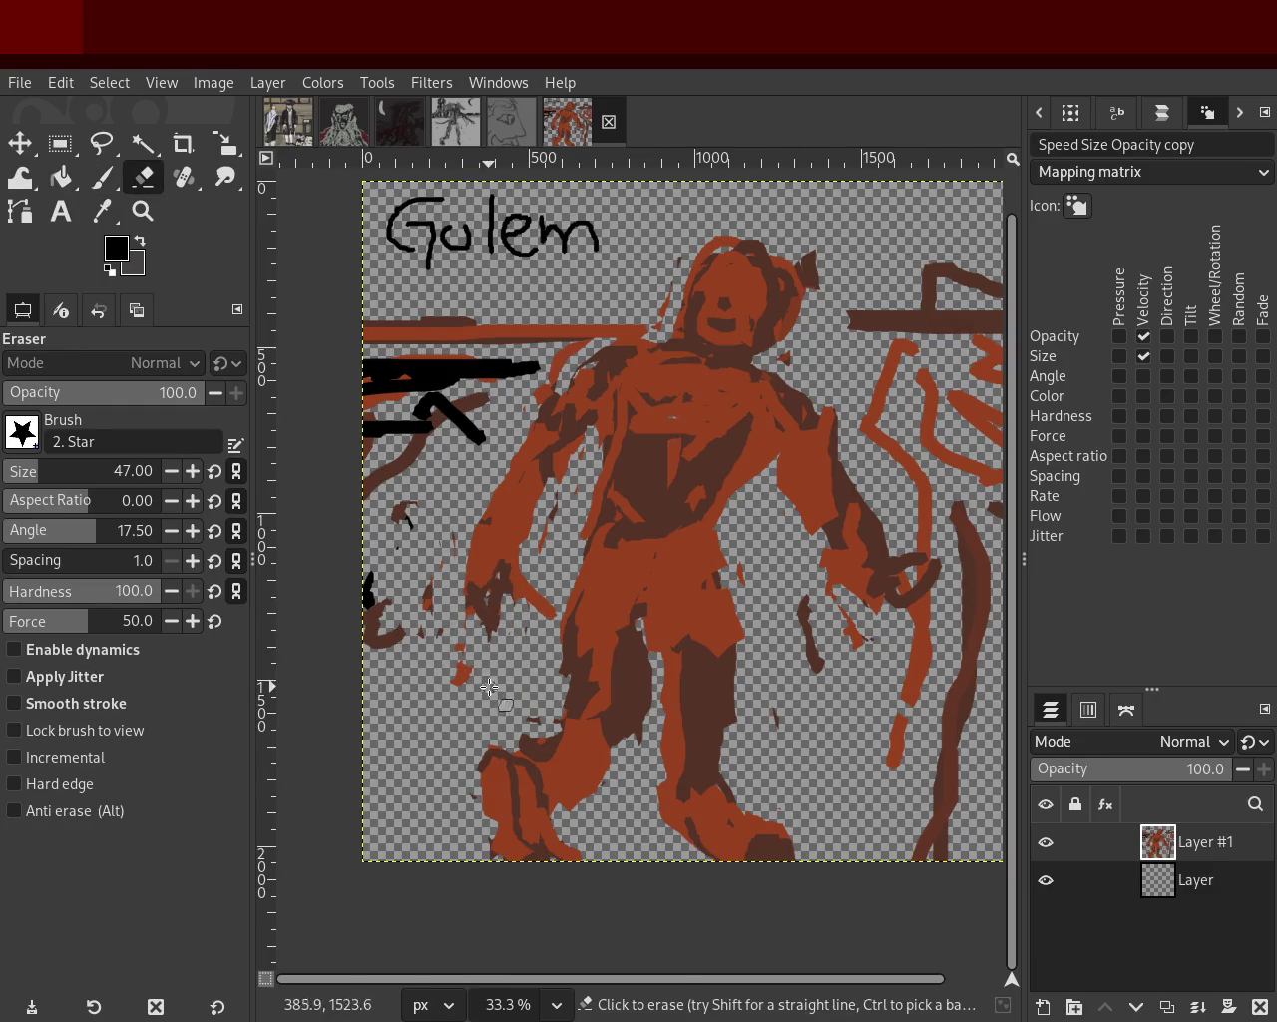
drag(547, 595, 537, 637)
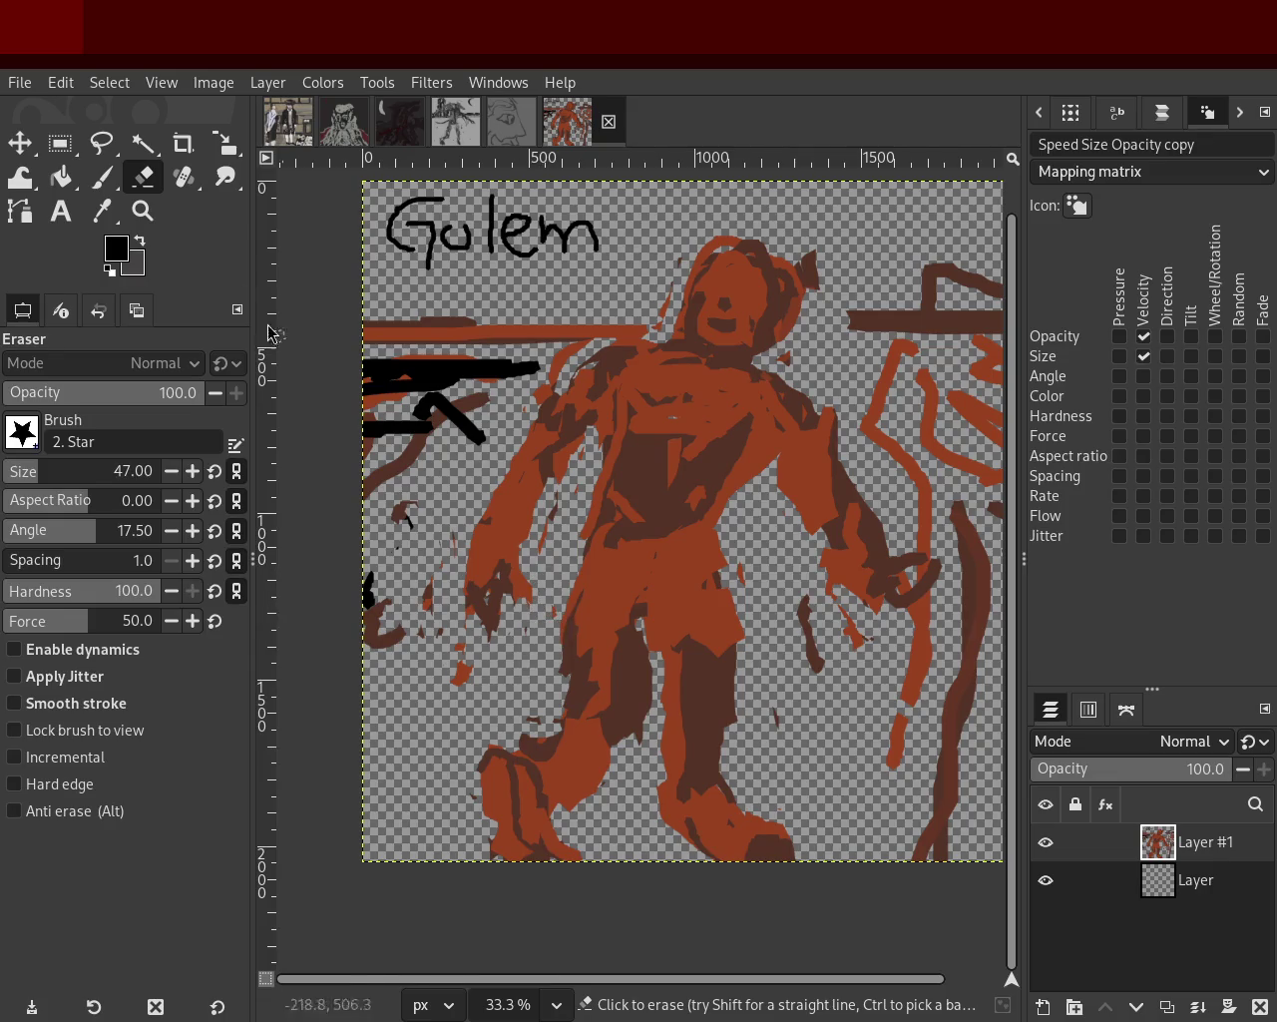
Paint sampled dark brown over the golem's left hand, alternating Paintbrush and Eraser.
click(101, 177)
ctrl+click(479, 597)
drag(481, 620, 491, 580)
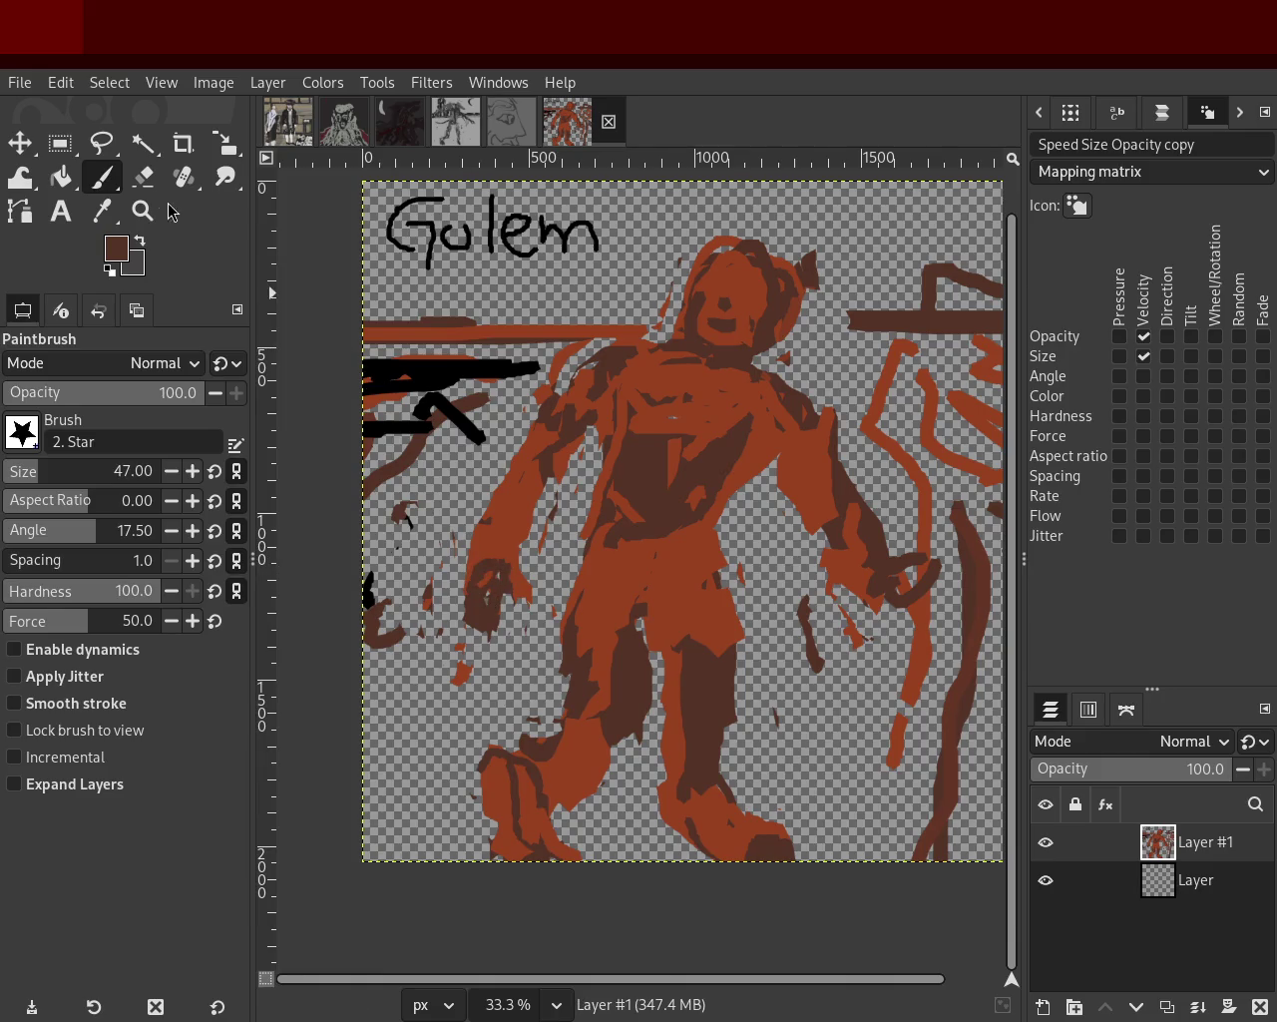
click(143, 177)
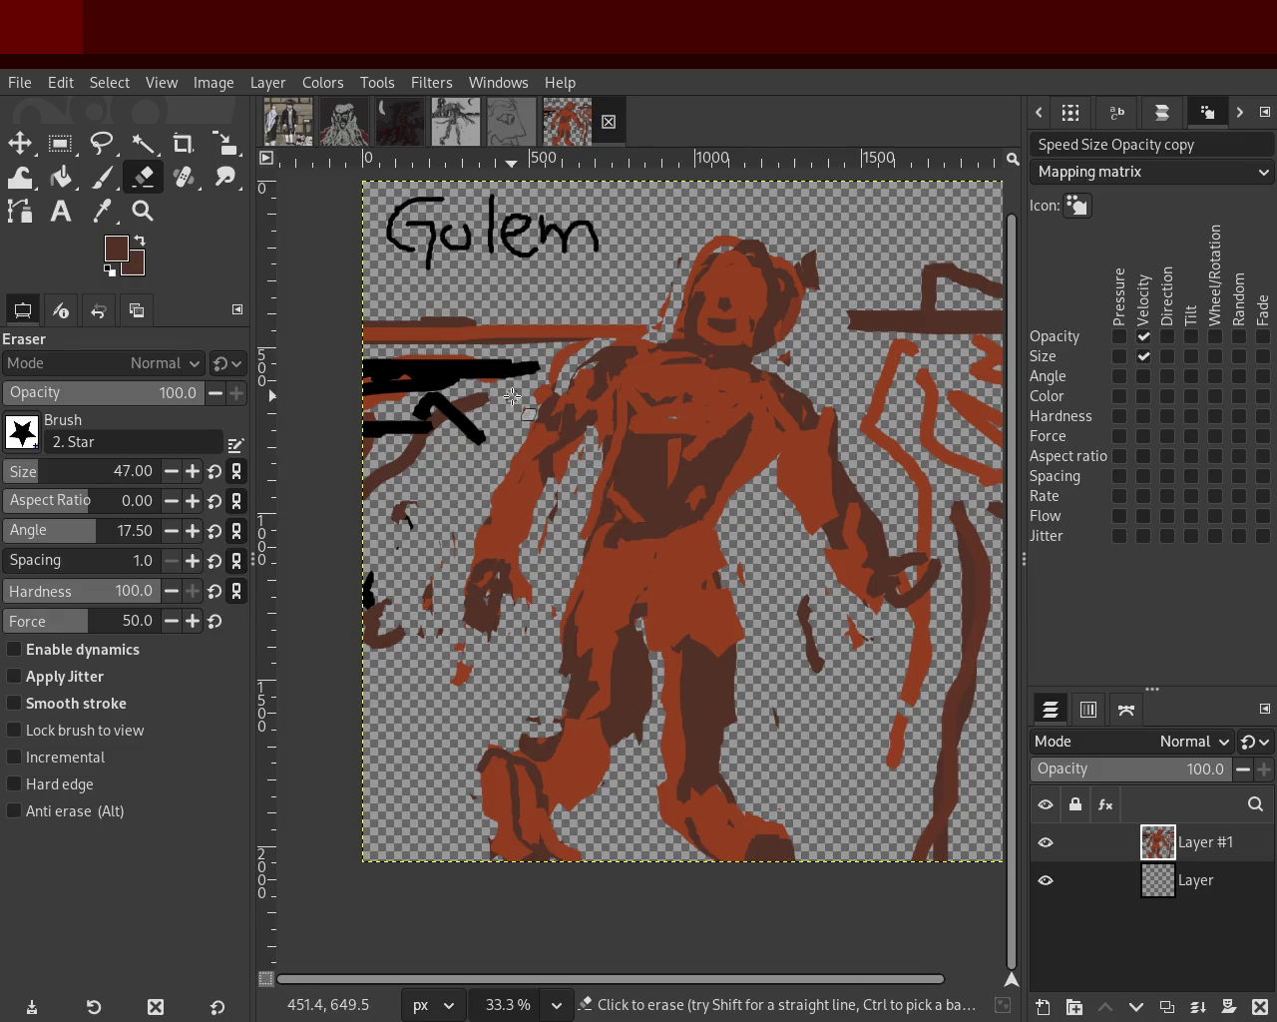
click(101, 177)
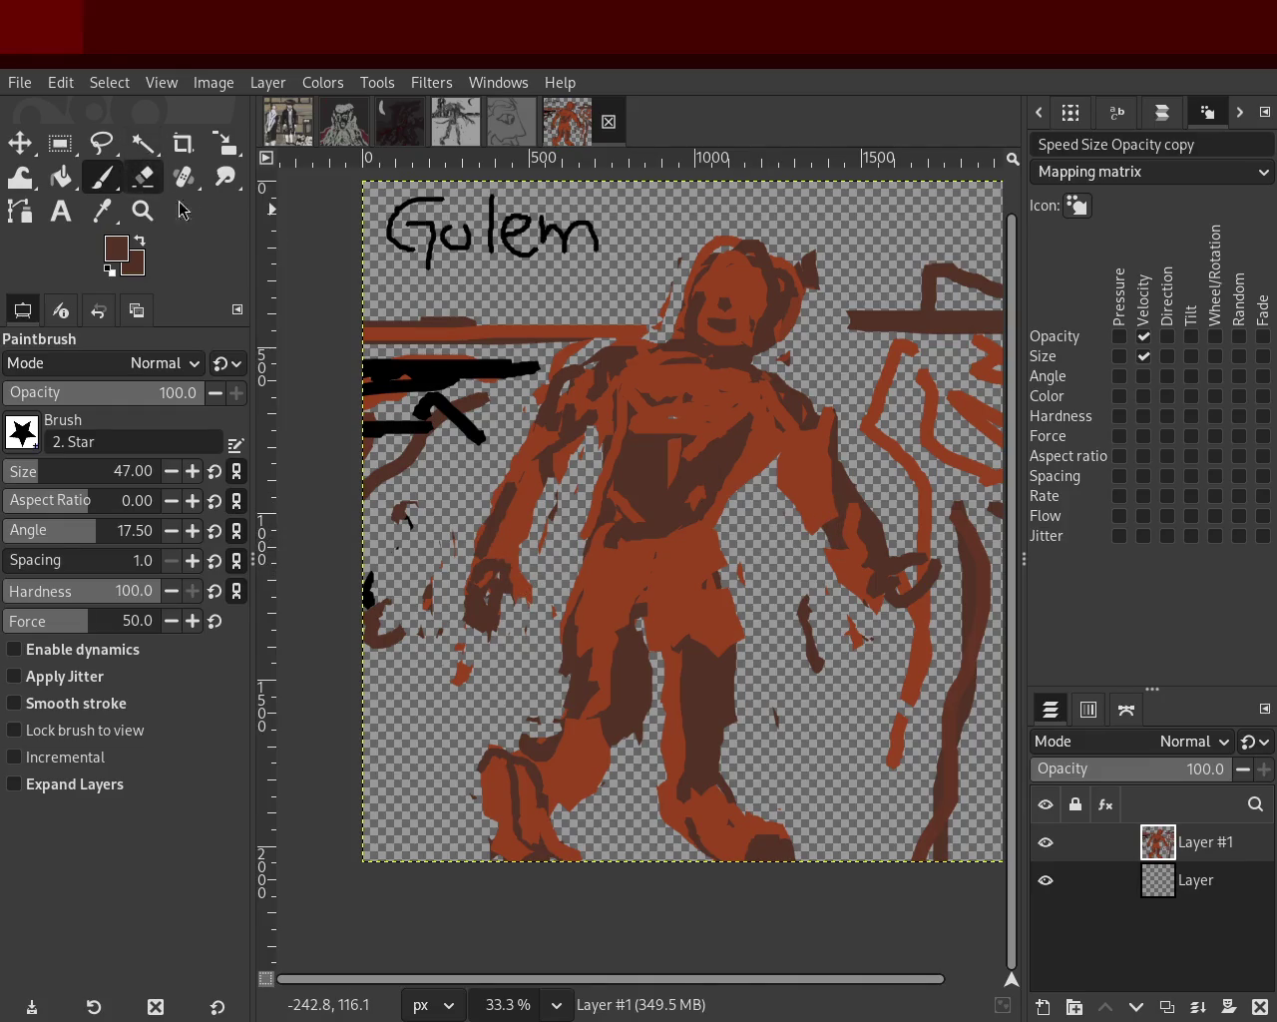
click(143, 177)
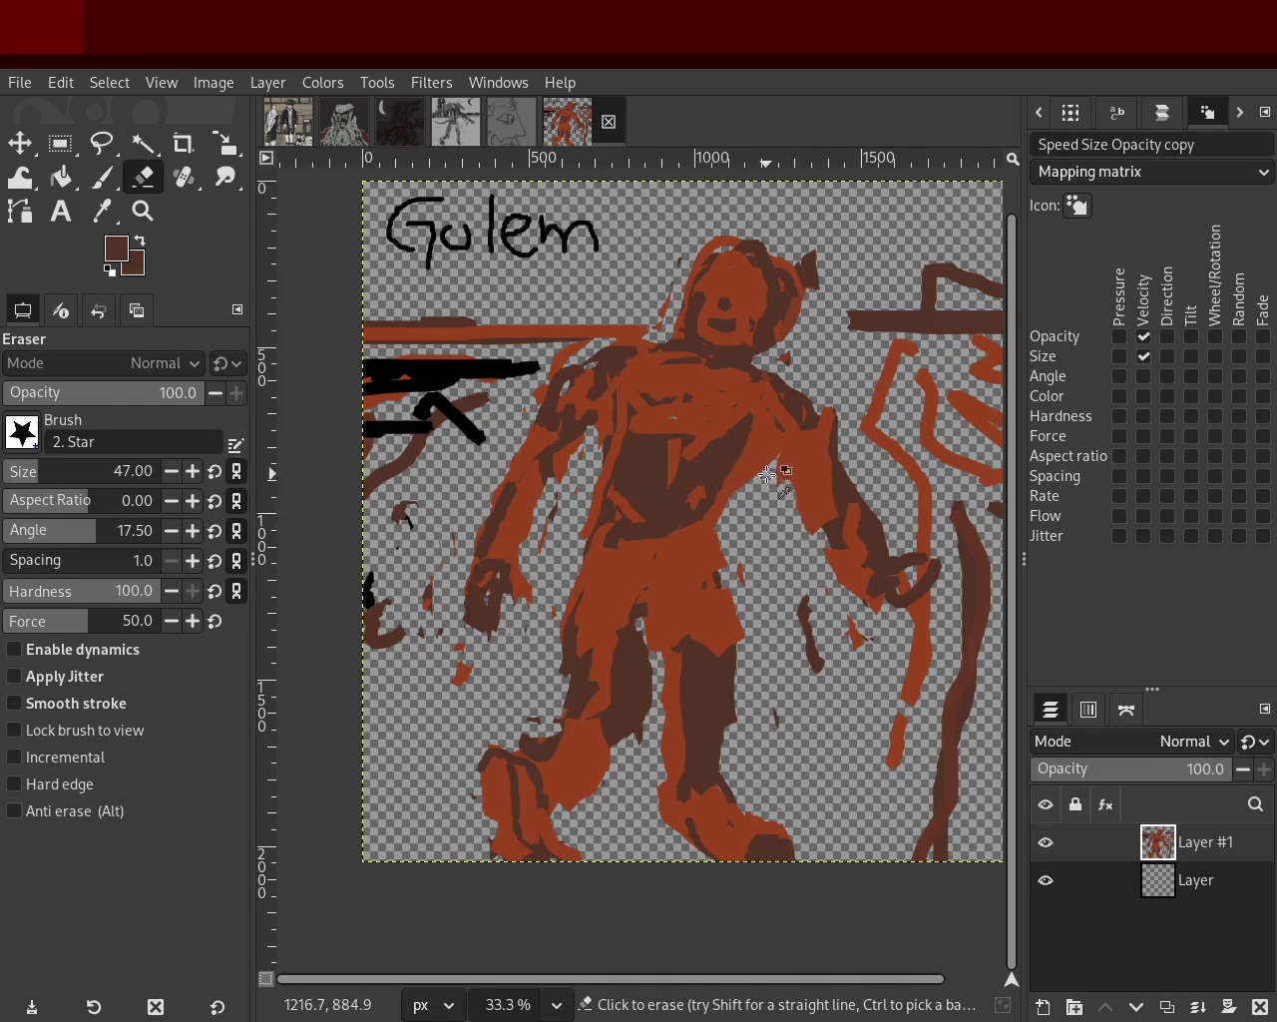
Trim the red band's right end by the head and rework the dark curl at the right hand.
drag(643, 332, 593, 335)
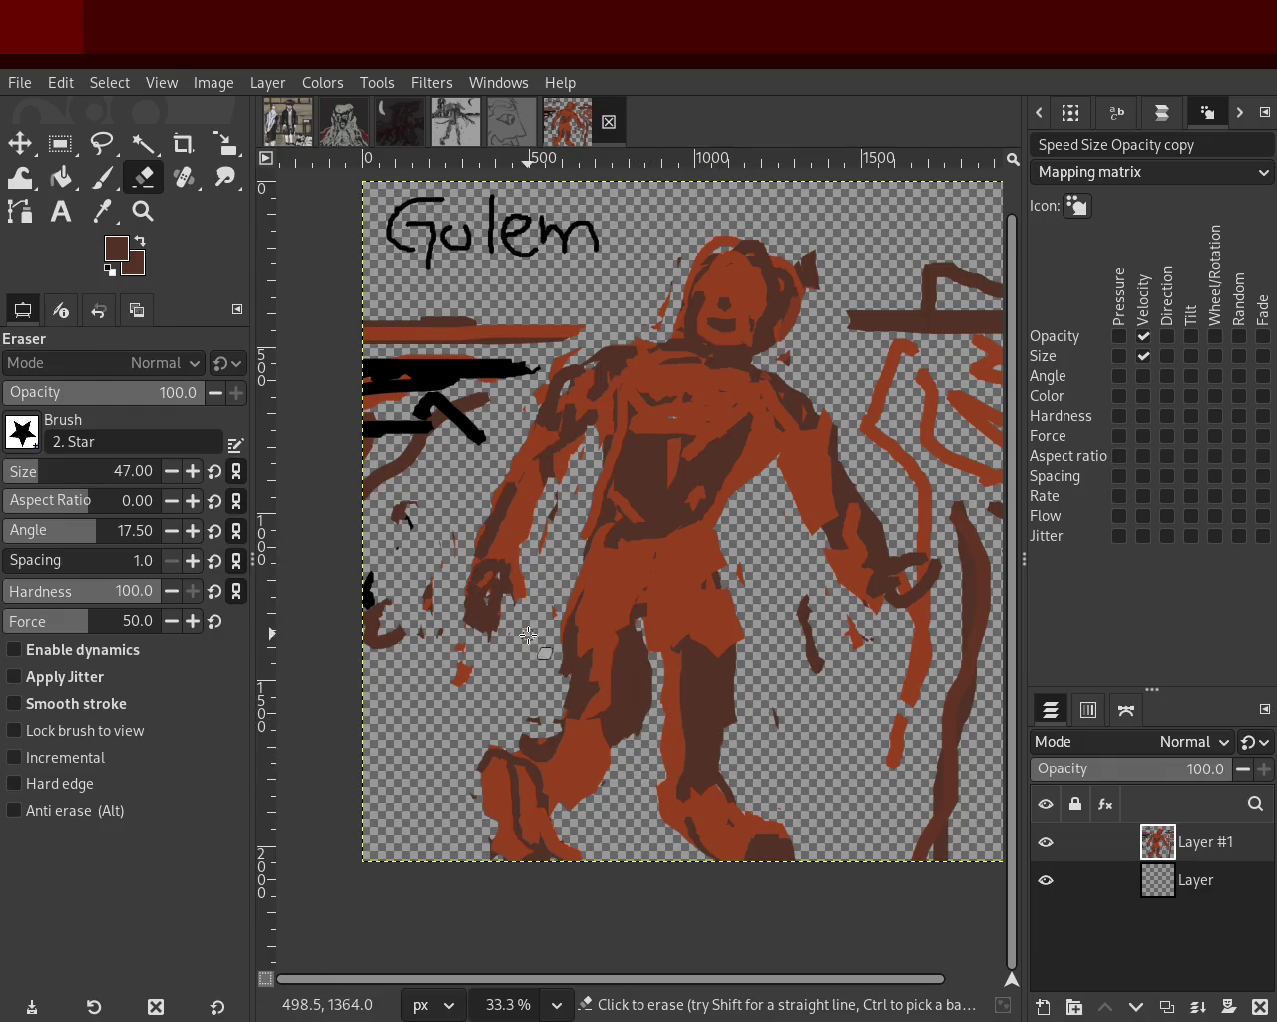
drag(902, 549, 943, 599)
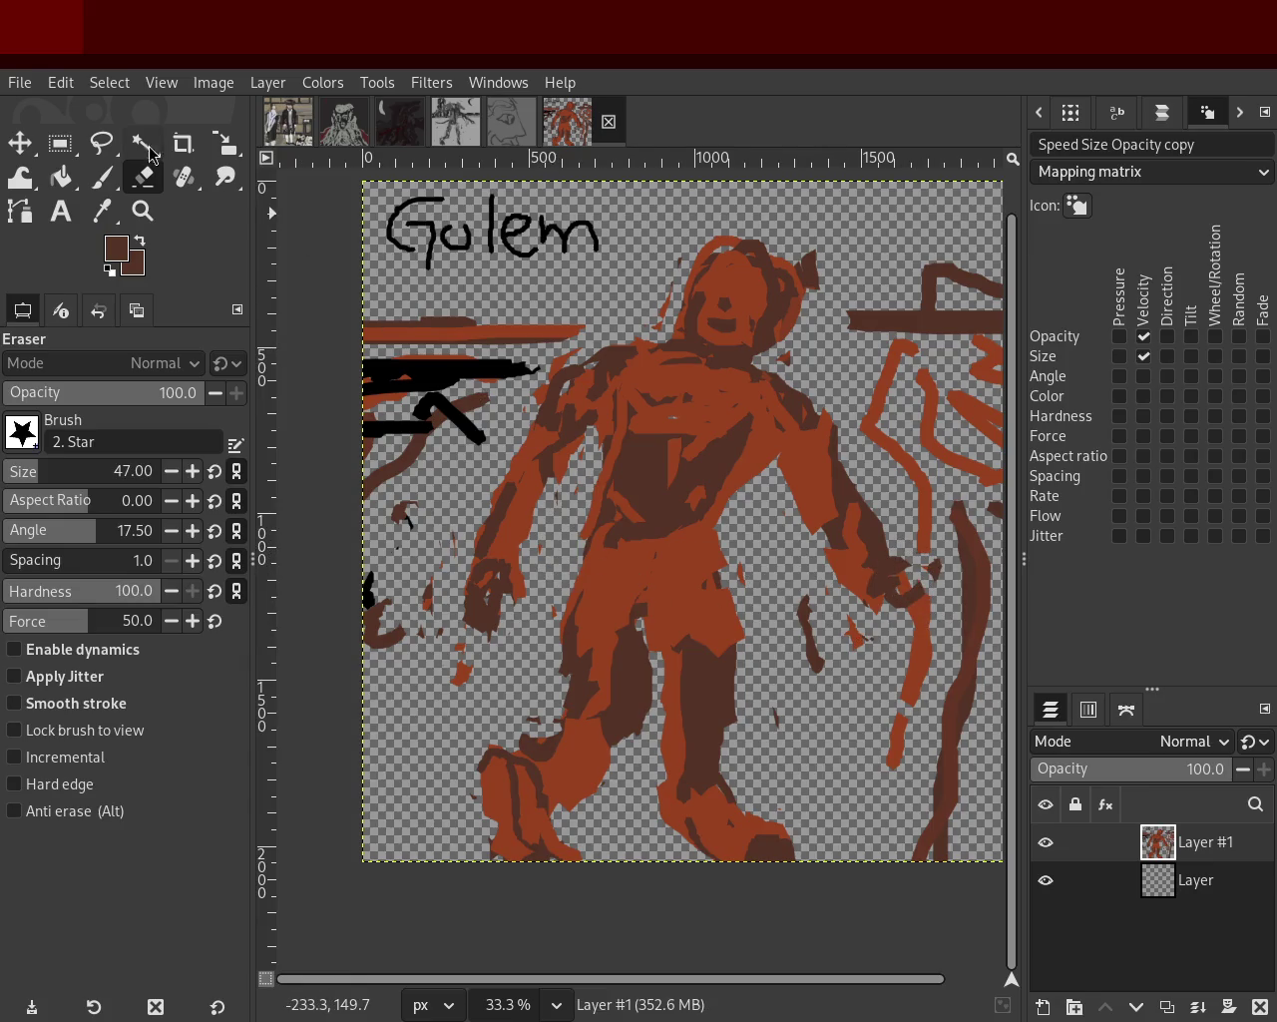
click(101, 177)
drag(837, 585, 905, 611)
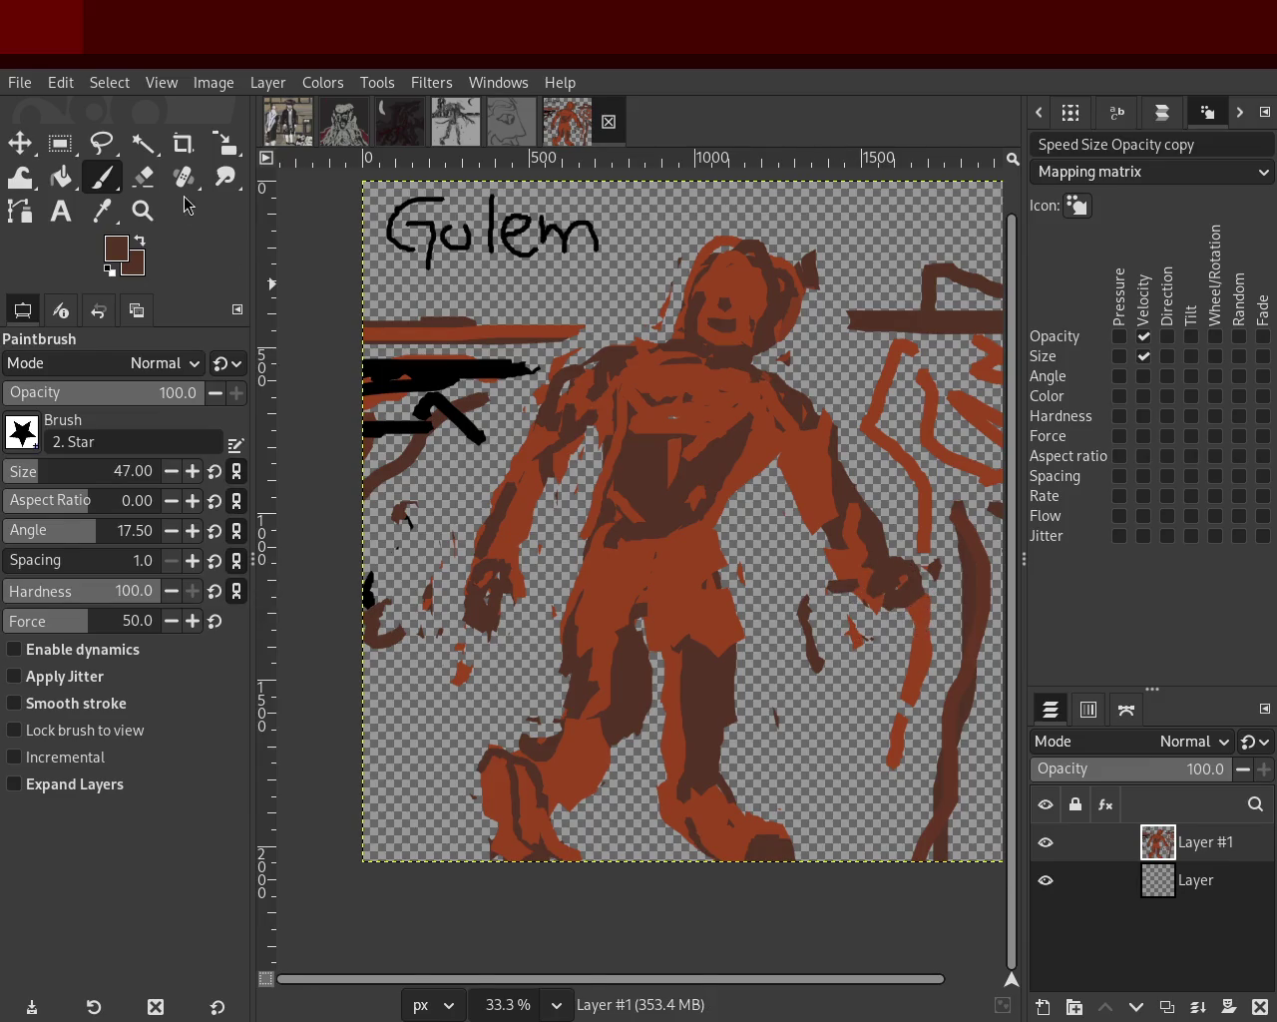
click(142, 177)
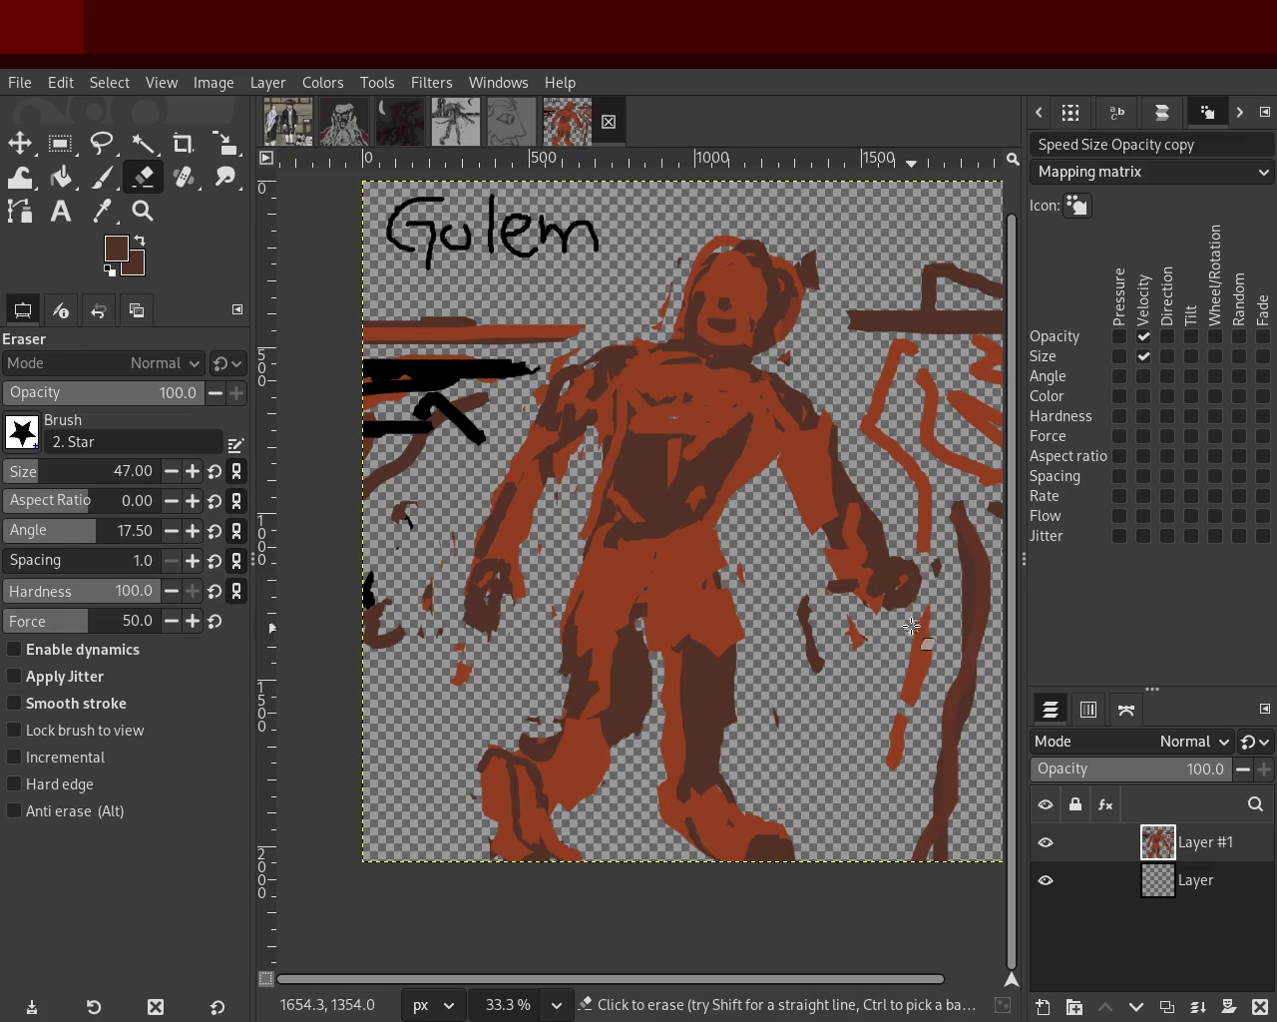
mouse_move(834, 570)
mouse_down()
mouse_move(848, 606)
mouse_move(782, 501)
mouse_move(798, 501)
mouse_move(858, 584)
mouse_move(942, 595)
mouse_move(917, 568)
mouse_move(932, 584)
mouse_move(944, 522)
mouse_up()
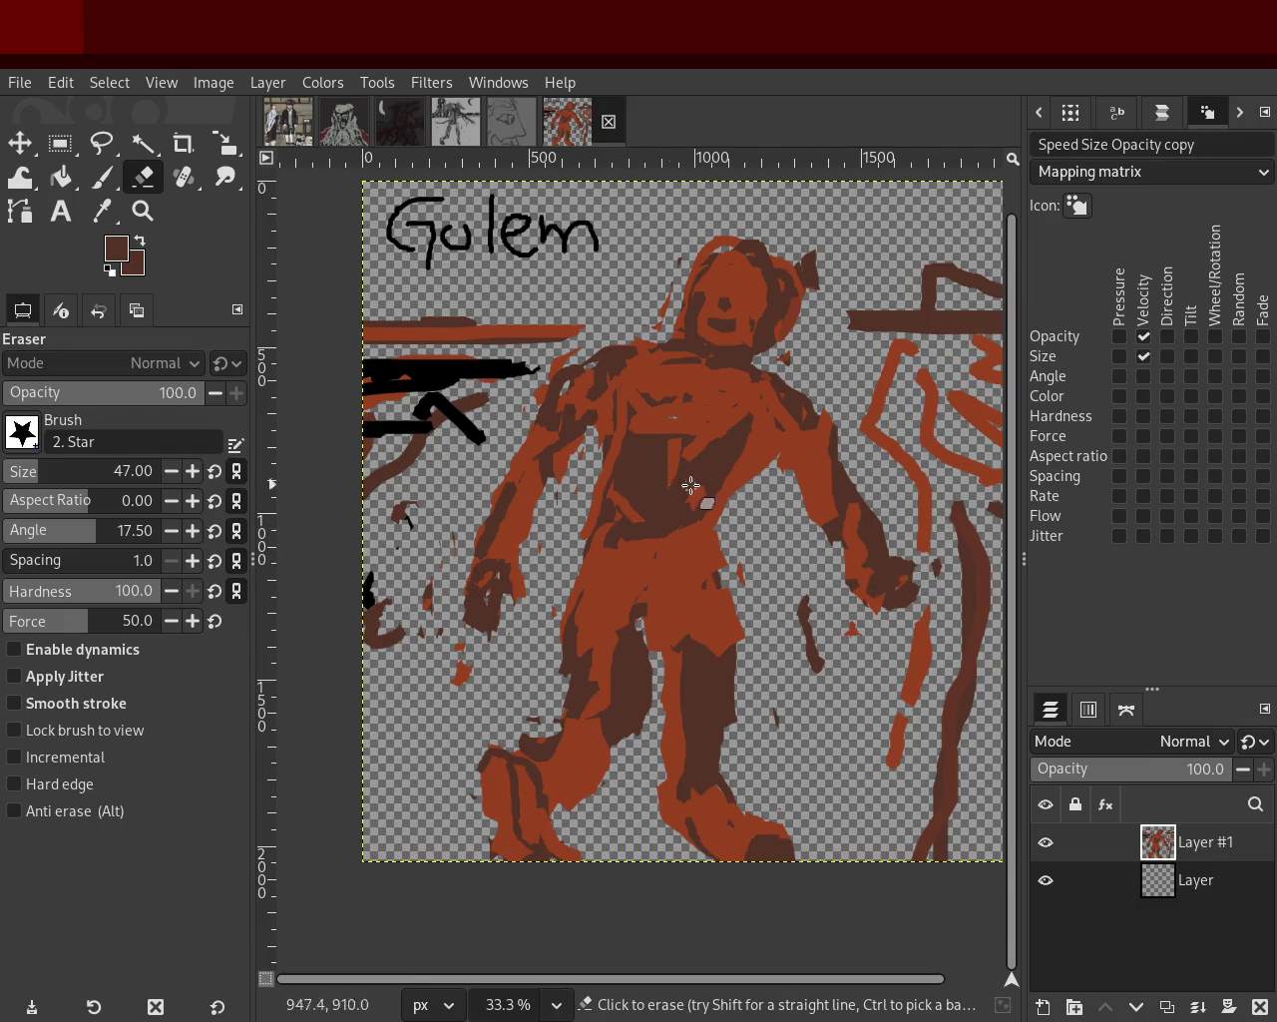
click(143, 210)
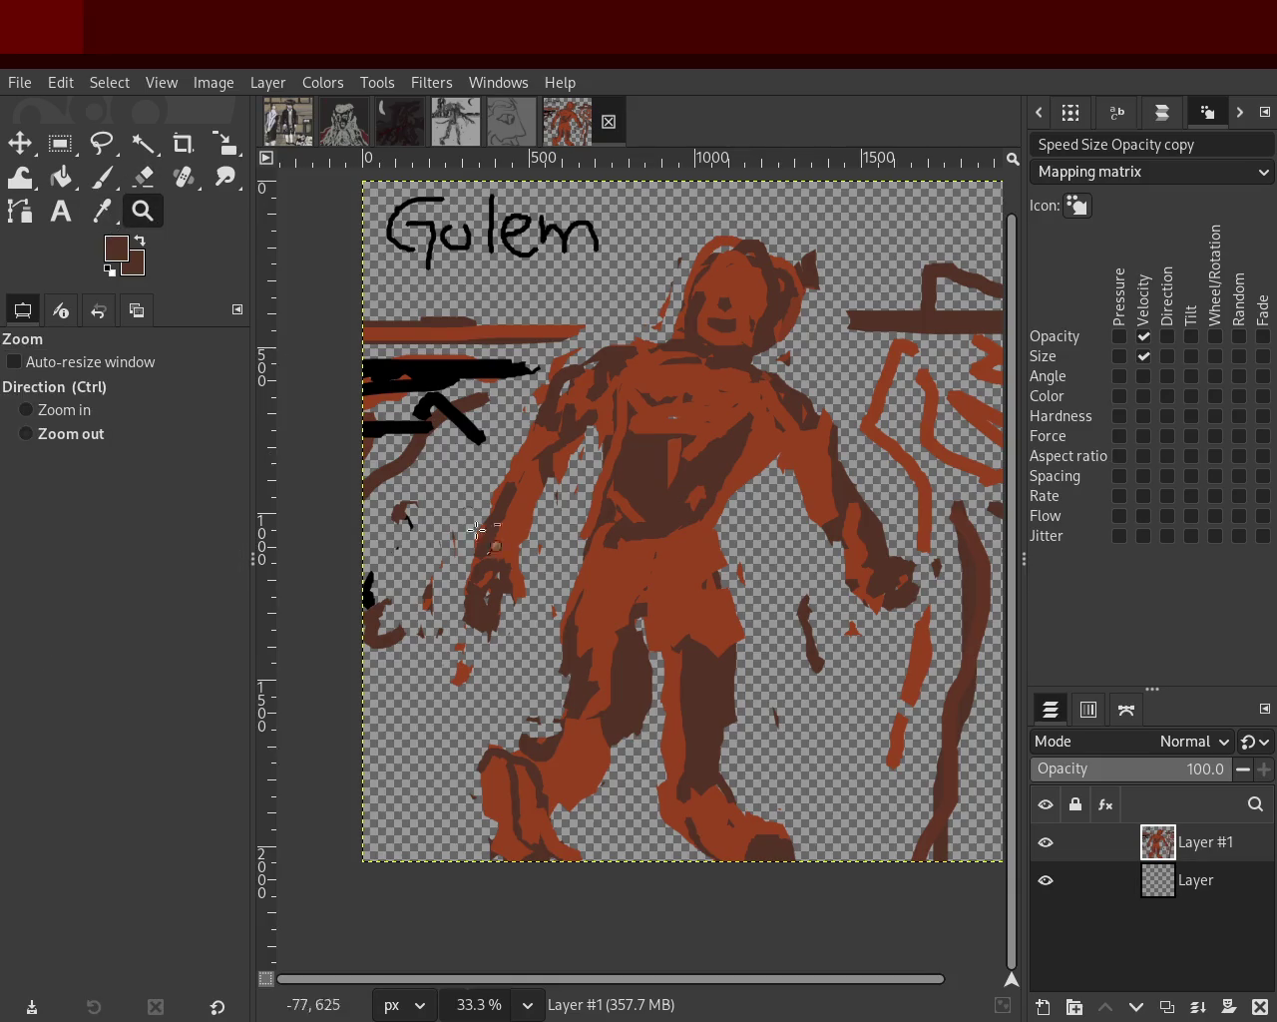
Zoom in on the upper right and draw a straight dark pole down from the top bar.
ctrl+click(579, 564)
ctrl+click(578, 564)
click(579, 565)
click(579, 565)
ctrl+click(579, 565)
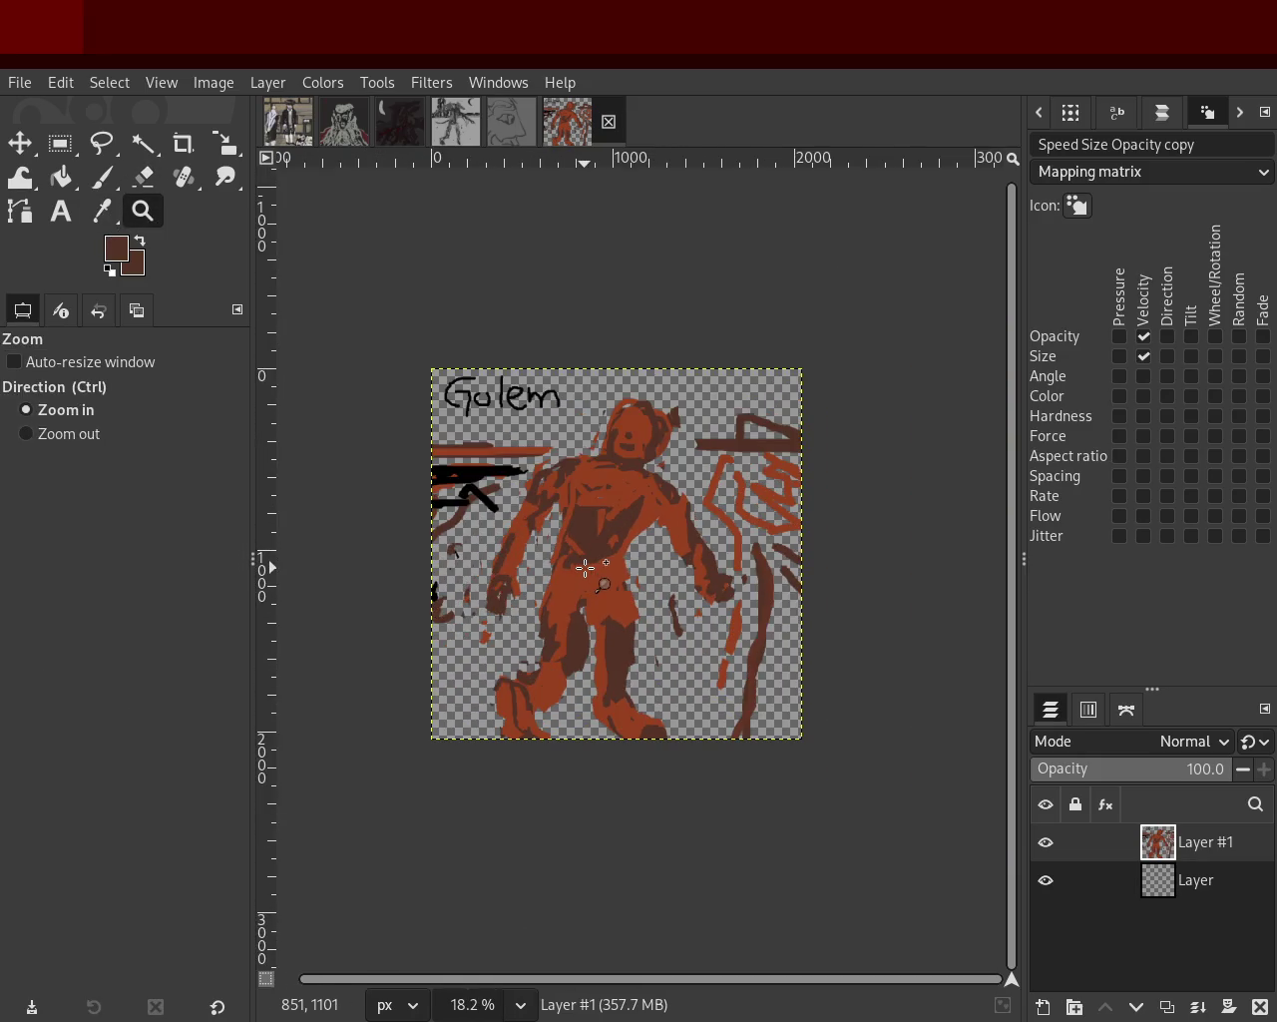
click(766, 476)
click(103, 178)
click(667, 411)
shift+click(750, 736)
Add dark strokes at the lower right and in the flag area, undoing the last one.
drag(779, 834, 774, 913)
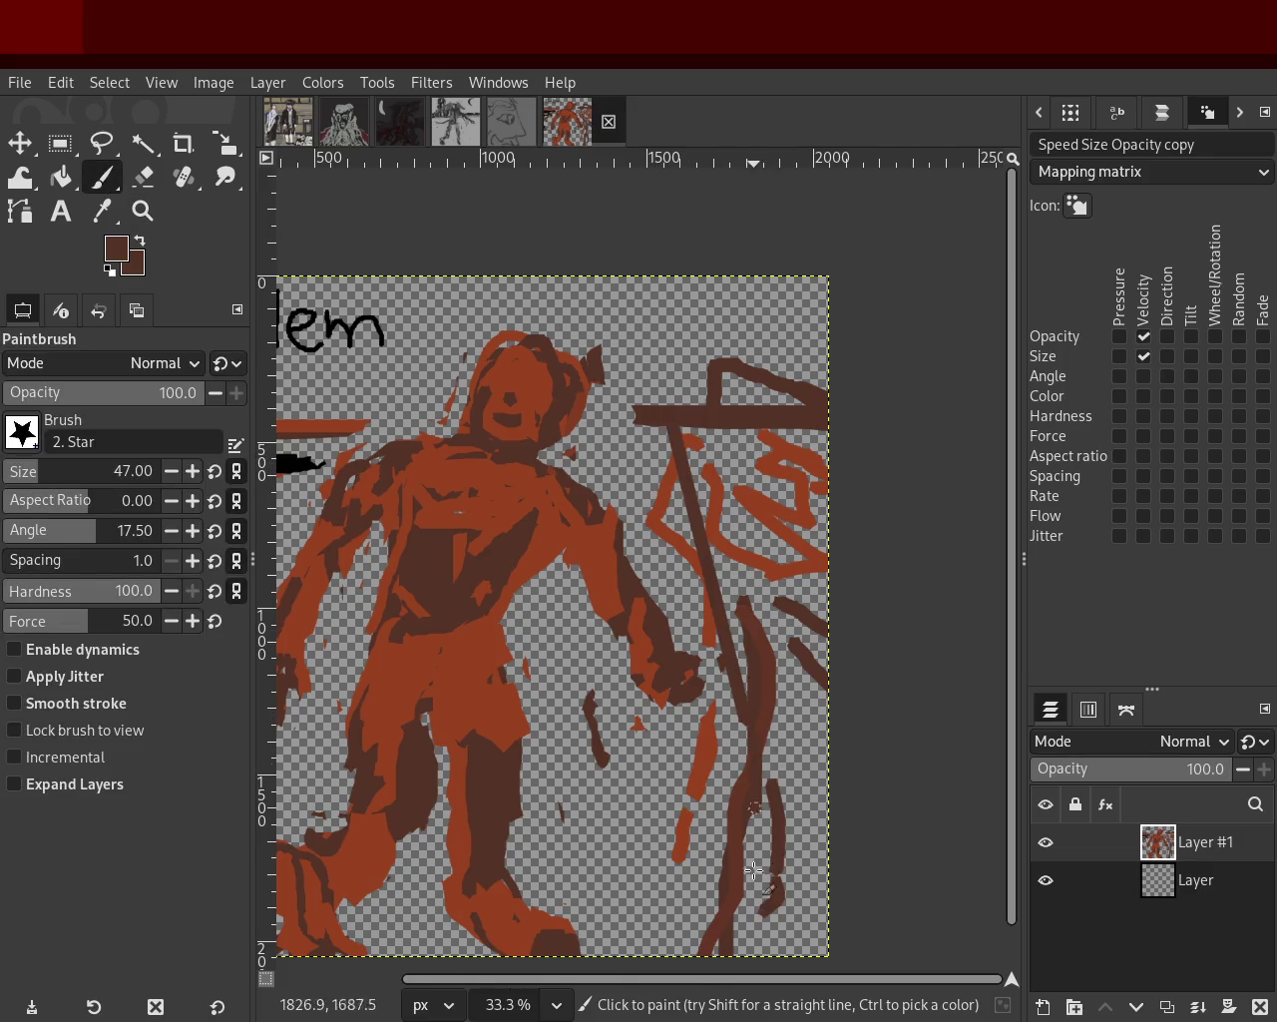
drag(759, 789, 753, 942)
drag(776, 439, 778, 528)
drag(788, 469, 818, 609)
key(ctrl+z)
Sample black and try several strokes in the flag area, undoing each one.
ctrl+click(767, 483)
drag(764, 481, 841, 655)
key(ctrl+z)
drag(790, 481, 830, 544)
key(ctrl+z)
drag(788, 439, 854, 575)
key(ctrl+z)
drag(744, 449, 830, 667)
key(ctrl+z)
Paint a long wavy rust-orange stroke down the right side with sampled colour.
ctrl+click(760, 501)
mouse_move(760, 501)
mouse_down()
mouse_move(835, 692)
mouse_move(808, 803)
mouse_move(814, 862)
mouse_up()
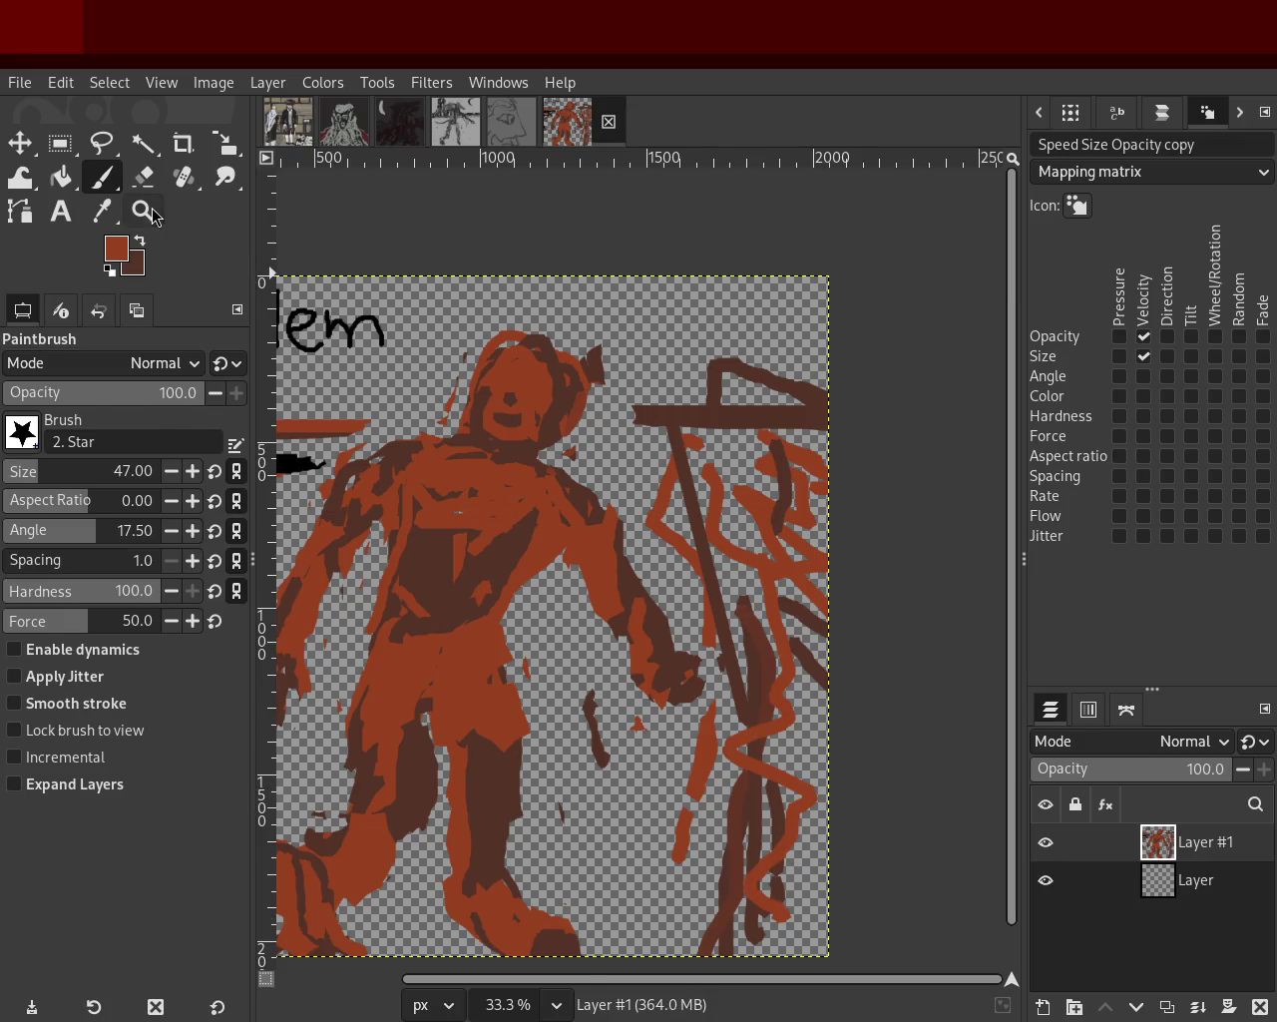
click(143, 210)
scroll(572, 591, down, 1)
scroll(573, 590, down, 2)
scroll(573, 591, up, 2)
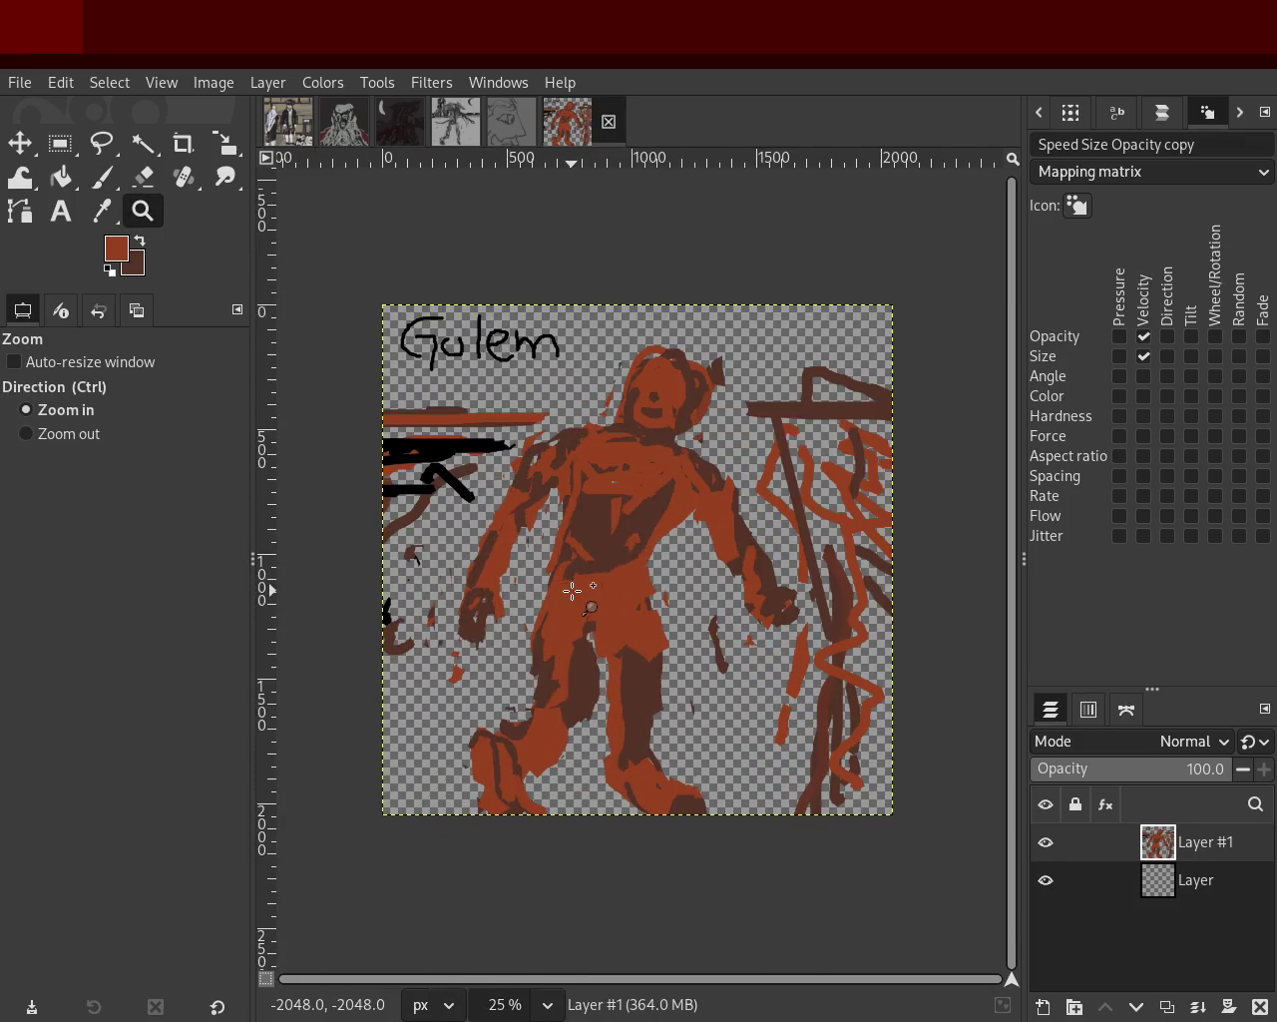
Zoom far out from the golem painting and back in, then reselect the Paintbrush.
scroll(510, 728, up, 1)
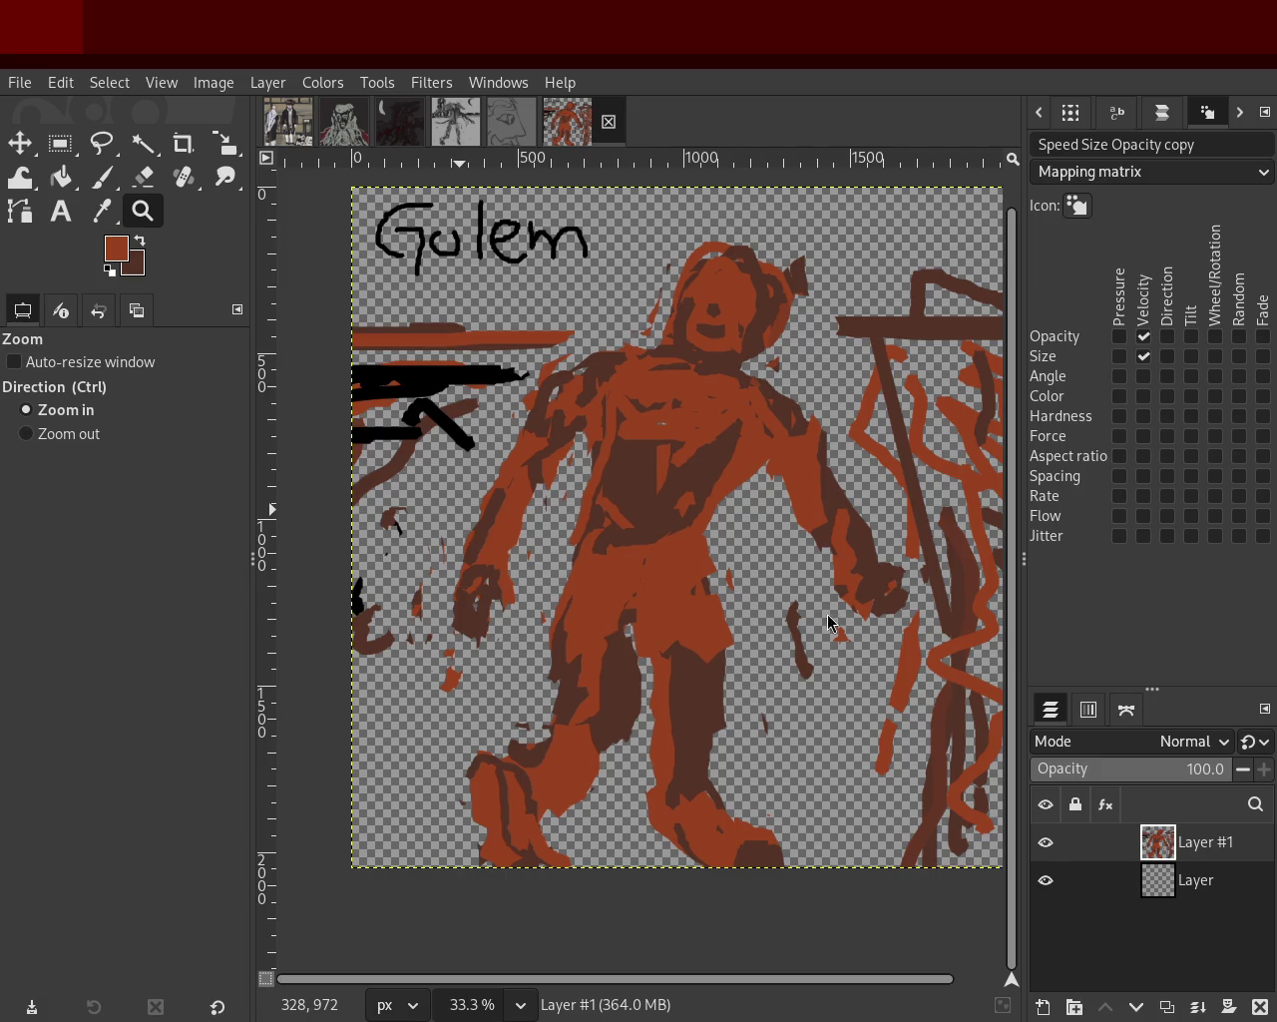
ctrl+click(496, 376)
scroll(505, 361, up, 3)
scroll(496, 361, up, 2)
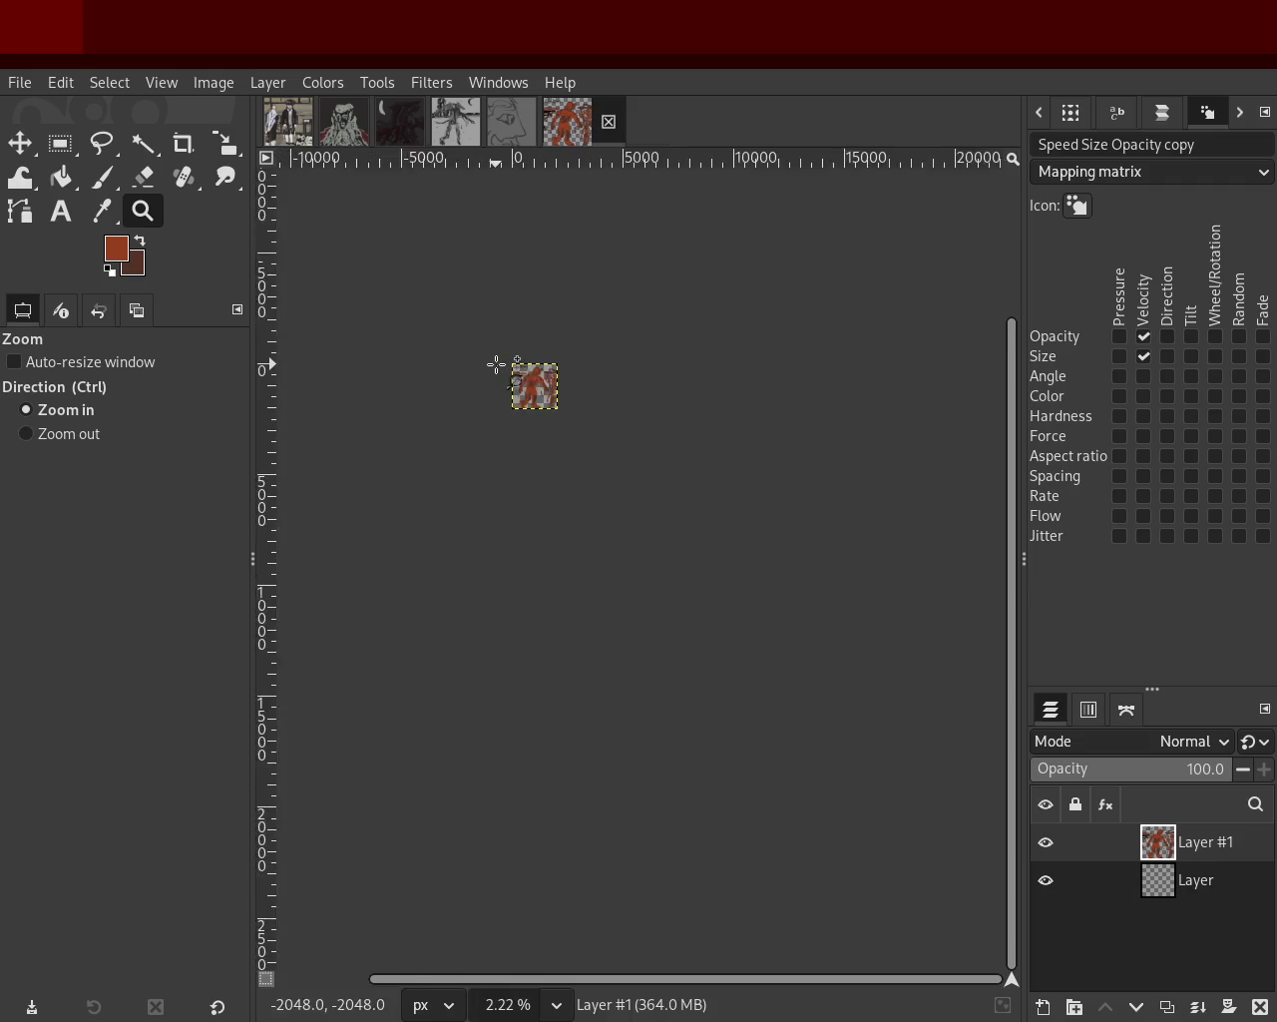
scroll(533, 363, up, 3)
scroll(564, 399, up, 2)
scroll(563, 399, up, 2)
ctrl+click(598, 439)
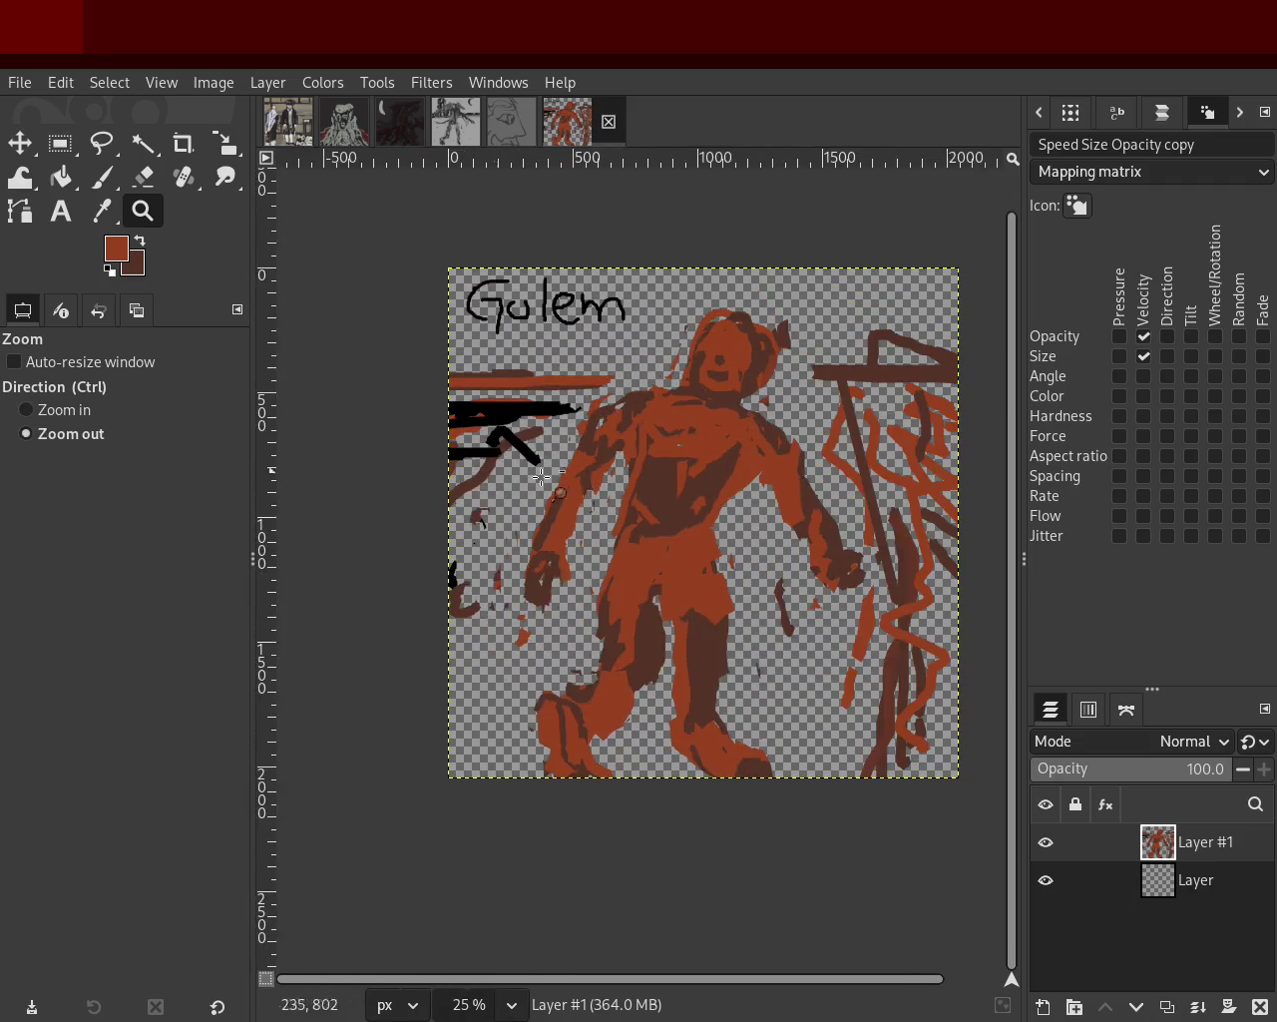
click(608, 454)
ctrl+click(619, 468)
scroll(623, 479, up, 2)
scroll(628, 489, down, 3)
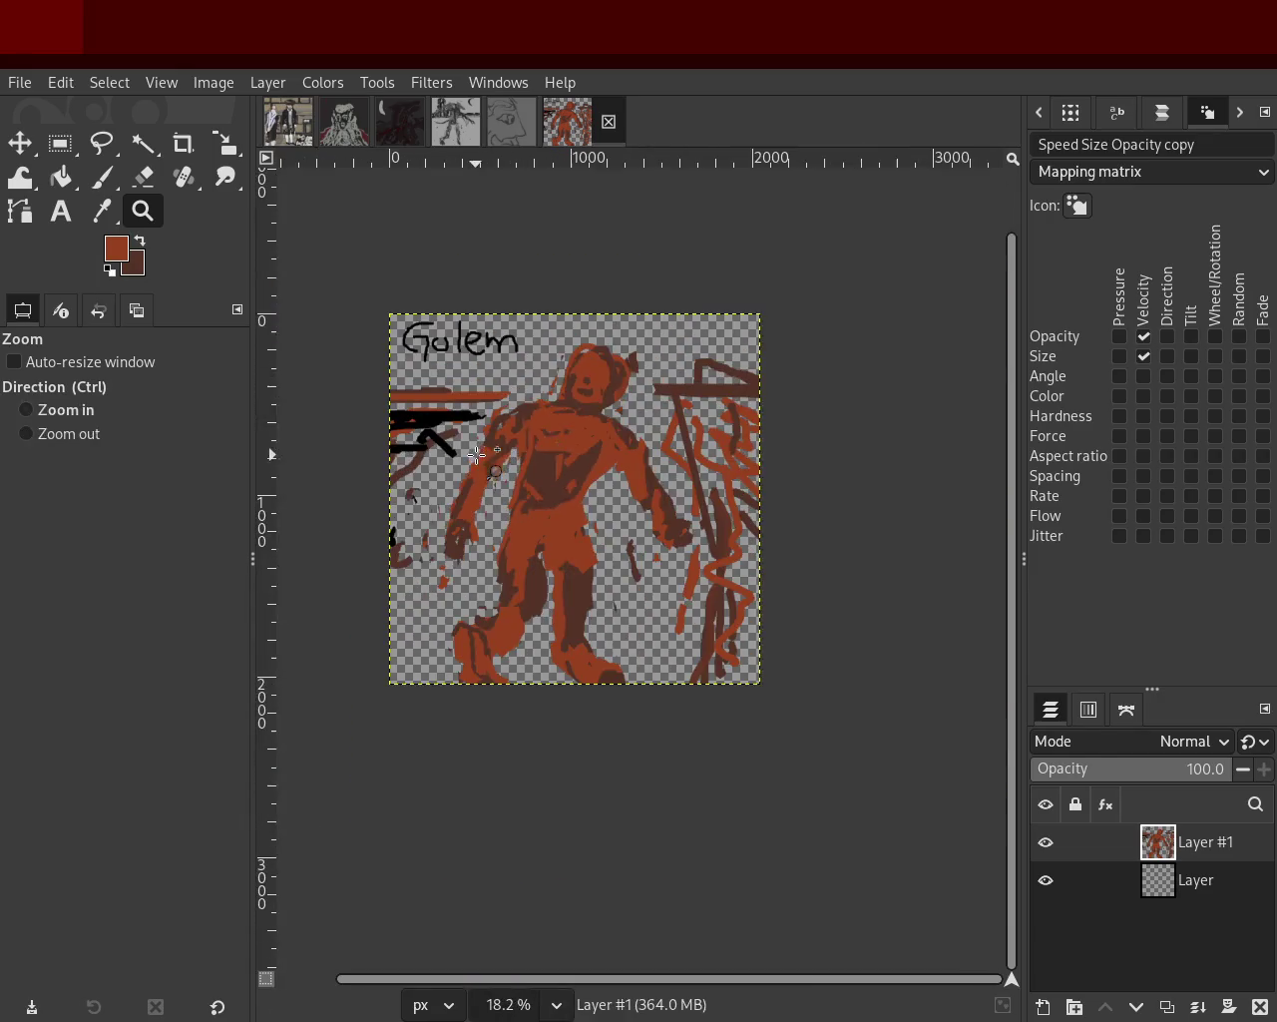
scroll(633, 504, up, 1)
scroll(642, 524, up, 1)
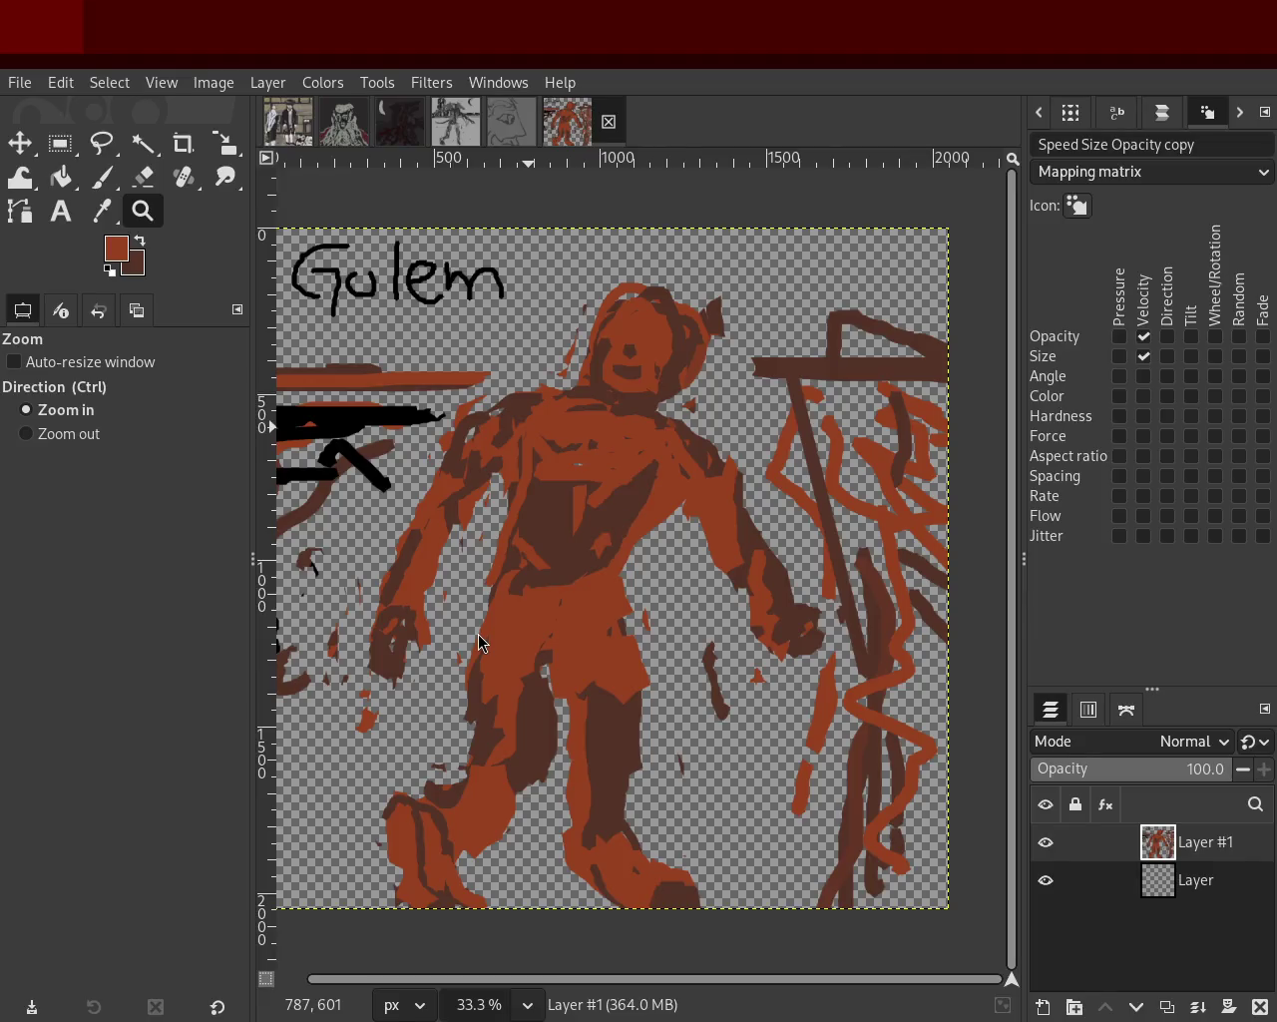
click(101, 177)
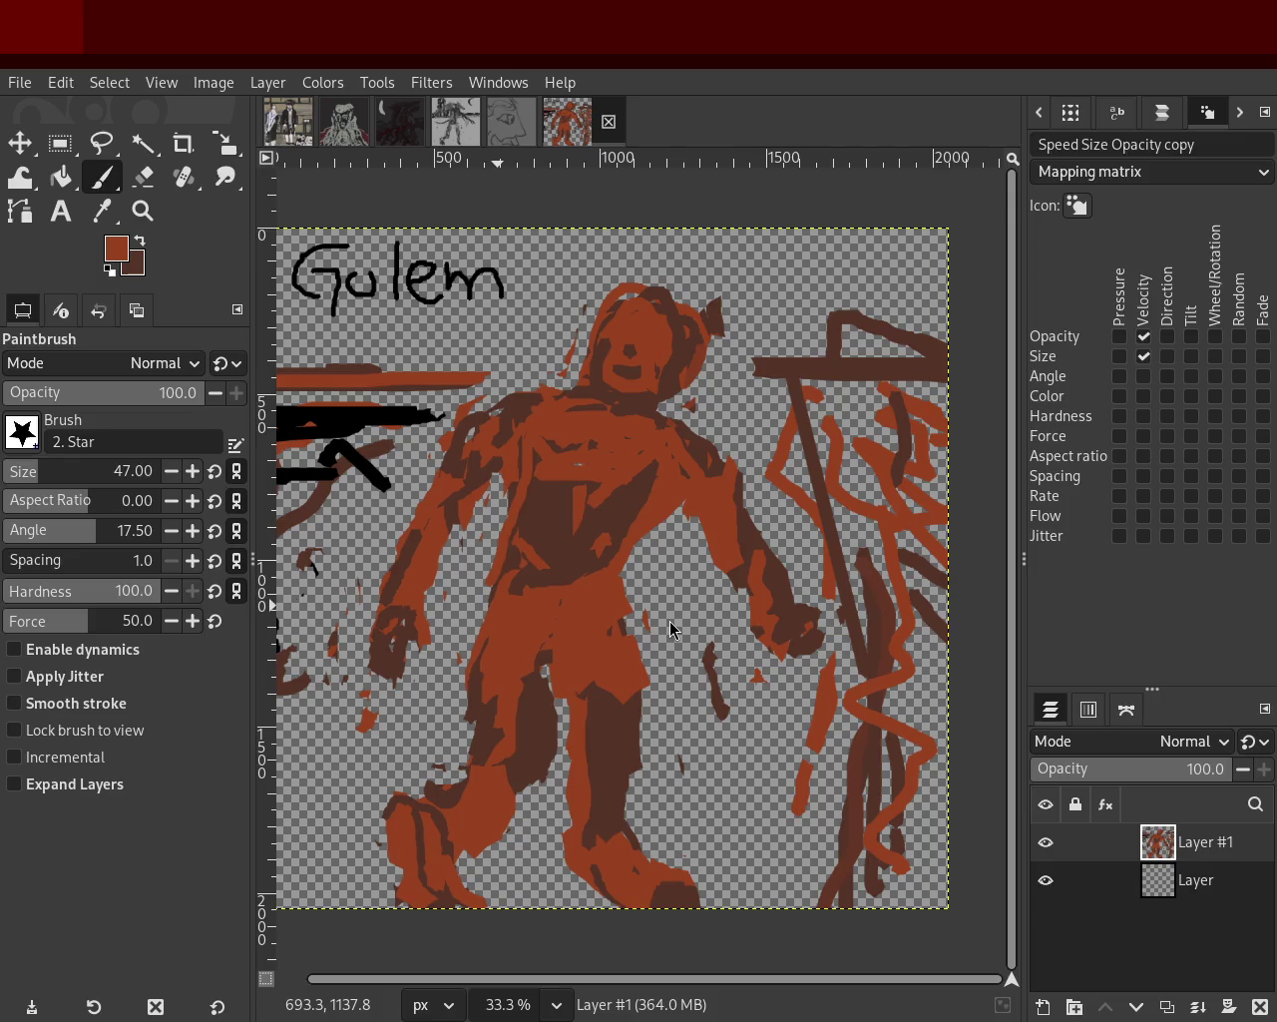
Switch through the open images to the grey monster painting with the crescent moon.
click(511, 120)
ctrl+click(849, 387)
click(442, 128)
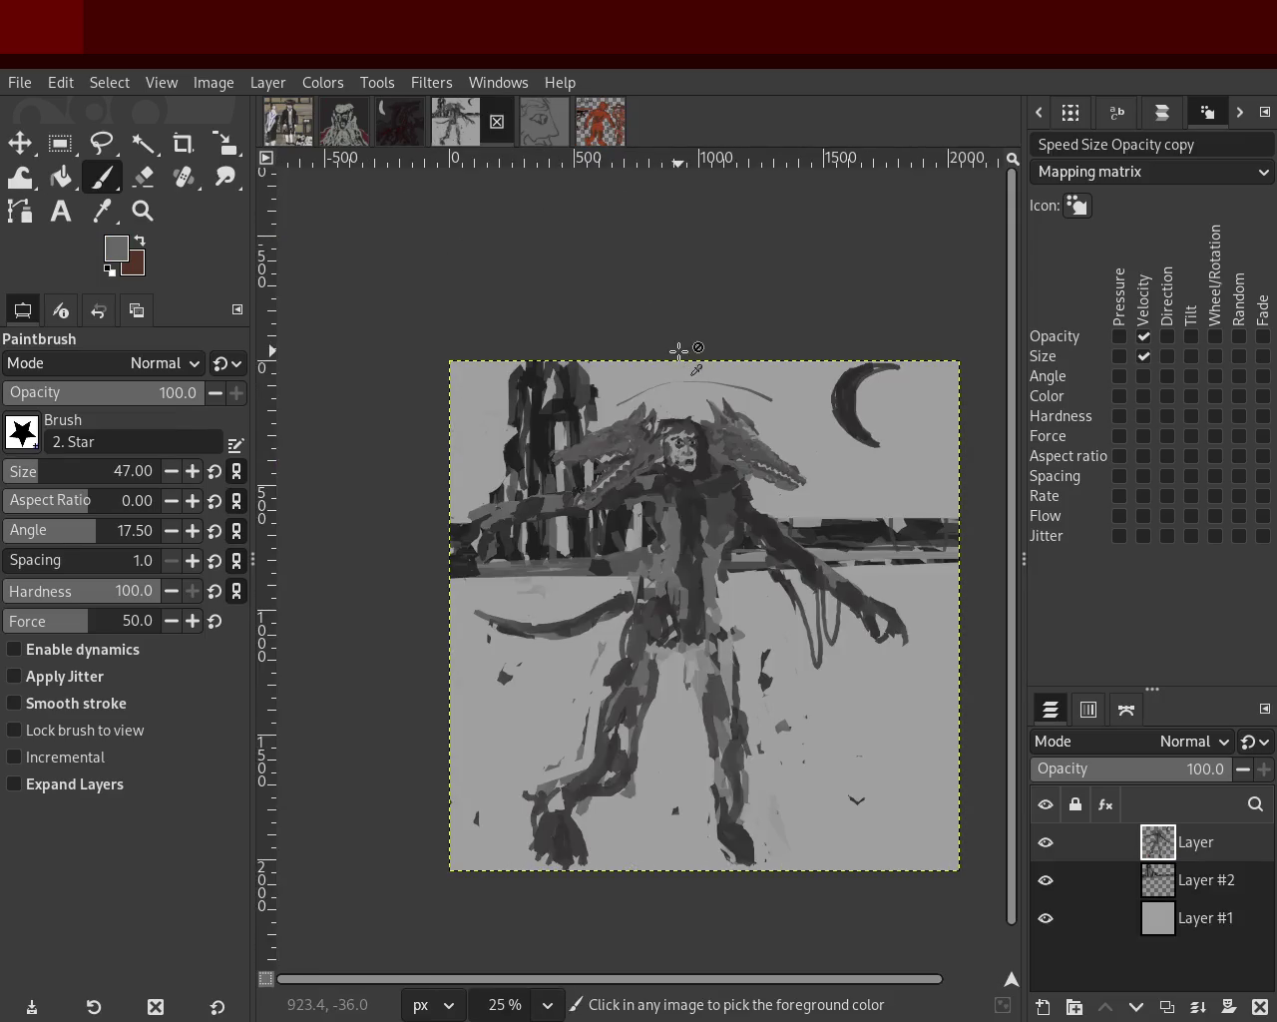
Scroll the zoom in and out on the grey monster painting.
click(158, 211)
ctrl+scroll(598, 449, down, 1)
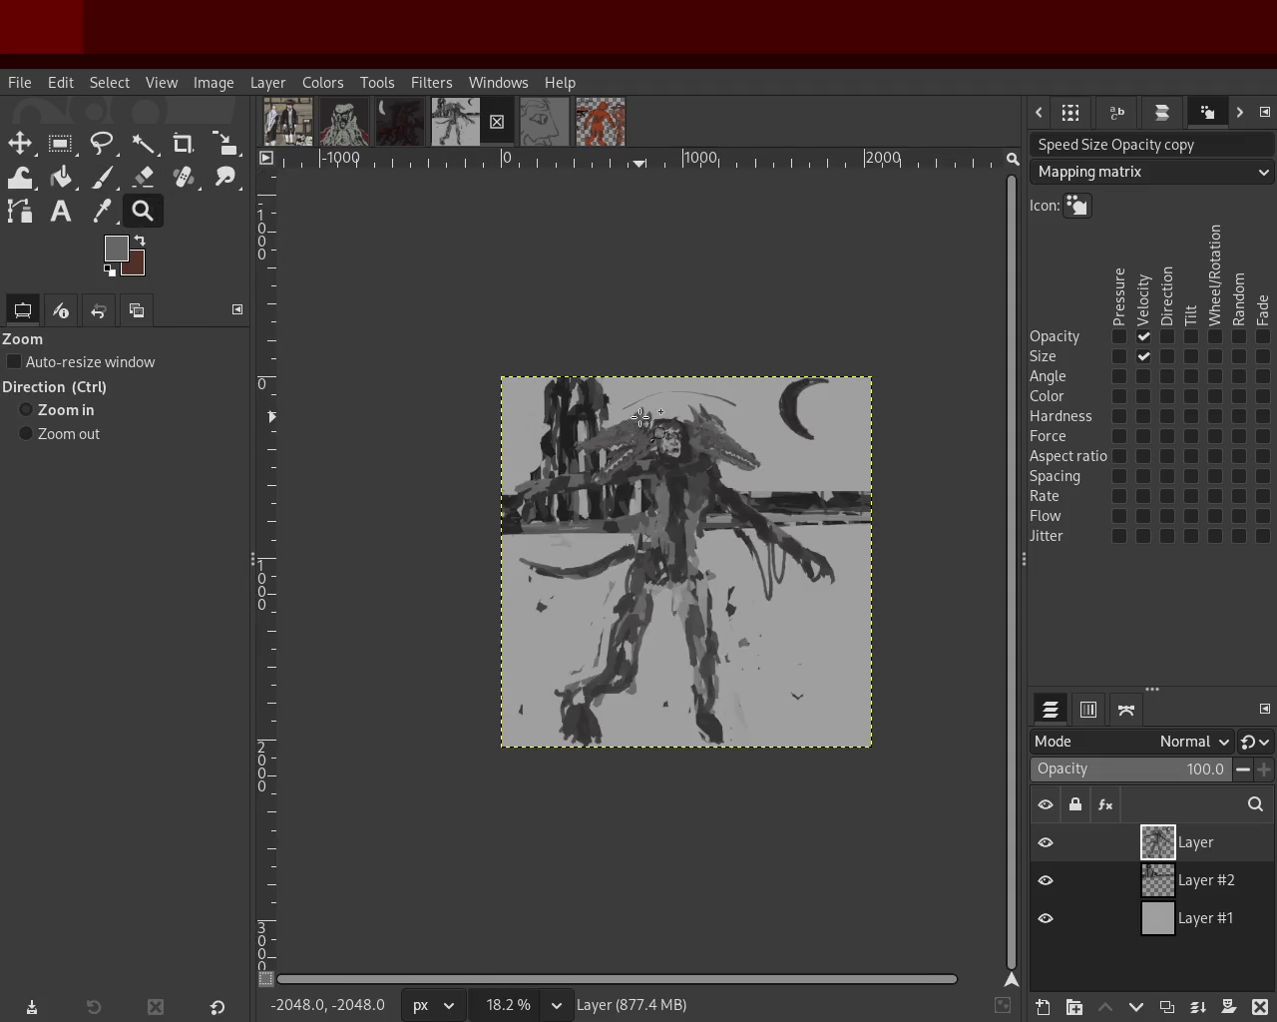
ctrl+scroll(649, 428, up, 2)
ctrl+scroll(747, 453, up, 2)
ctrl+scroll(758, 461, down, 1)
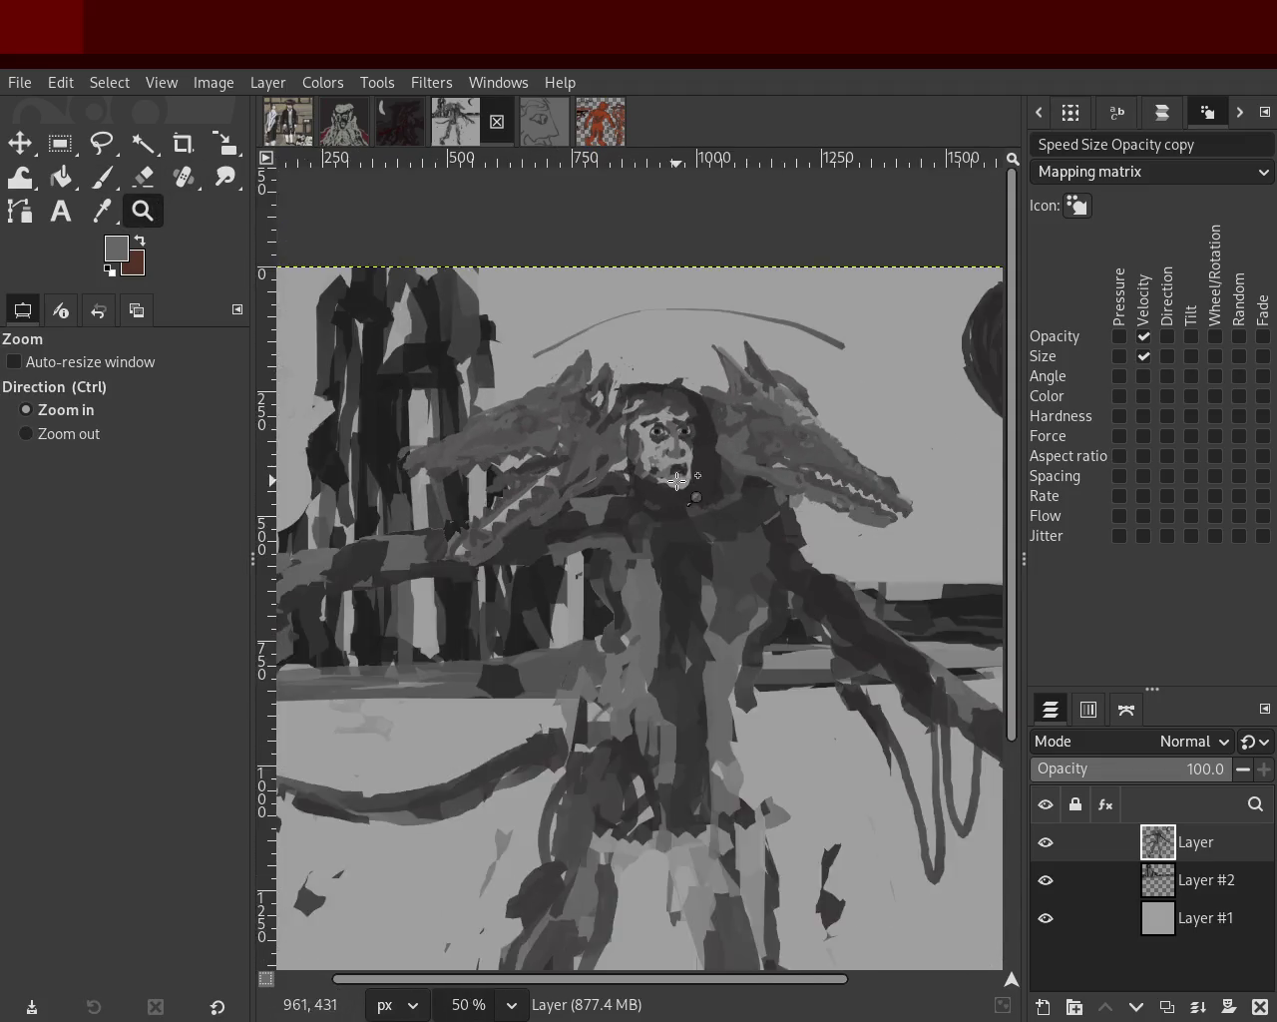
ctrl+scroll(804, 519, up, 1)
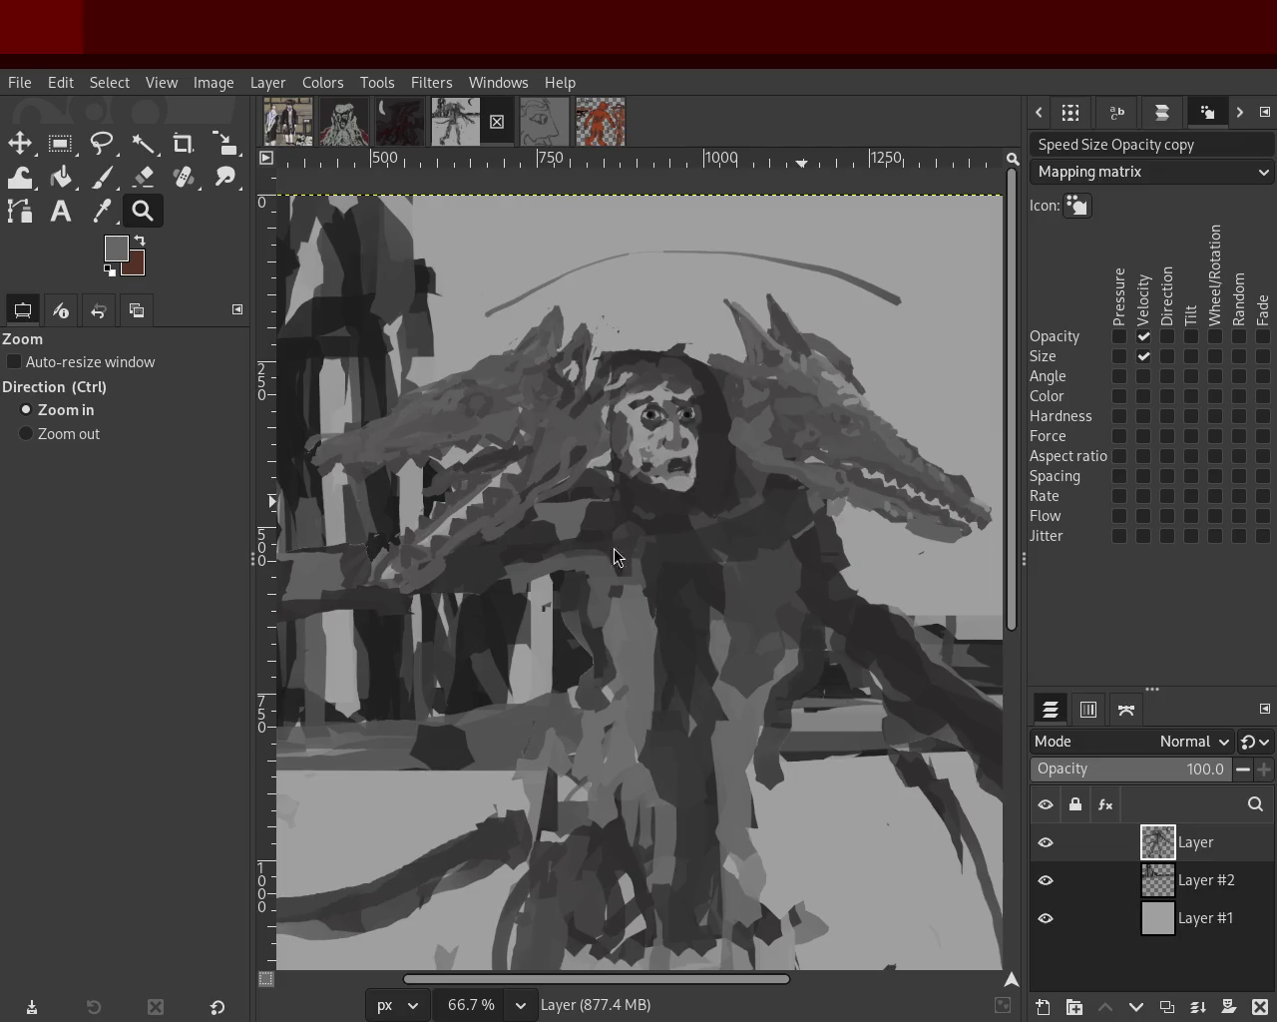
Glance at the dark moon painting, scroll around, then show the painting of the two men.
click(381, 123)
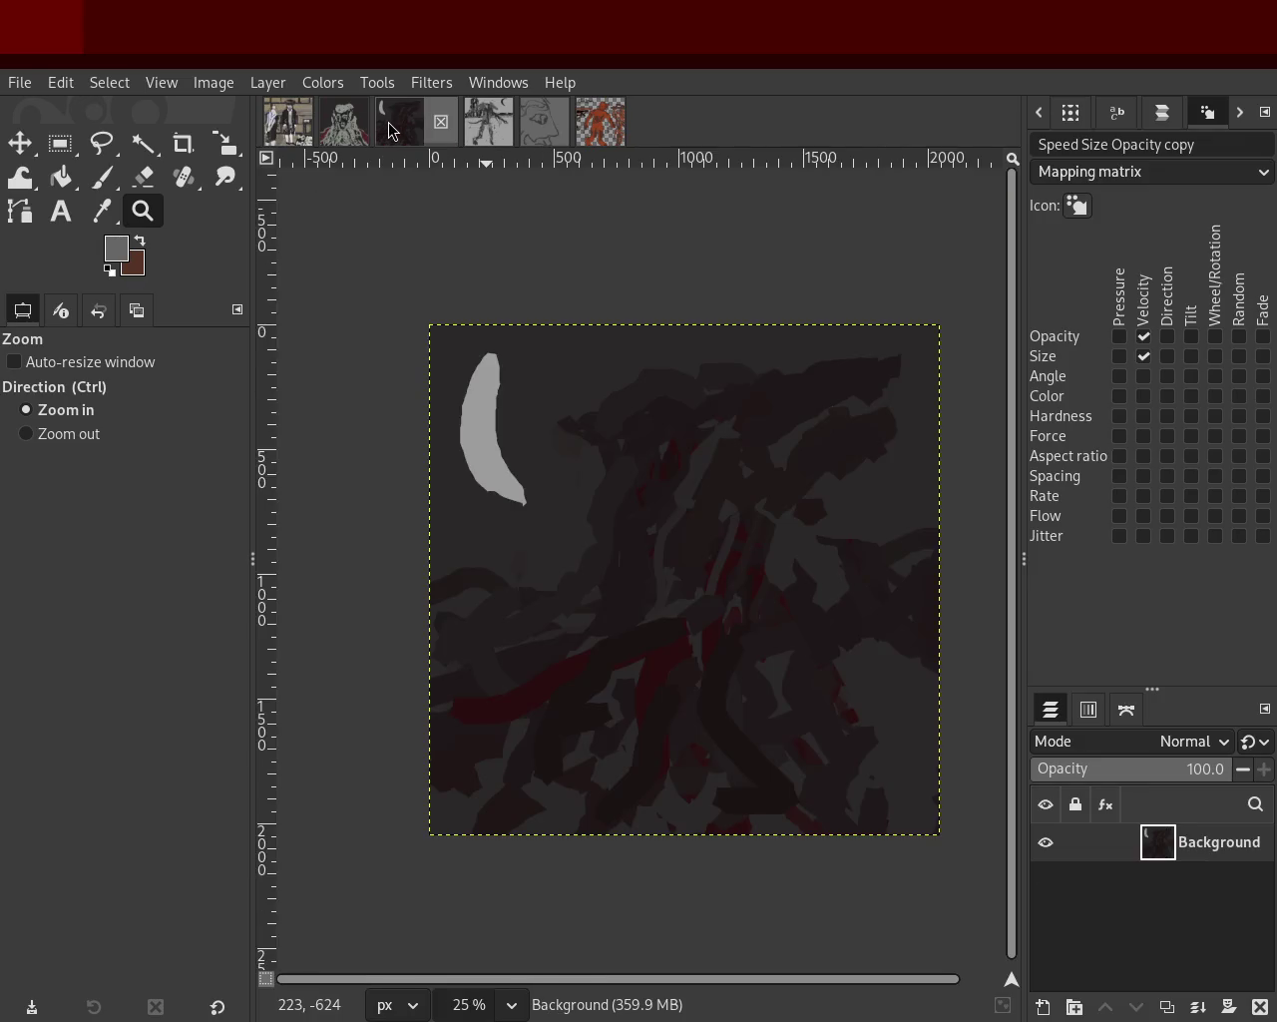
click(345, 124)
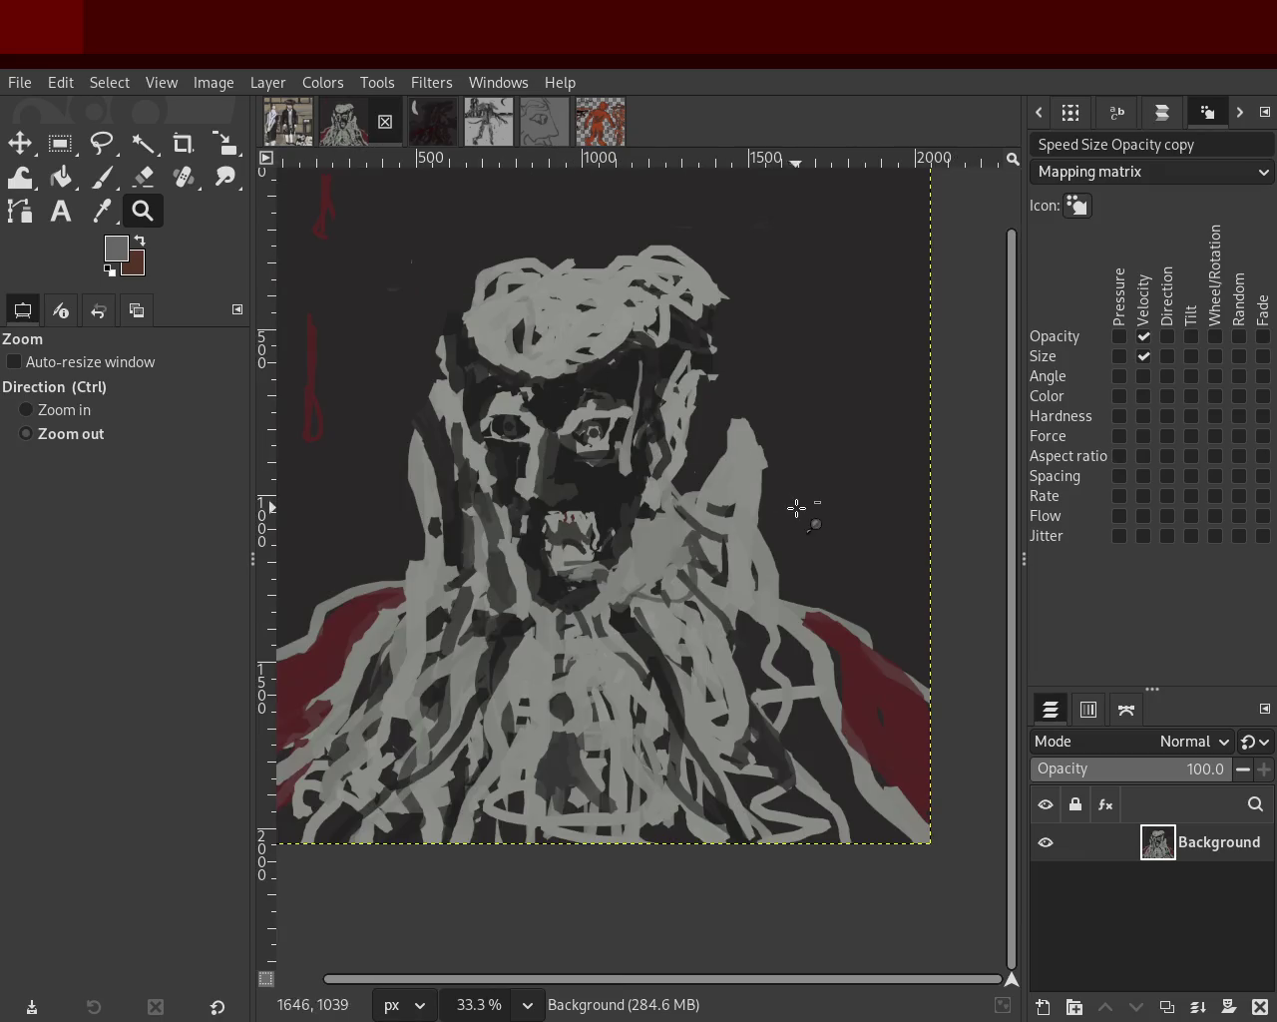
ctrl+scroll(798, 506, down, 10)
ctrl+scroll(835, 493, up, 1)
ctrl+scroll(938, 527, down, 1)
ctrl+scroll(934, 527, up, 3)
ctrl+scroll(903, 521, up, 2)
ctrl+scroll(903, 520, up, 1)
ctrl+scroll(878, 528, up, 4)
ctrl+scroll(699, 519, up, 1)
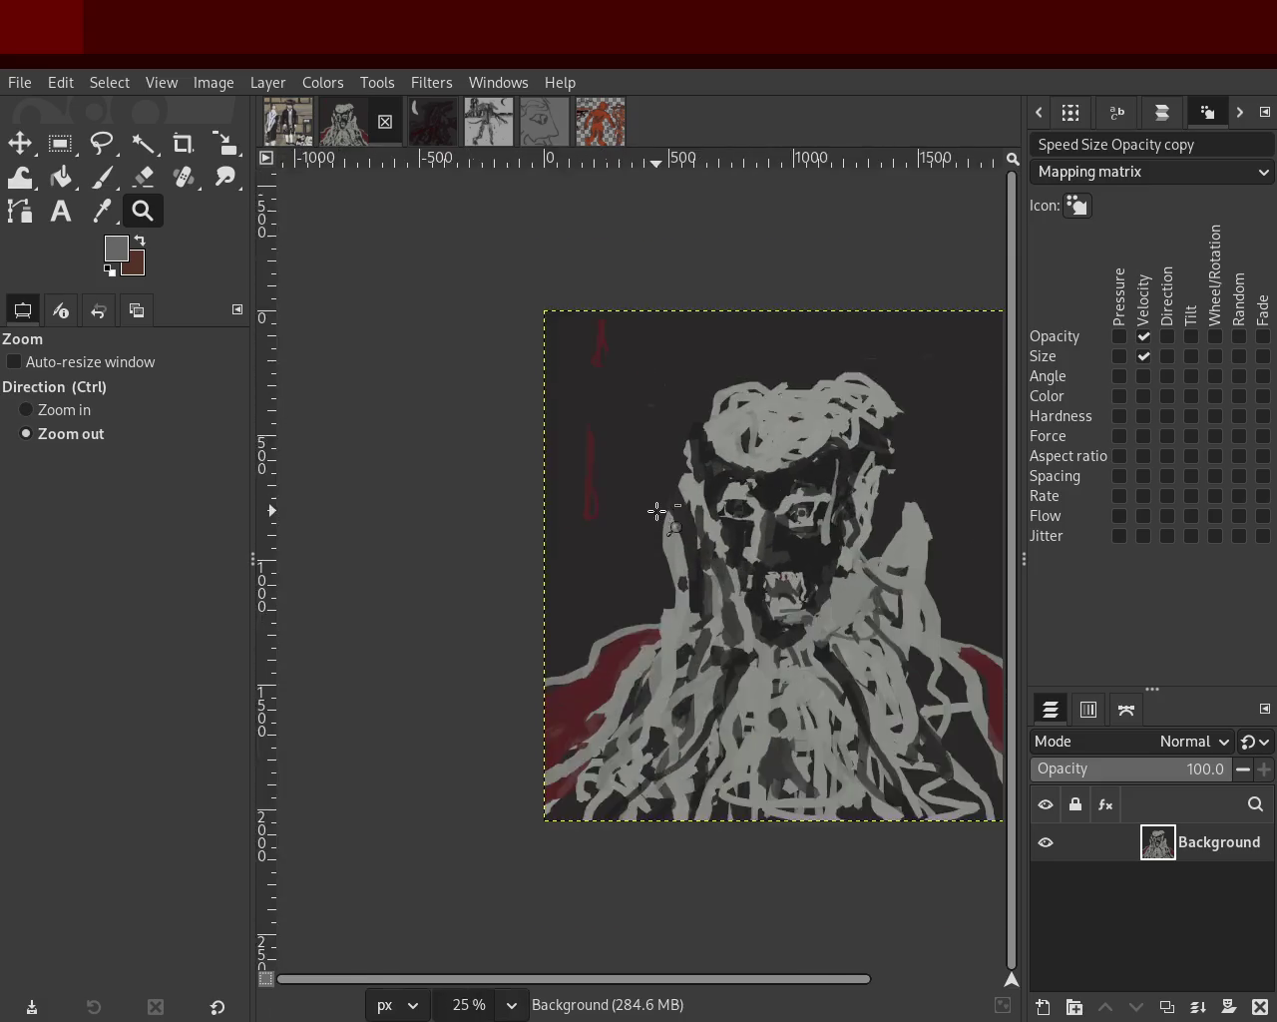
ctrl+scroll(856, 544, down, 1)
ctrl+scroll(856, 544, up, 2)
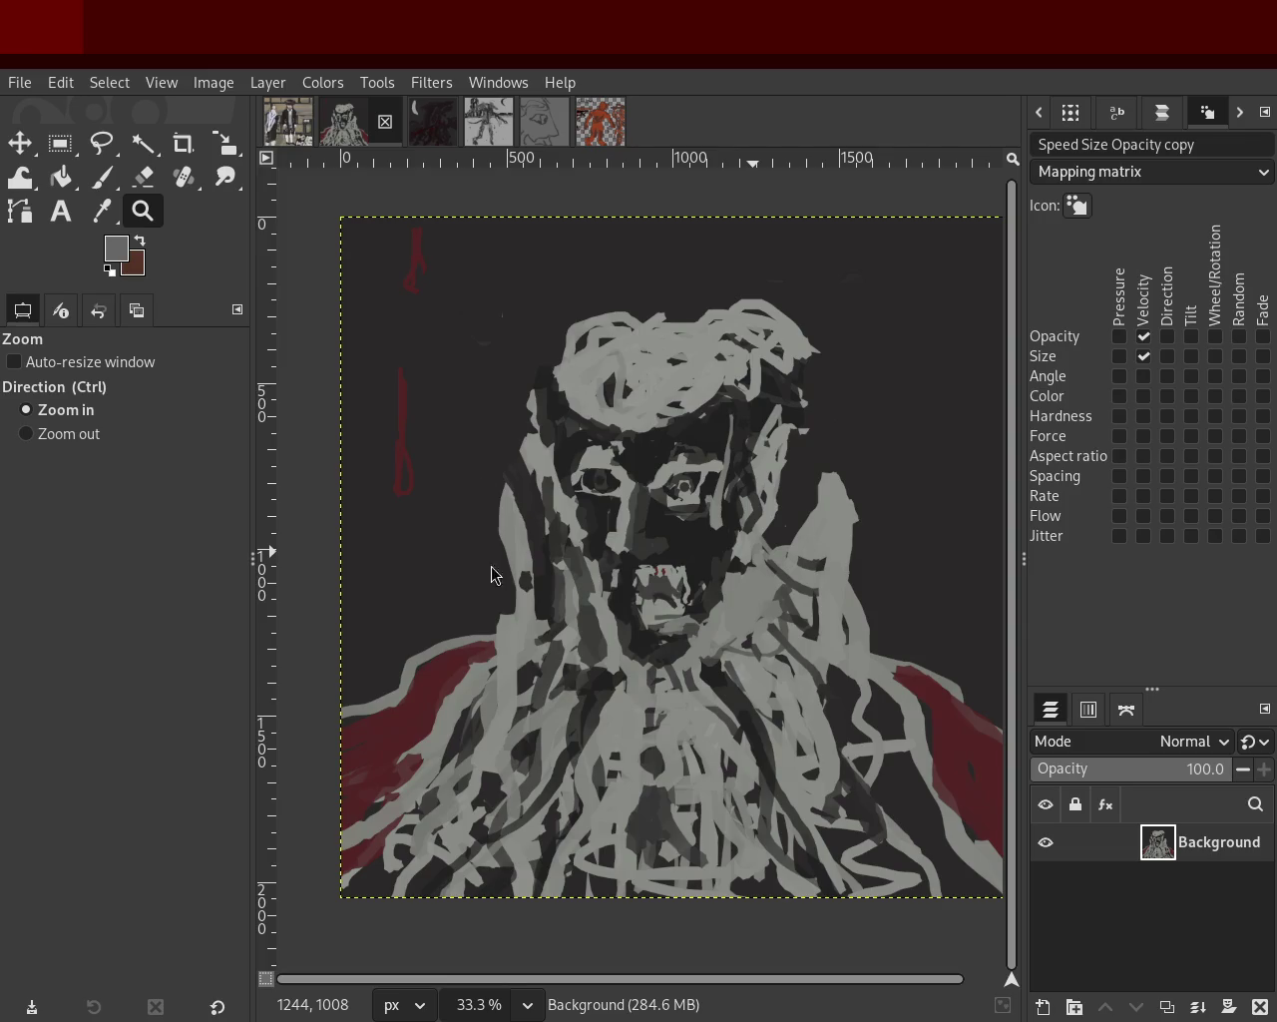
click(289, 125)
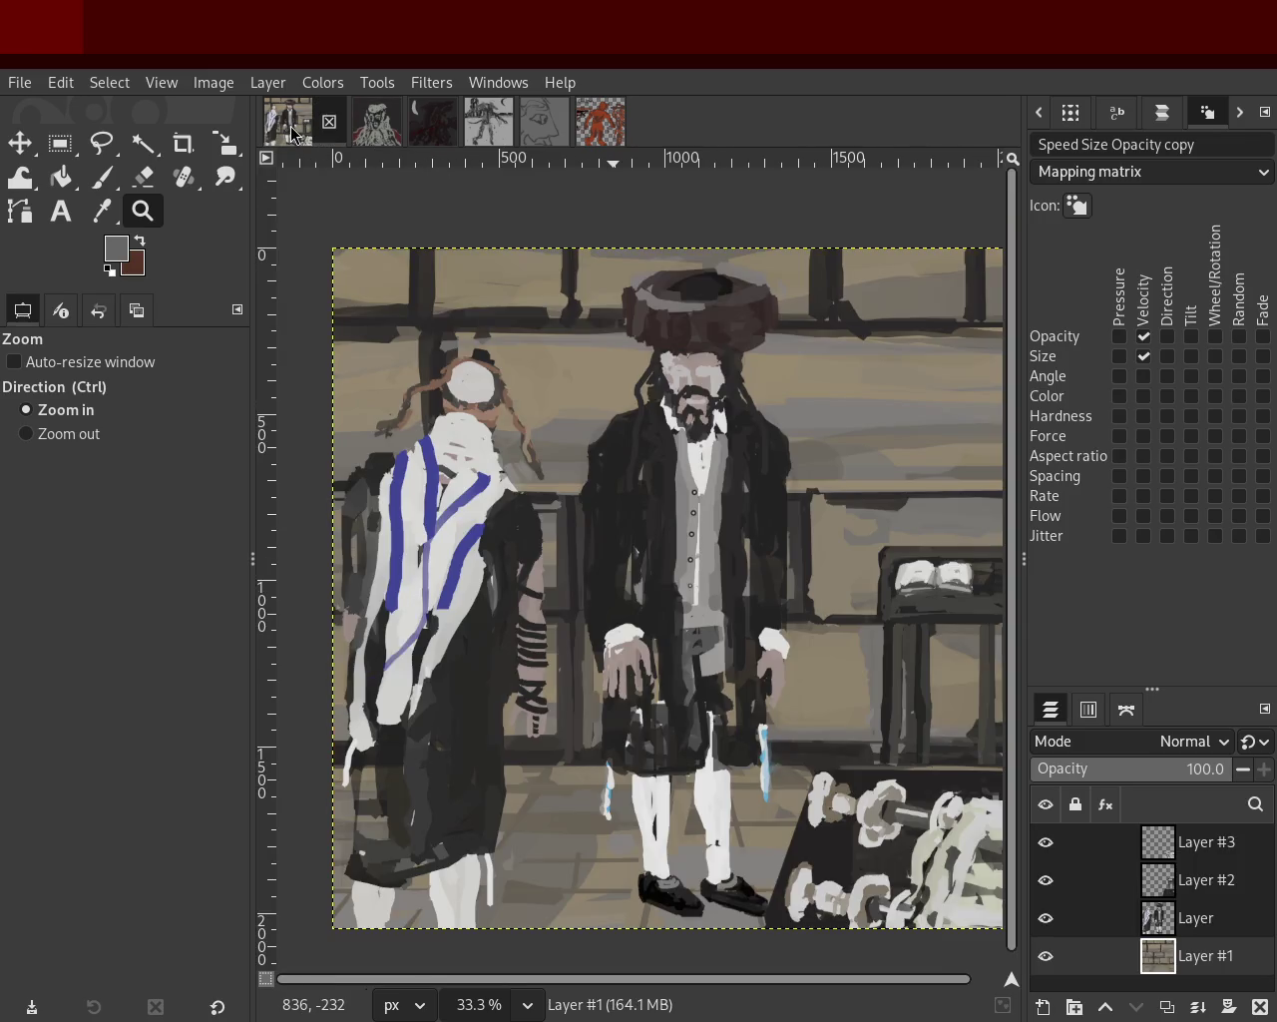
Zoom in and out on the two-men painting to see it whole.
ctrl+click(558, 437)
ctrl+scroll(564, 437, up, 1)
ctrl+scroll(674, 450, down, 2)
ctrl+scroll(627, 448, up, 2)
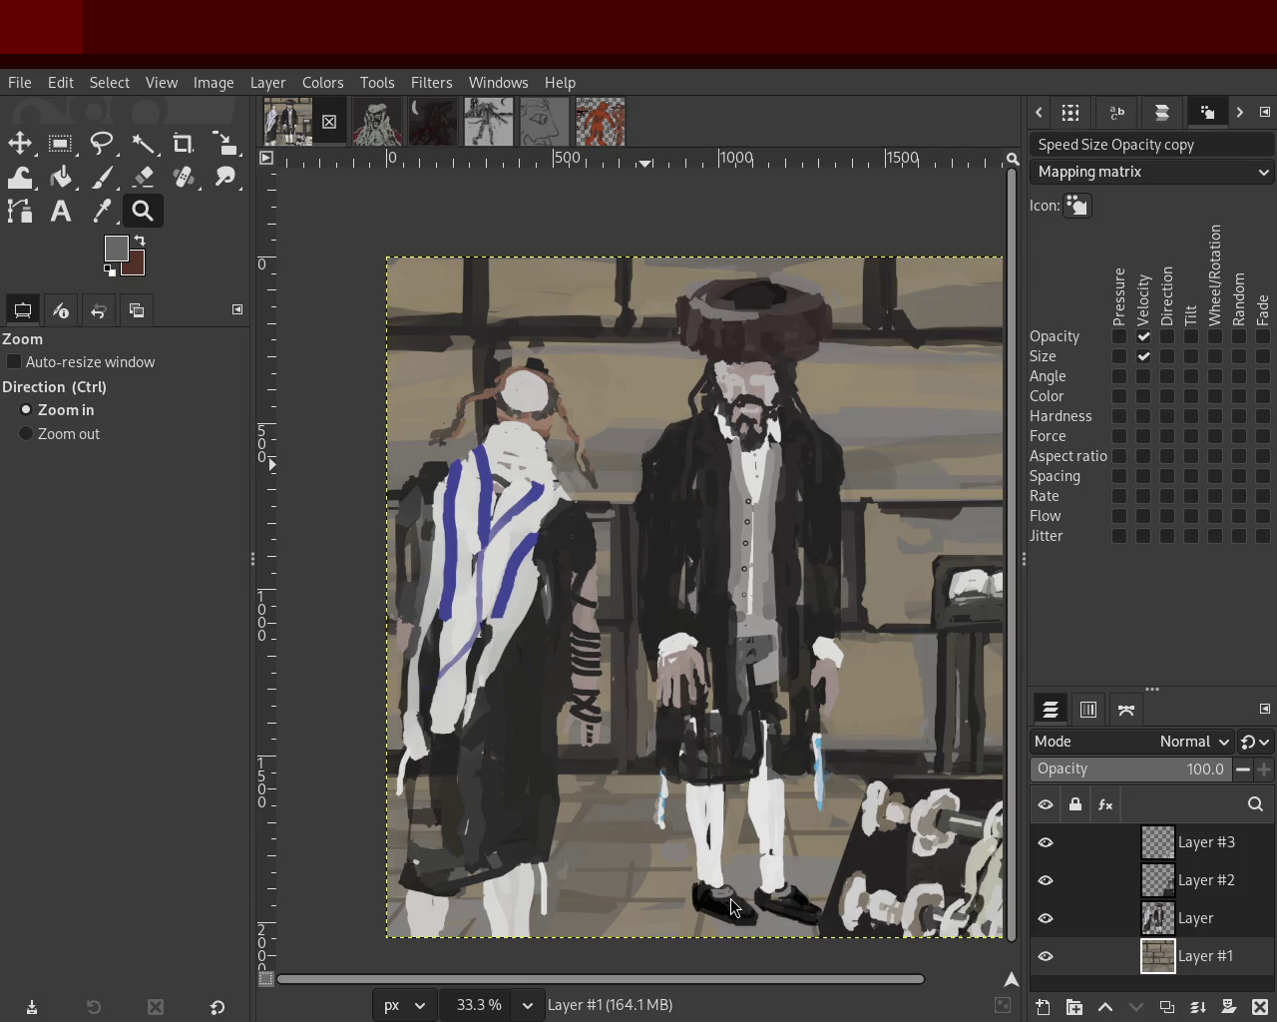
ctrl+click(602, 459)
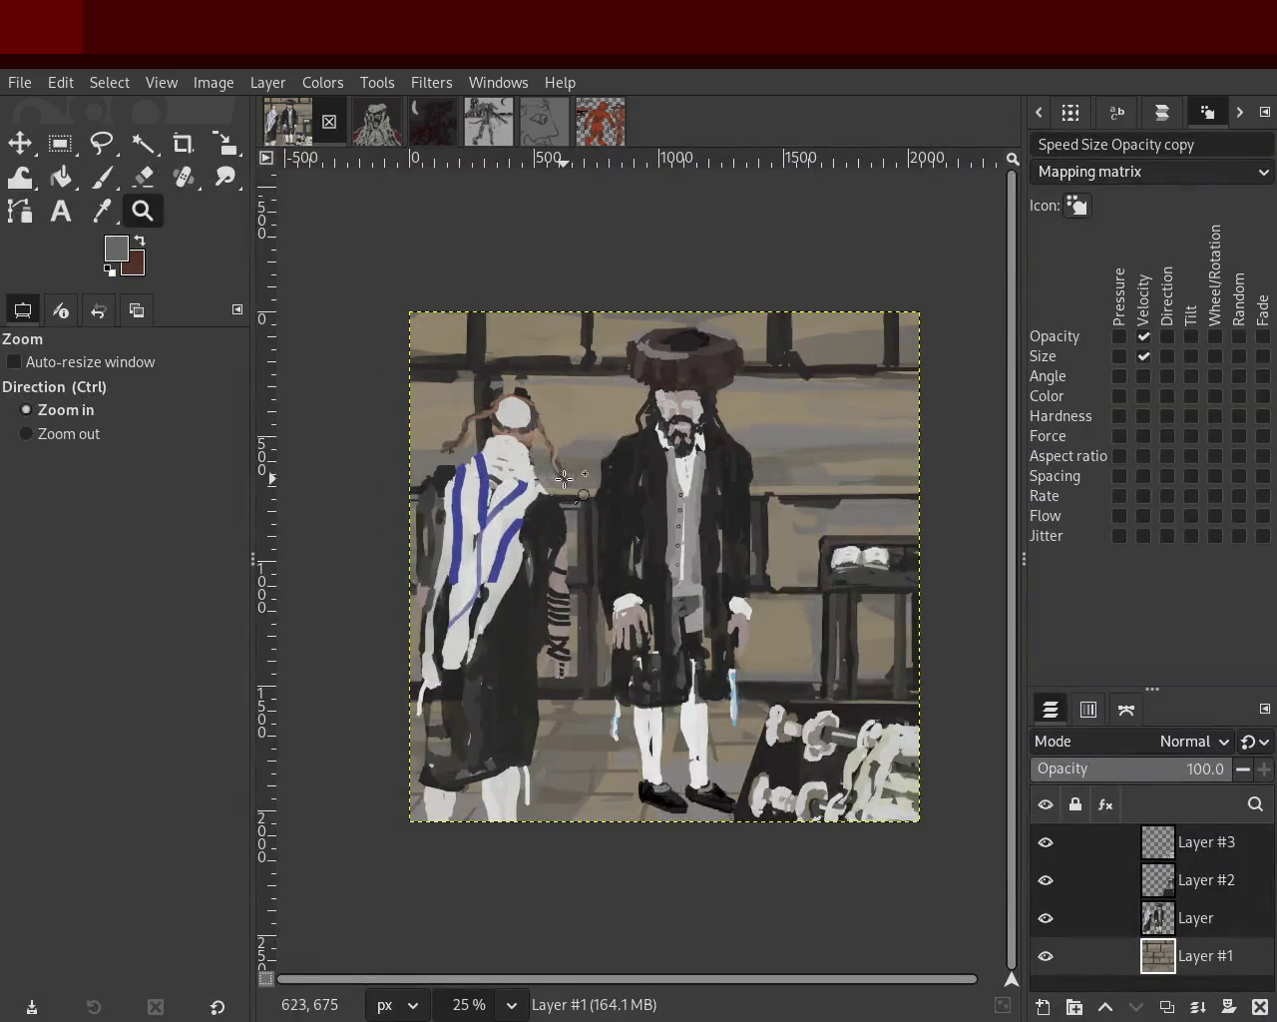
ctrl+click(602, 459)
click(601, 459)
click(601, 459)
Reframe the two-men painting, then bring up the grey-and-red portrait.
ctrl+click(638, 451)
click(660, 466)
ctrl+click(718, 499)
click(781, 600)
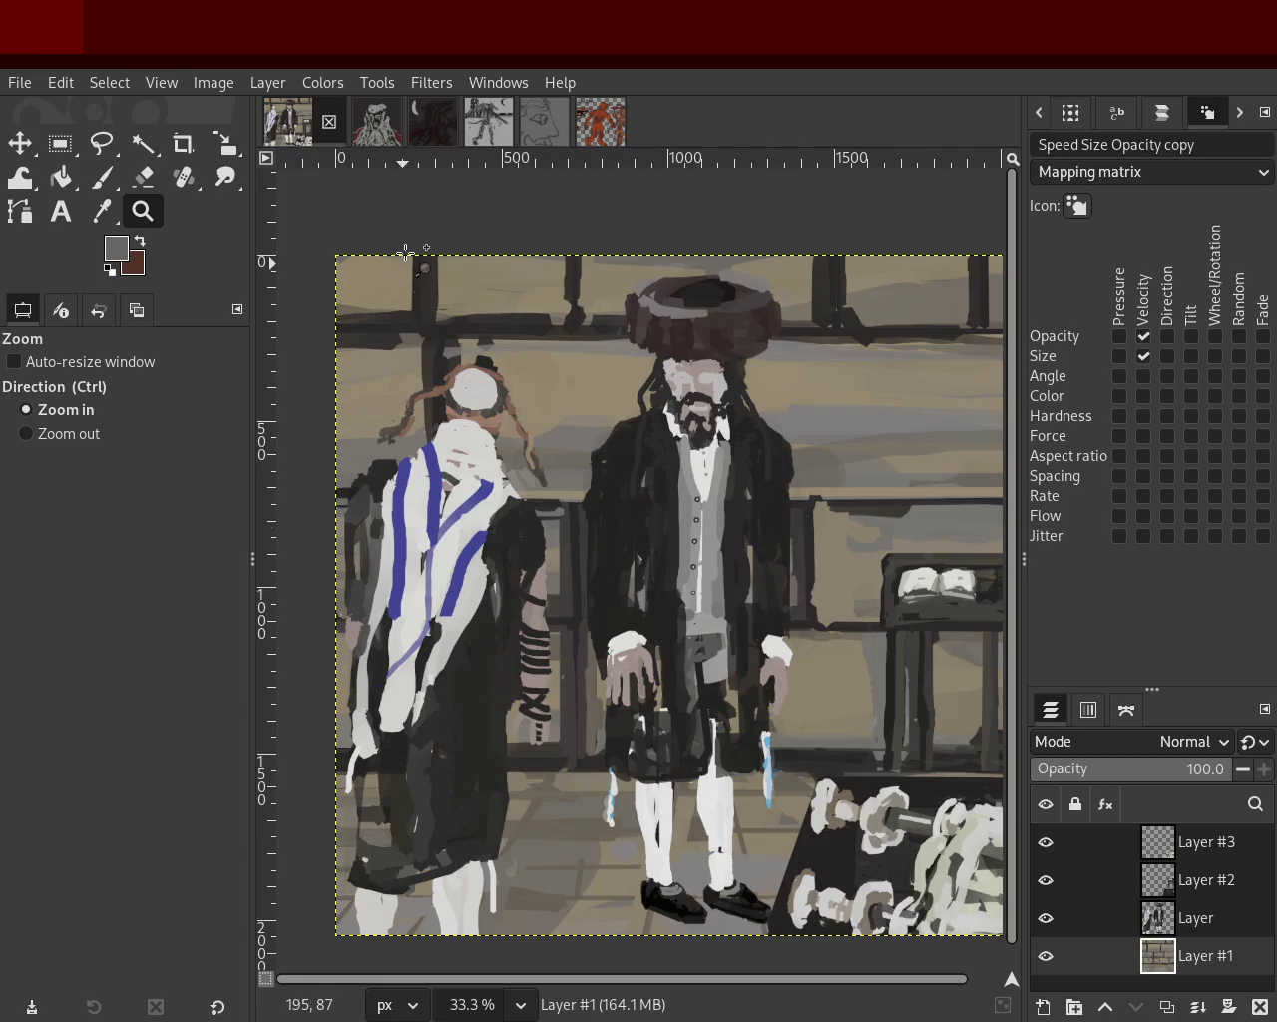
click(376, 121)
ctrl+click(648, 527)
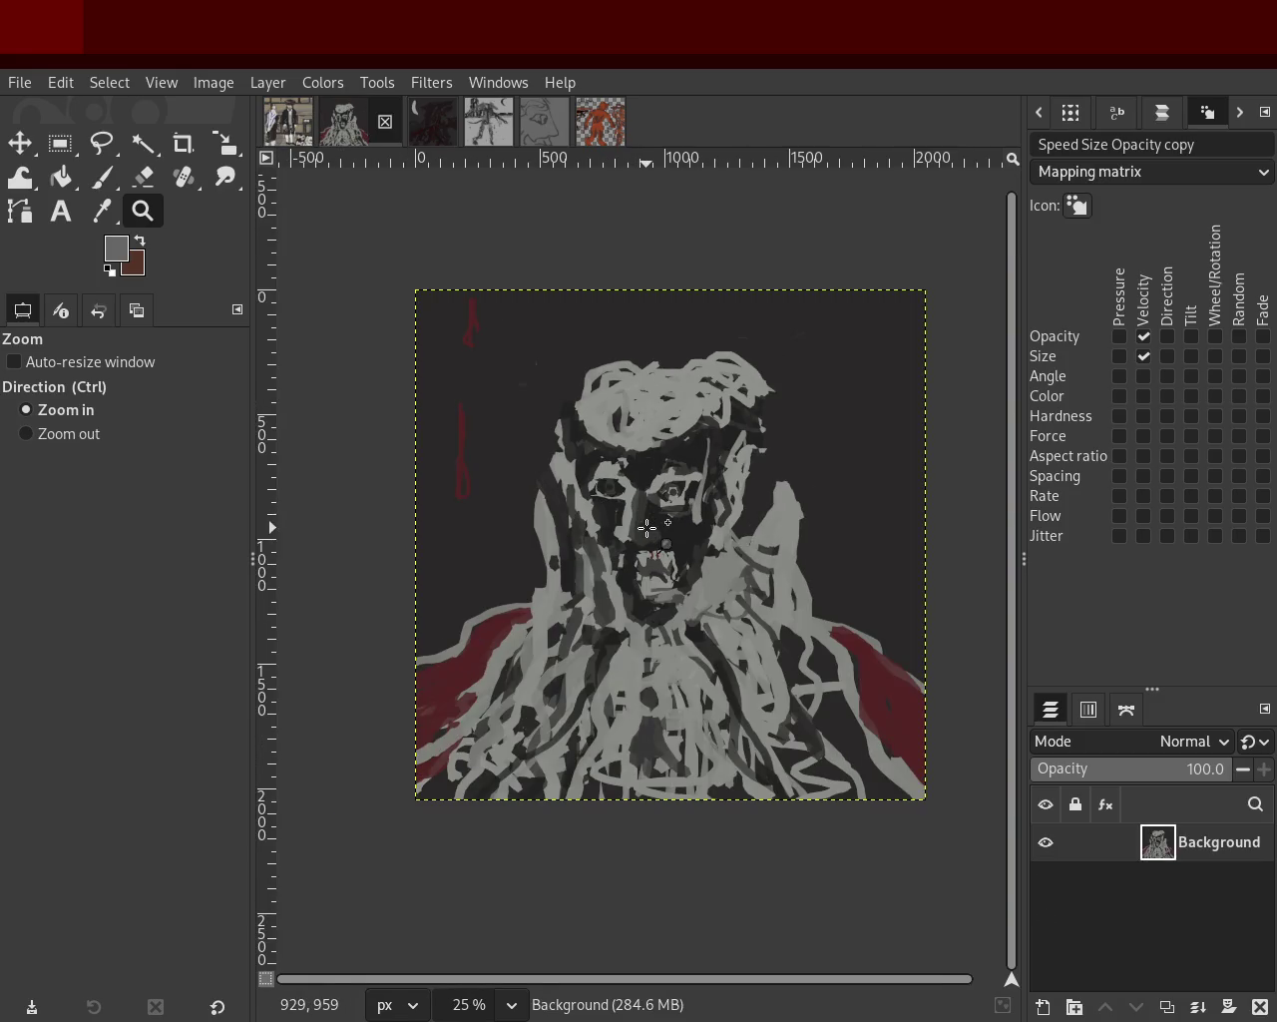
Look over the portrait, dark painting and grey creature painting in turn.
click(648, 527)
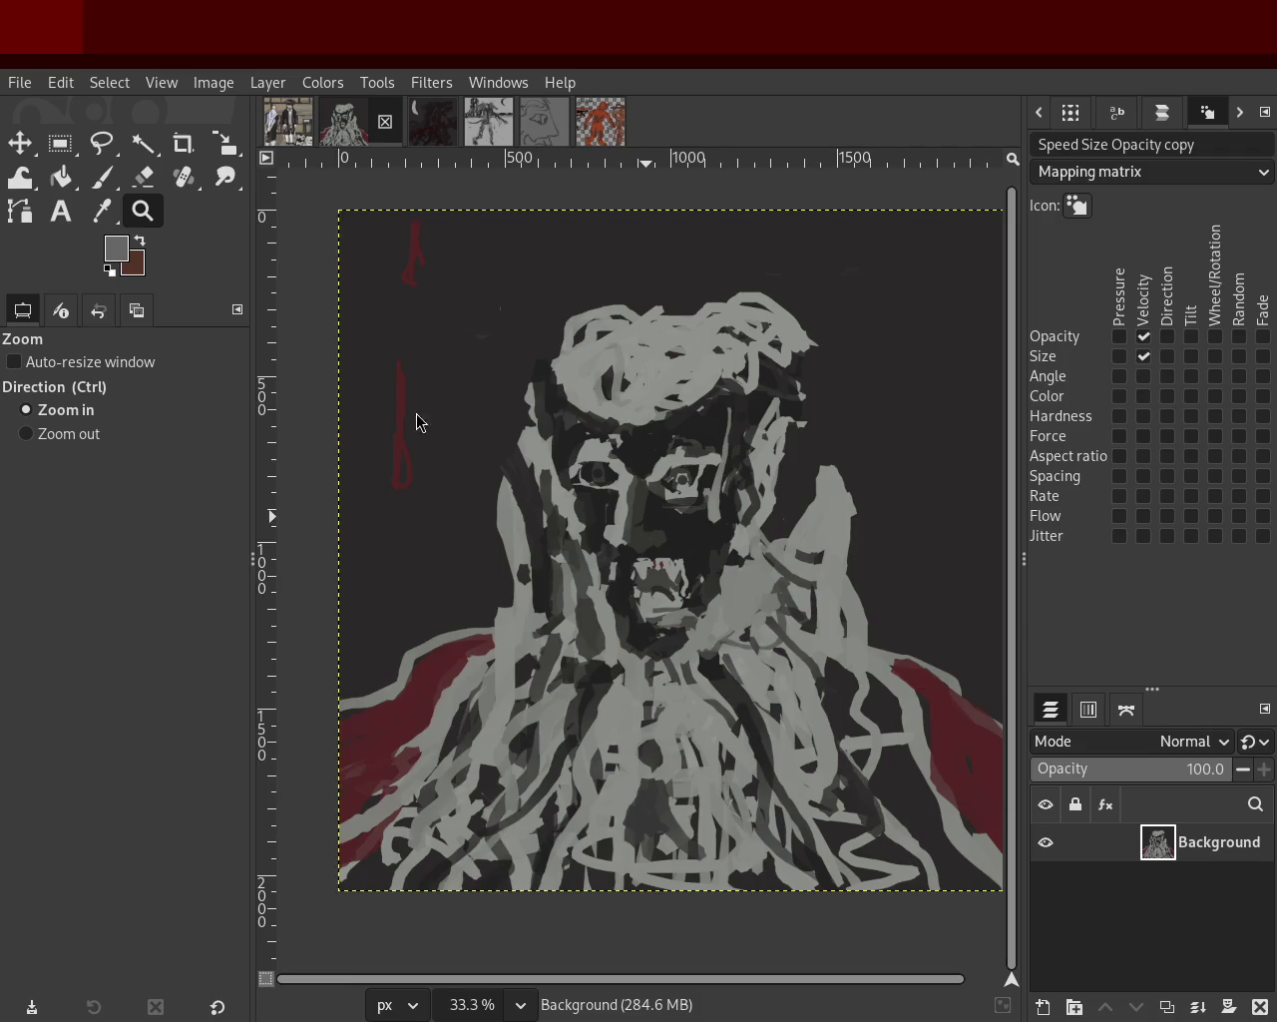
click(405, 122)
click(489, 122)
ctrl+click(612, 496)
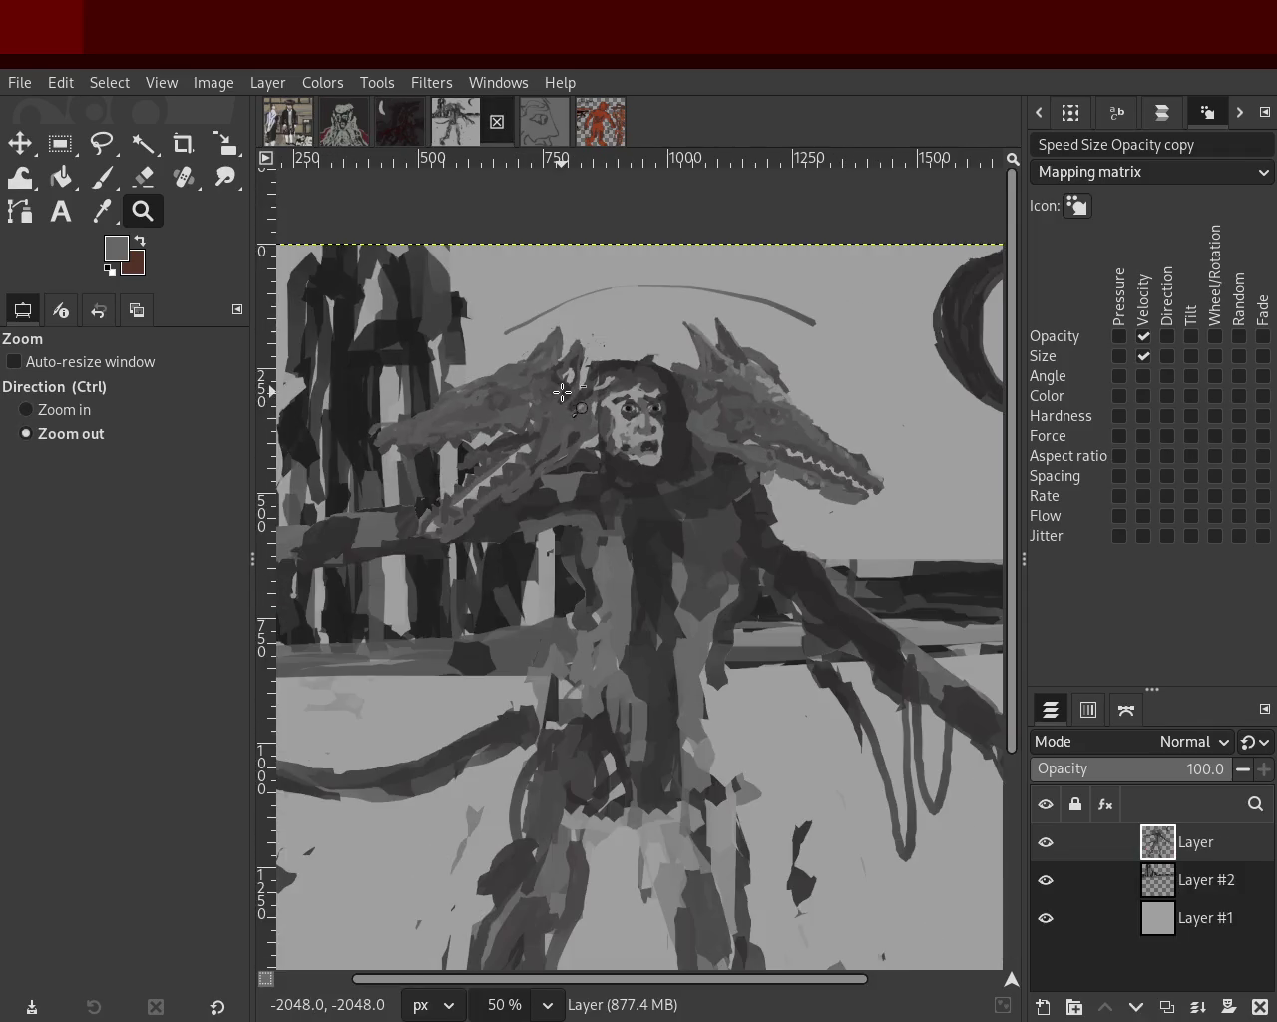
ctrl+click(613, 496)
scroll(612, 496, up, 1)
scroll(603, 519, down, 2)
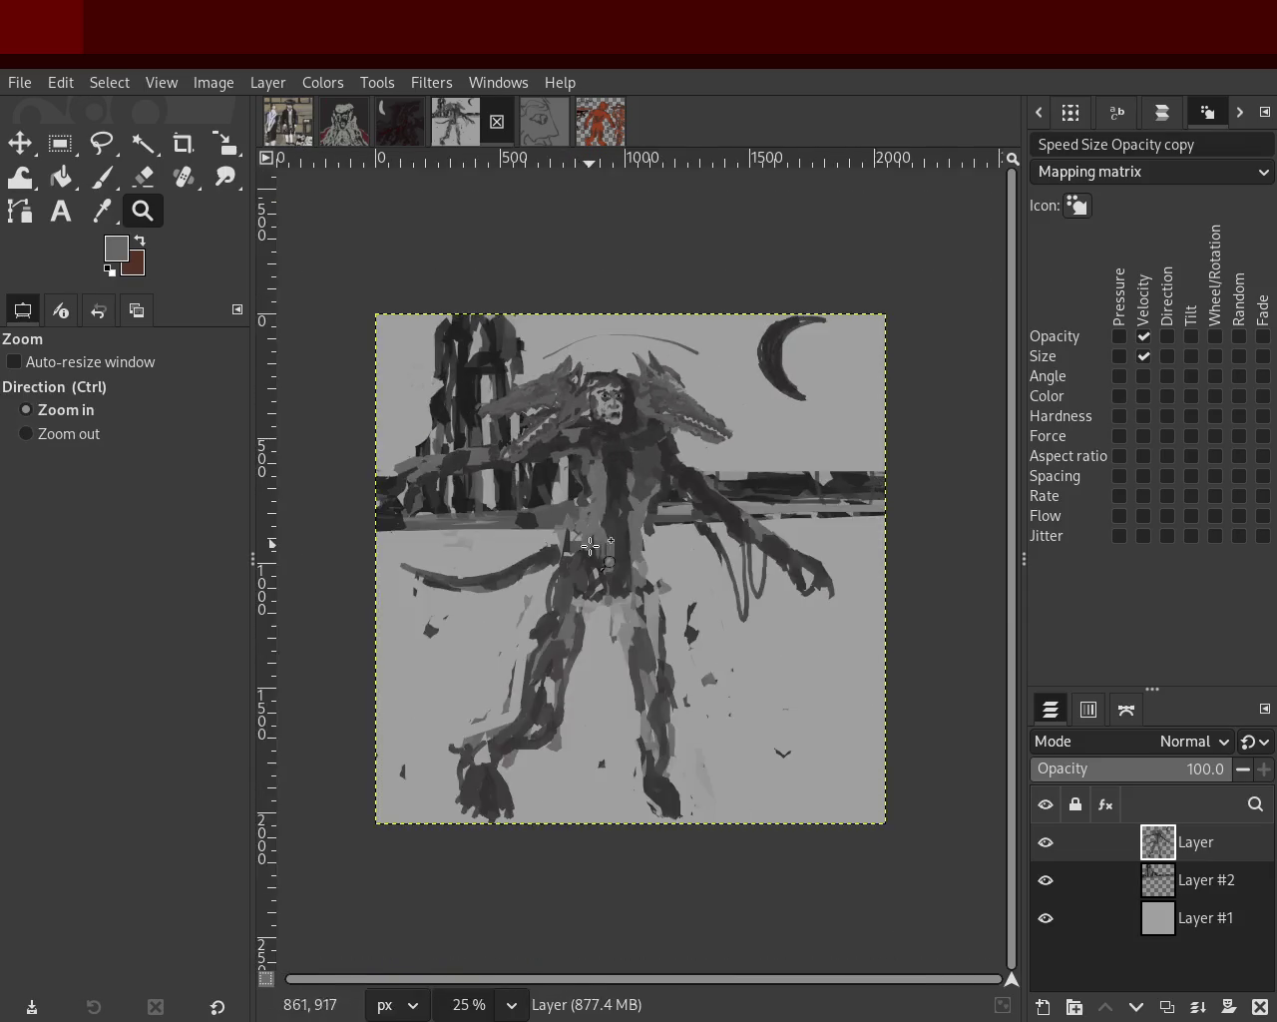
scroll(595, 539, up, 1)
Pass through the face sketch to the golem painting and ready the Paintbrush.
click(539, 124)
ctrl+click(632, 373)
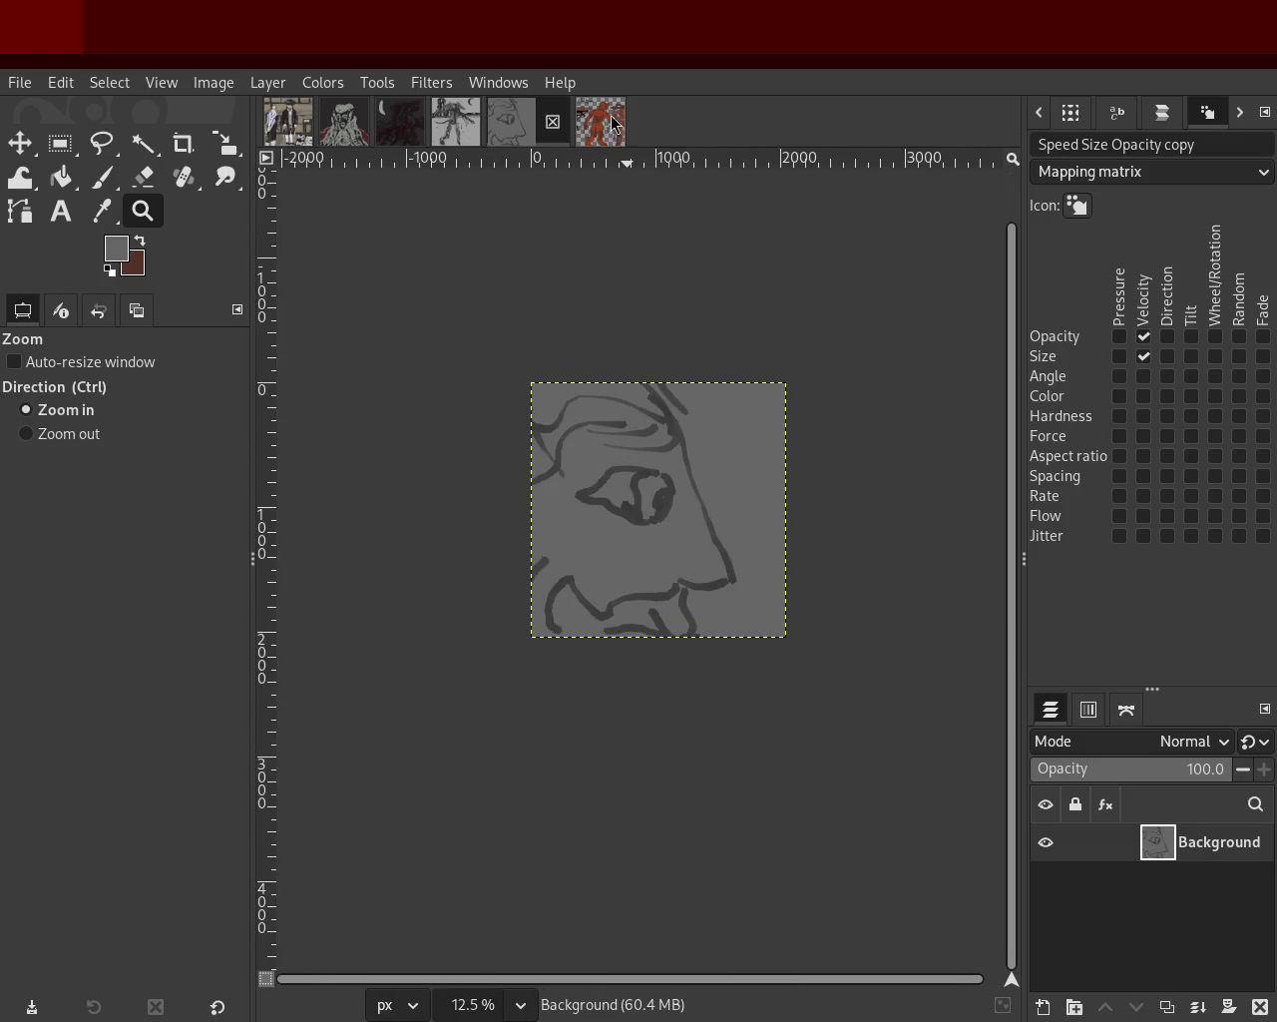
click(599, 122)
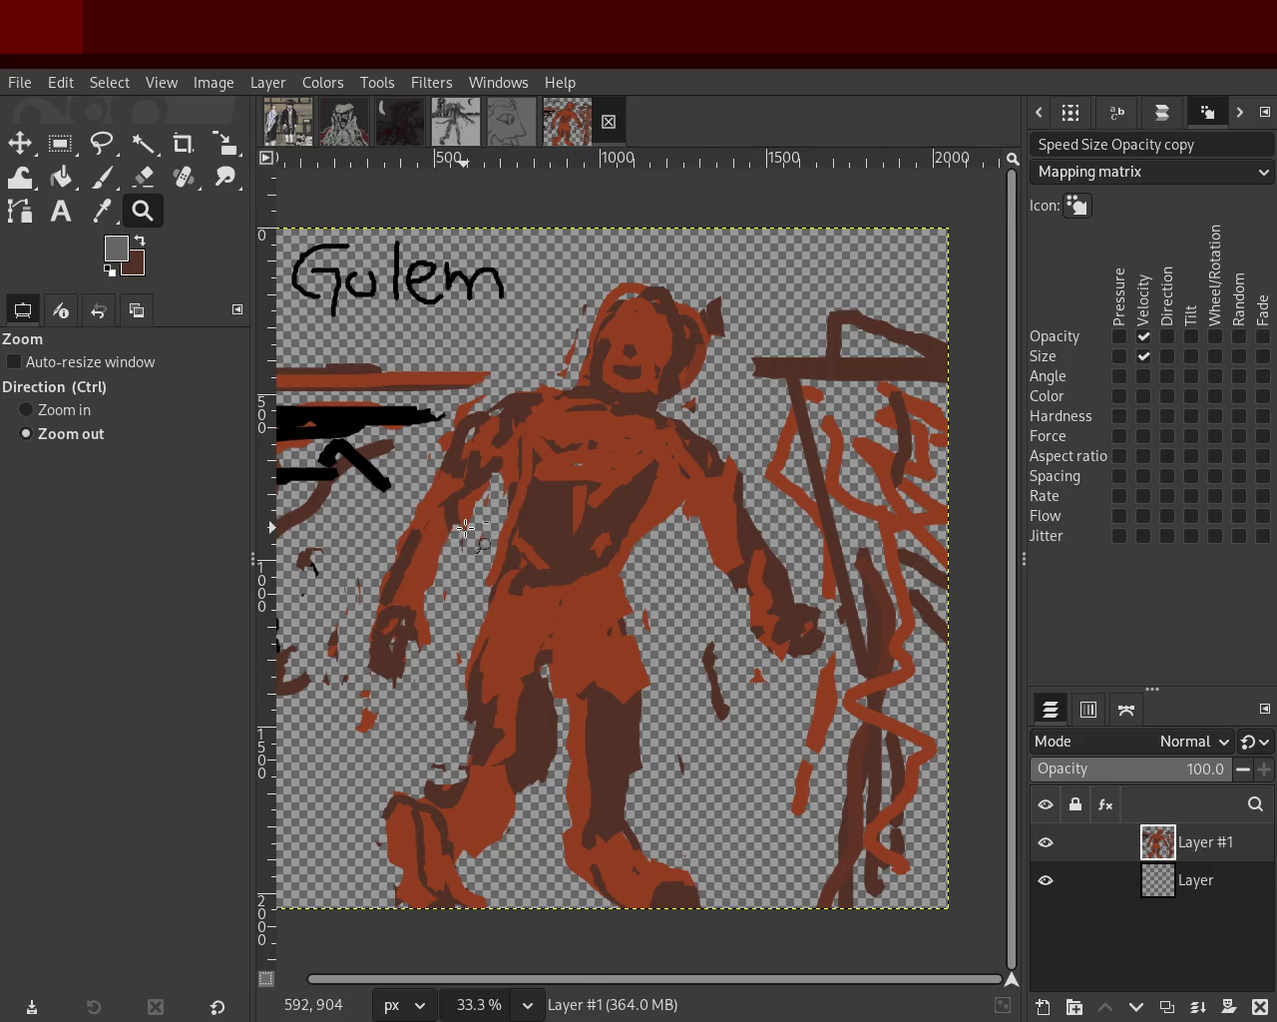
key(plus)
Paint dark brown on the left forearm, rust-orange on the right arm, brown near the neck.
key(p)
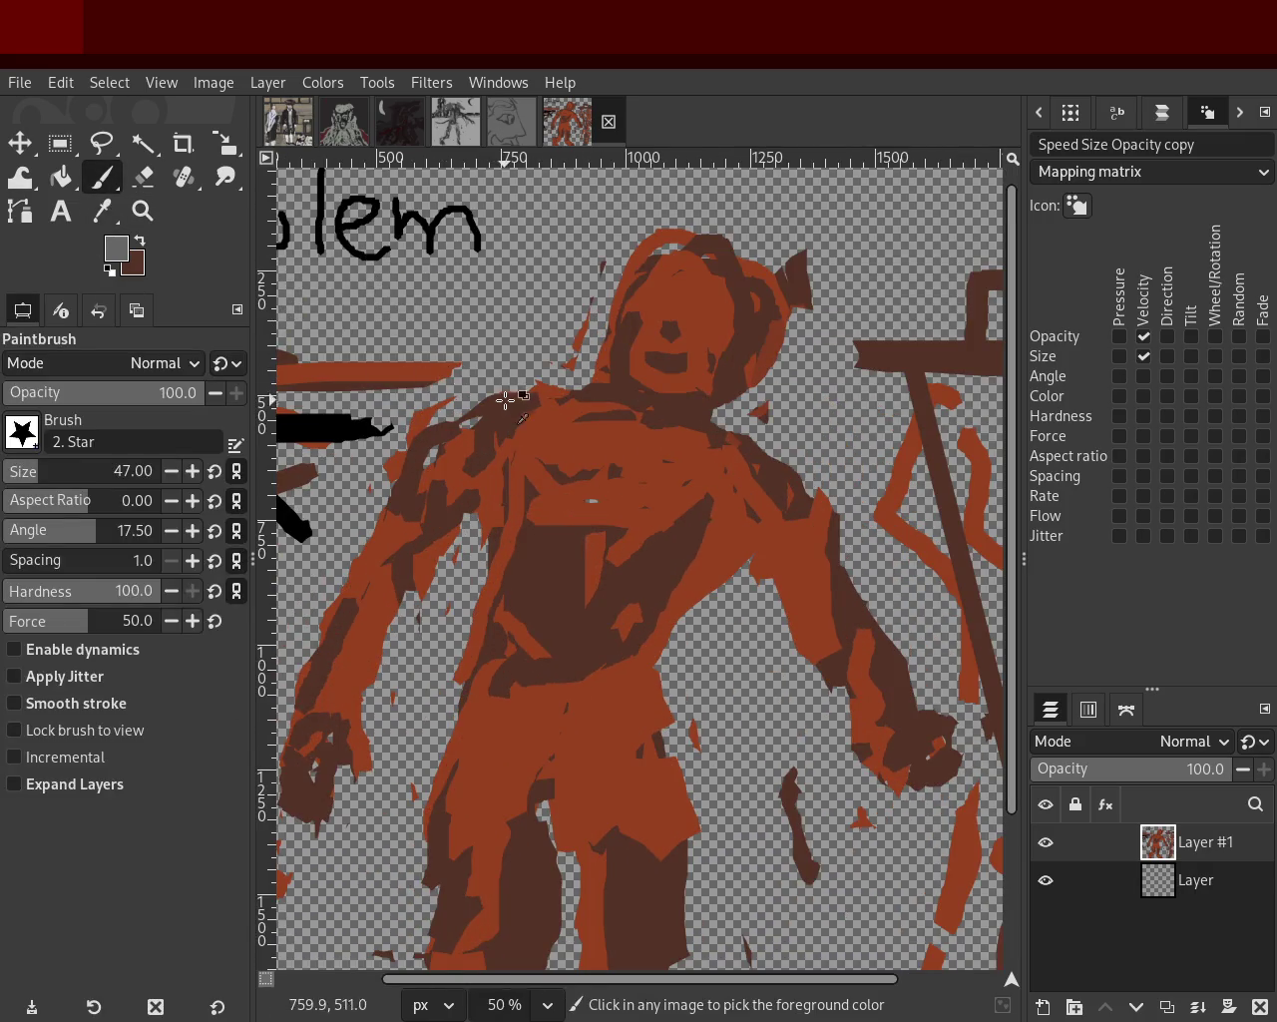
ctrl+click(500, 433)
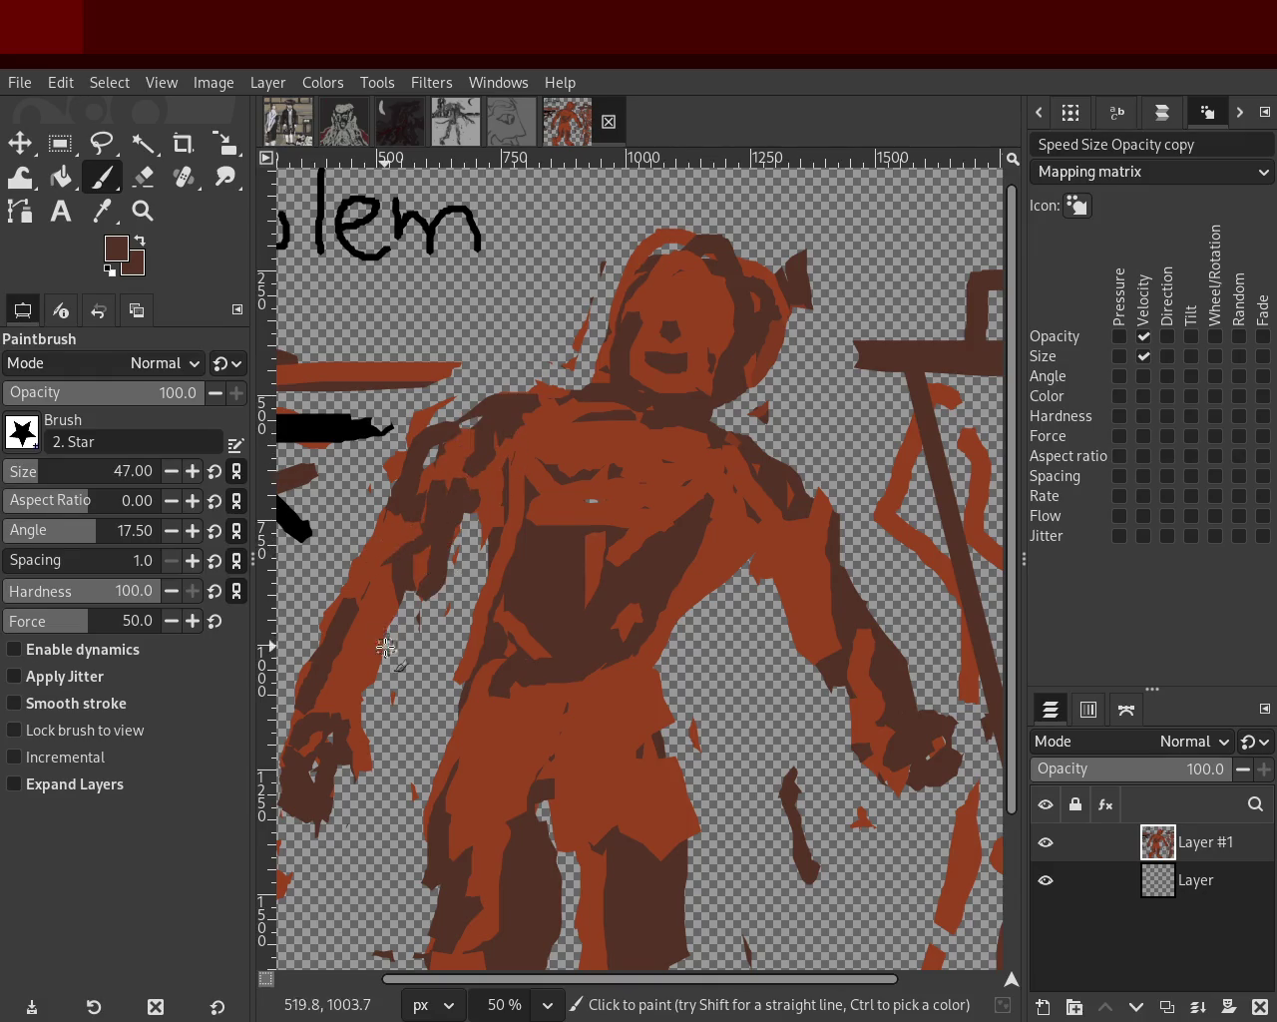
drag(389, 563, 374, 626)
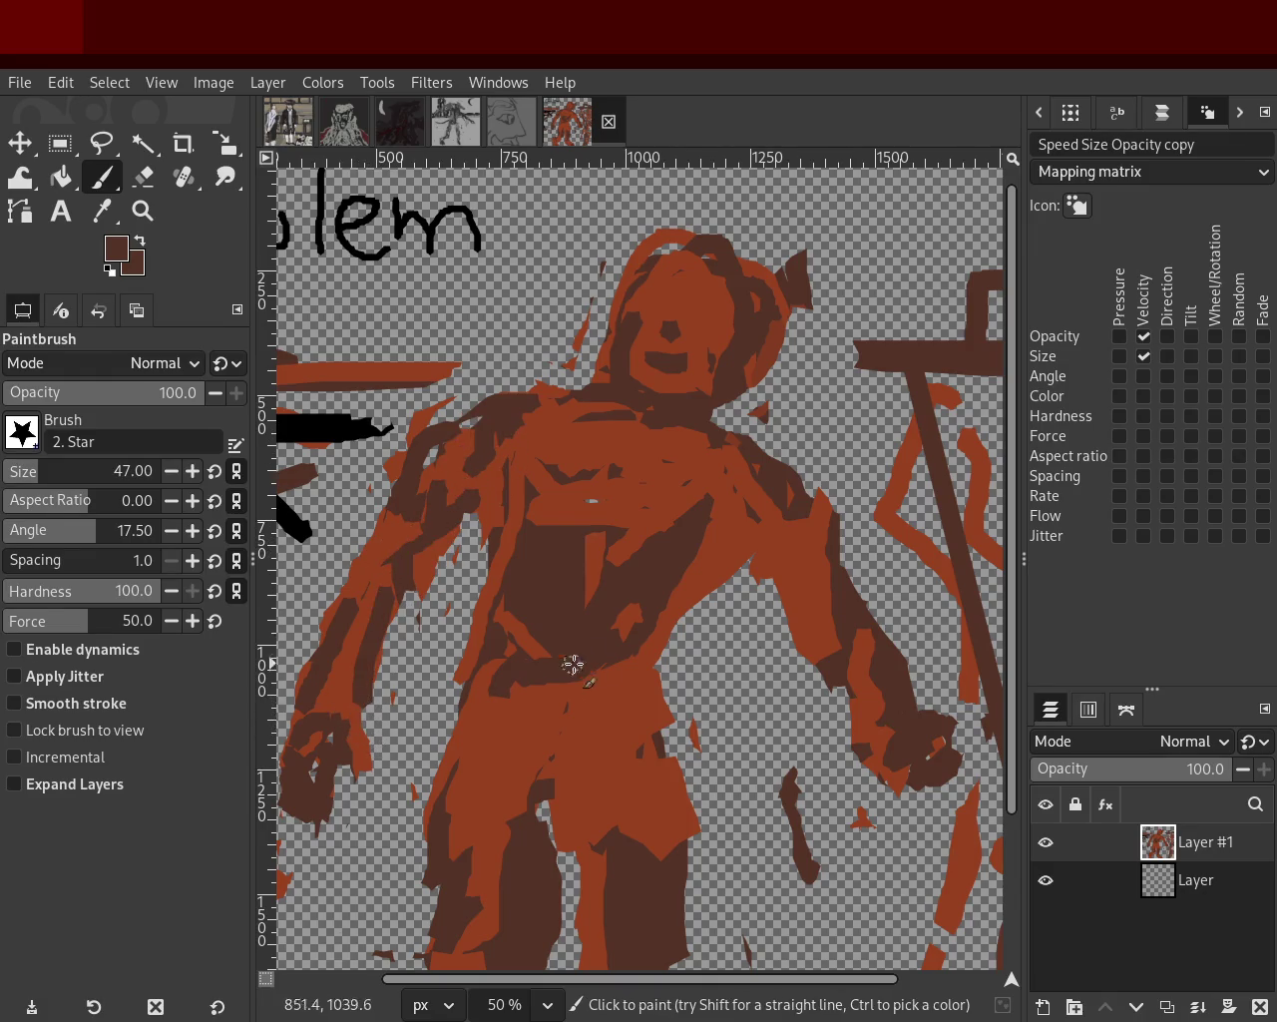
ctrl+click(770, 580)
drag(822, 573, 847, 681)
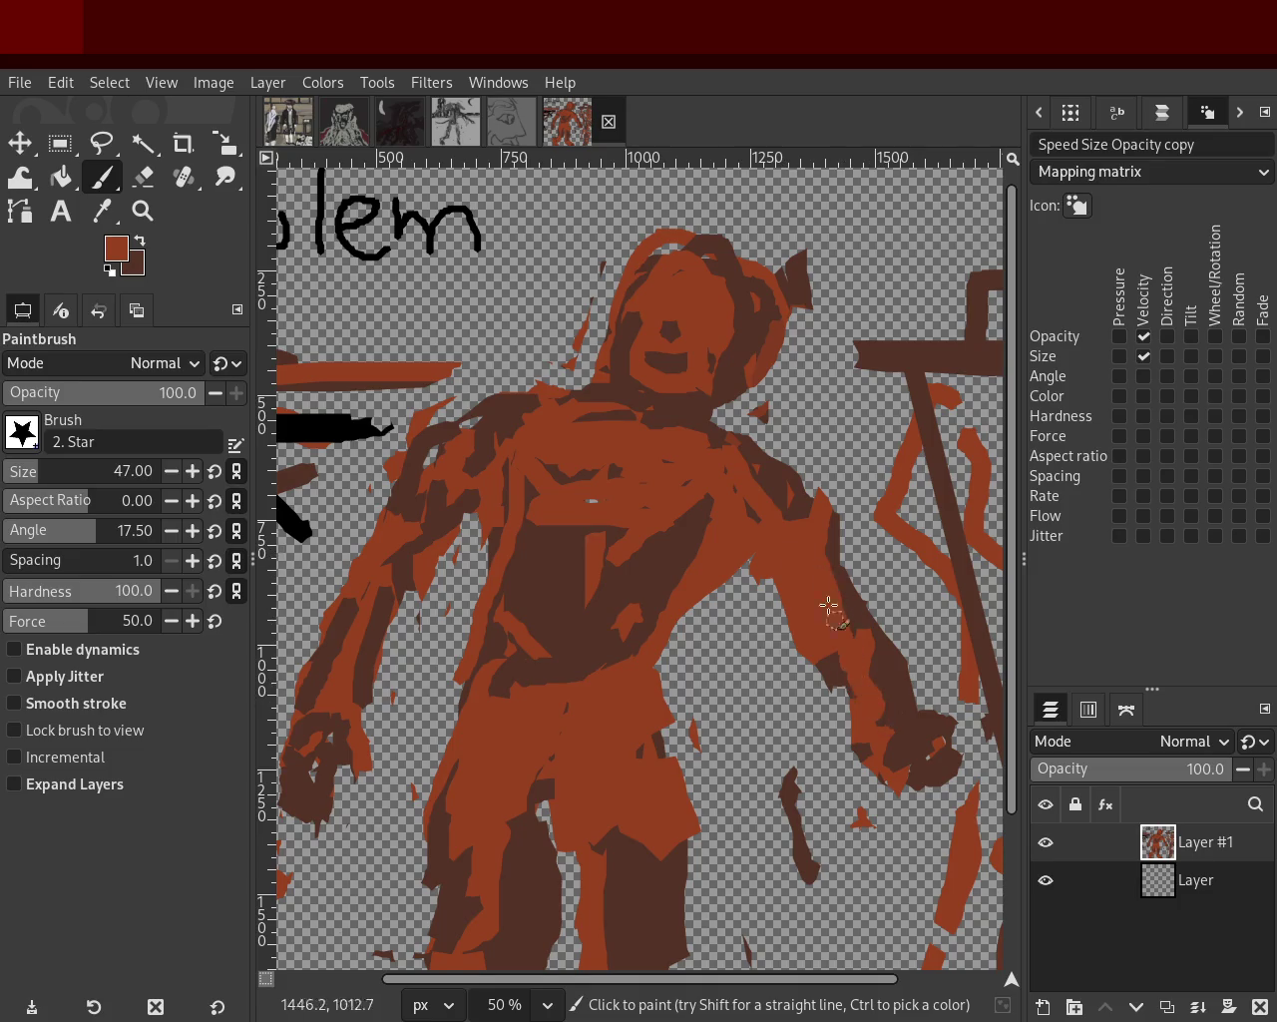
ctrl+click(713, 306)
drag(735, 336, 670, 381)
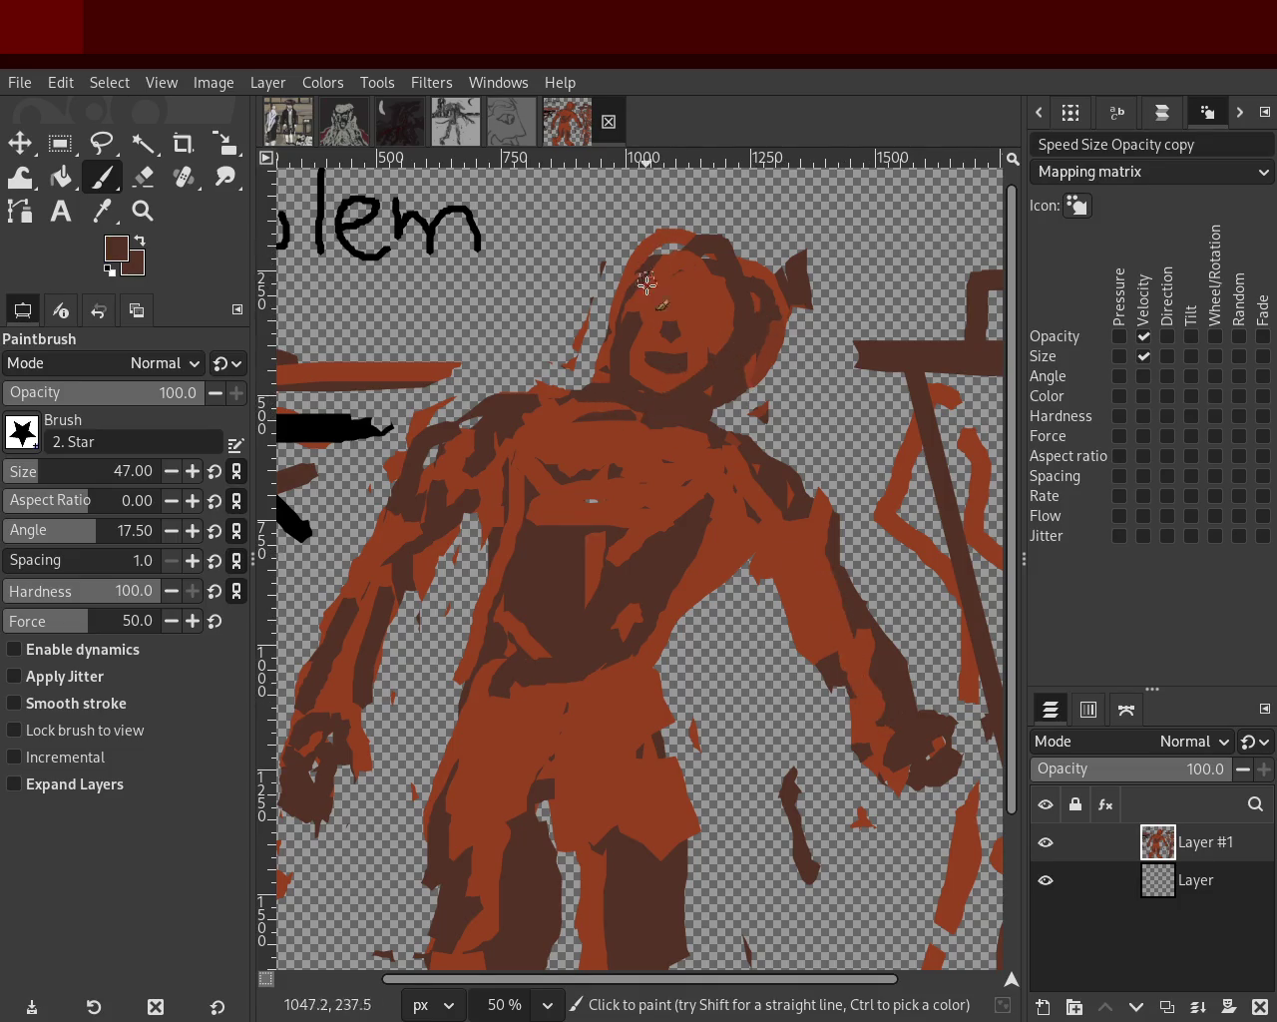
click(143, 211)
ctrl+click(570, 413)
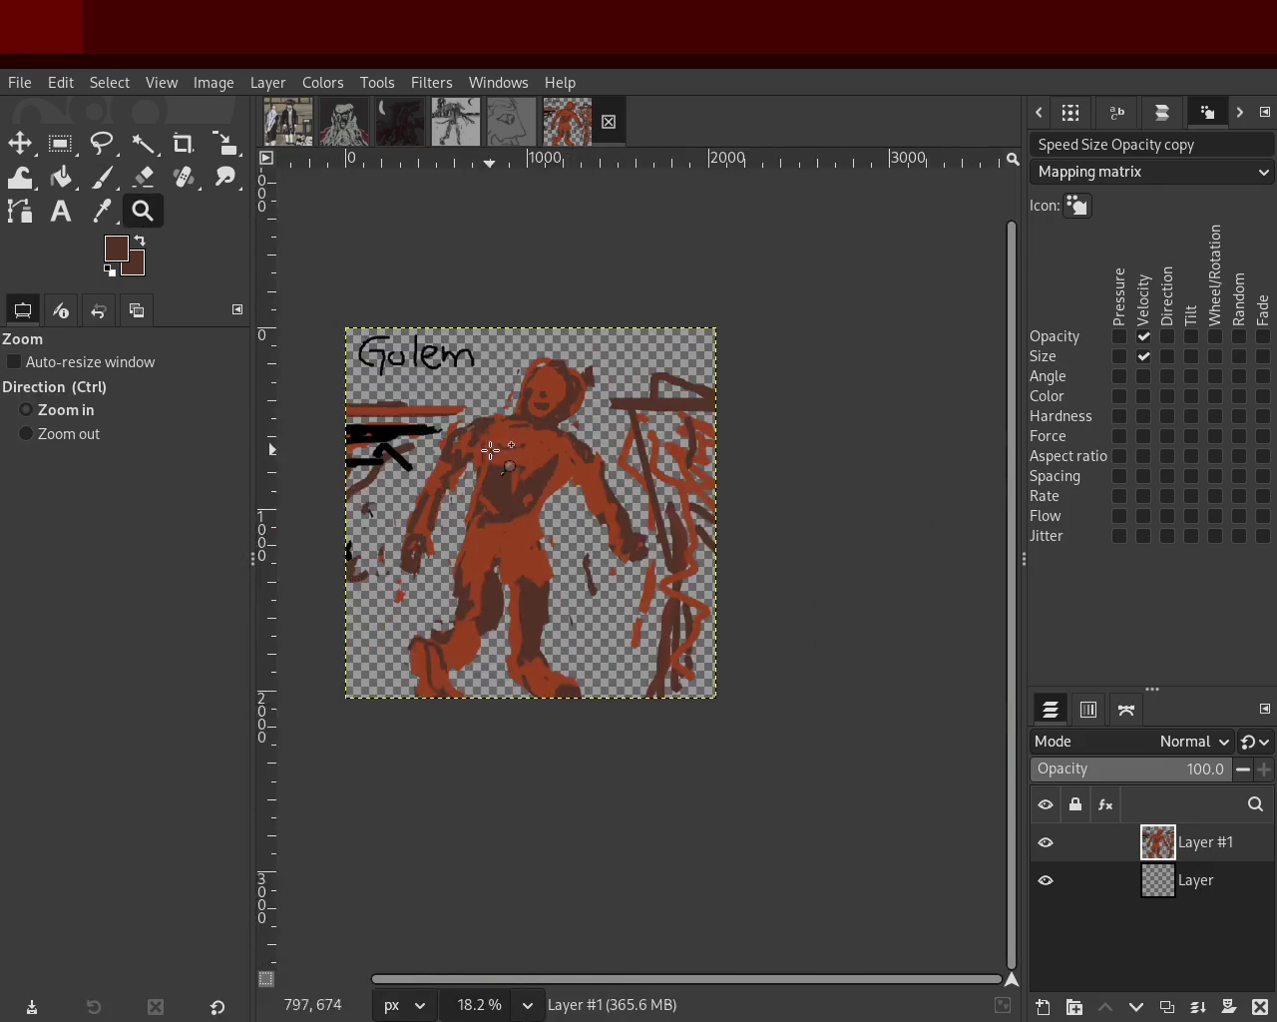
Zoom in on the golem's legs and cover the dark brown notch with rust-orange.
click(484, 444)
ctrl+click(485, 502)
click(556, 557)
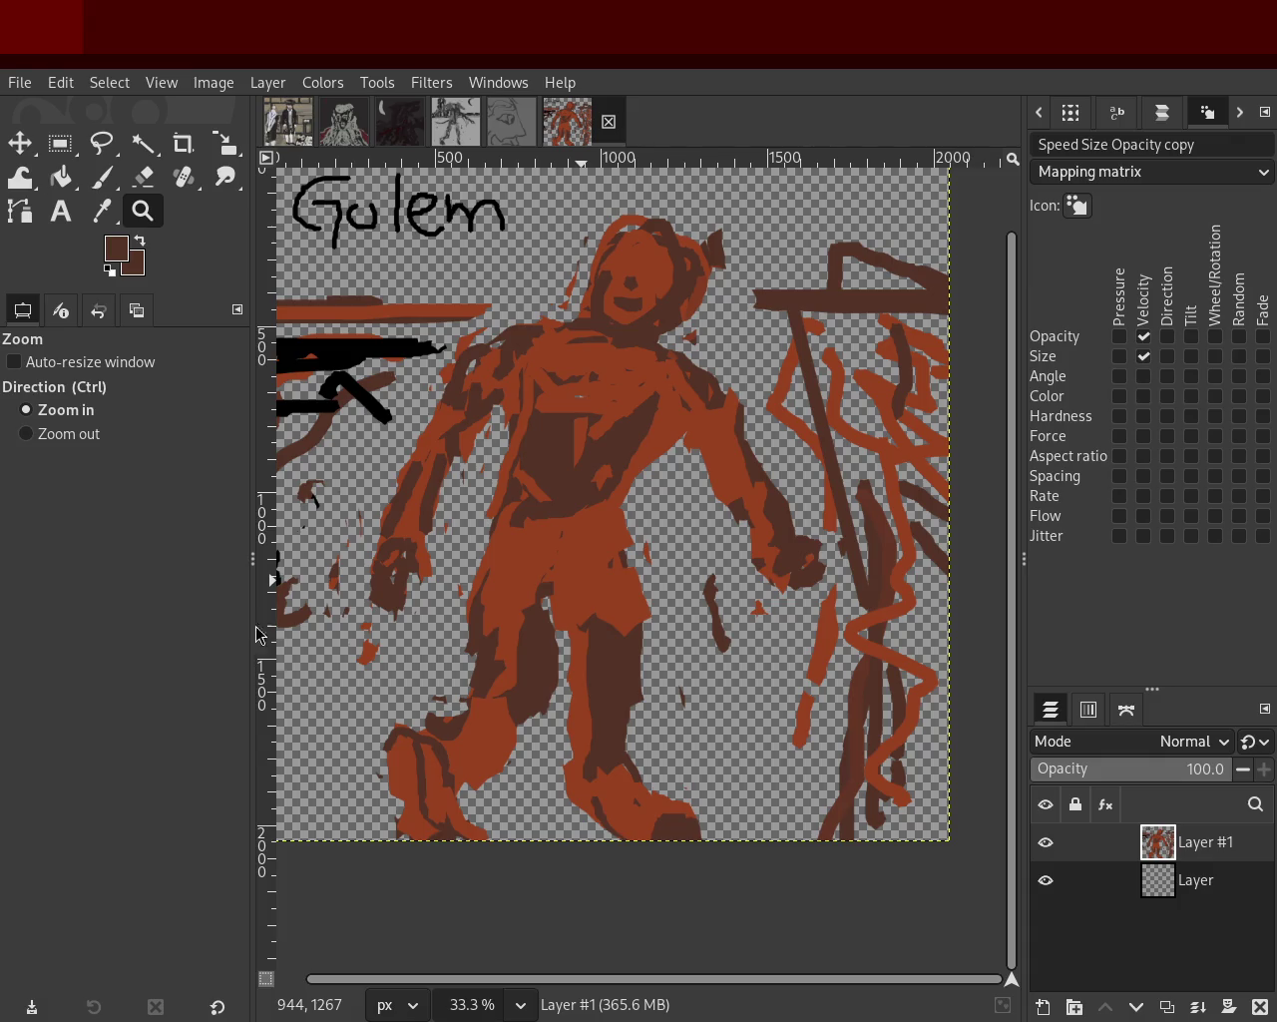
ctrl+click(615, 612)
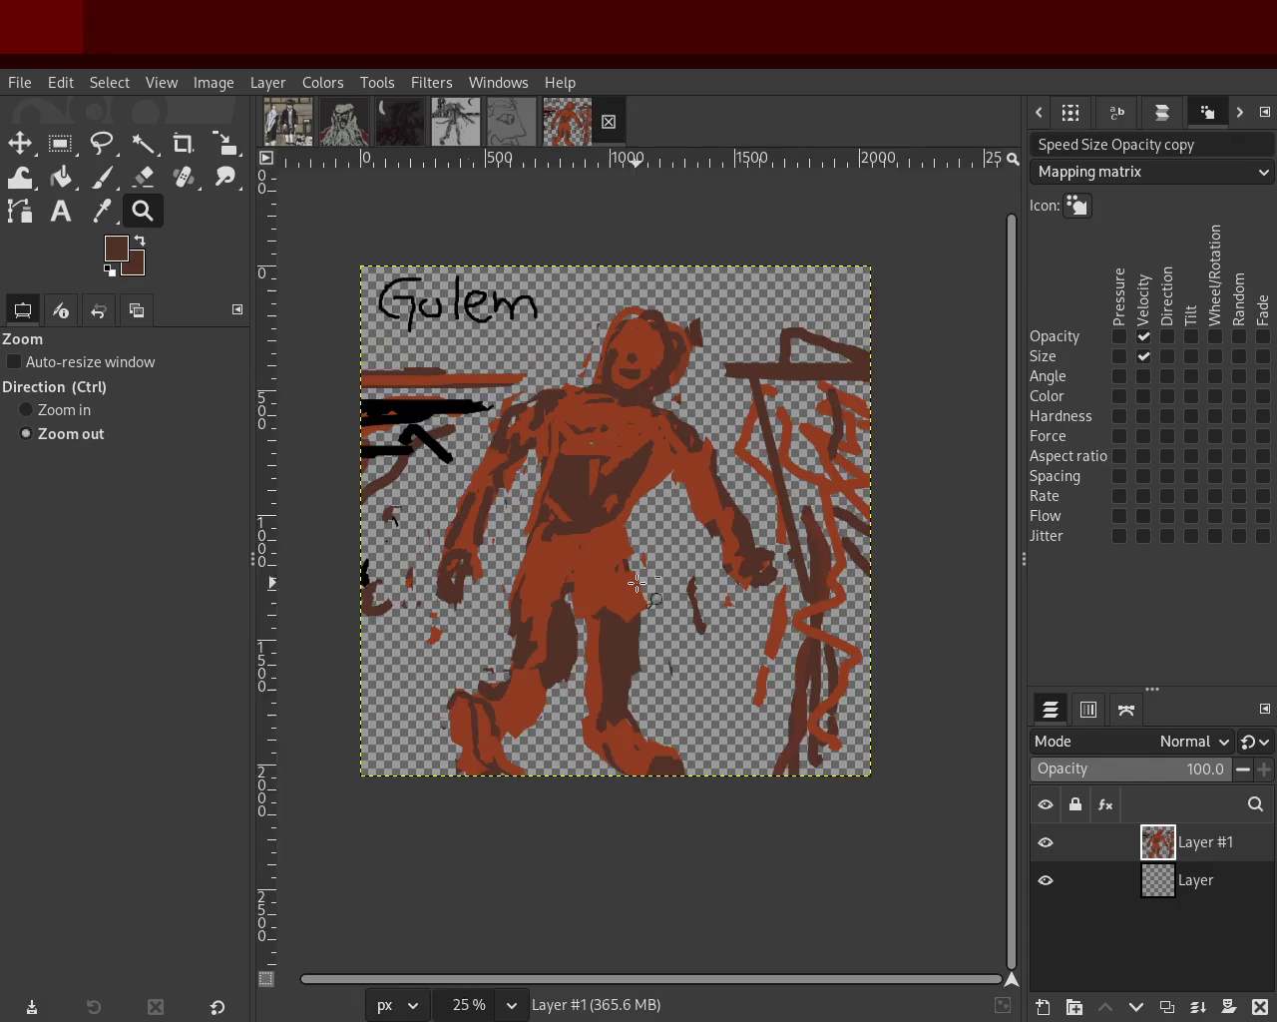
click(615, 613)
click(616, 612)
key(p)
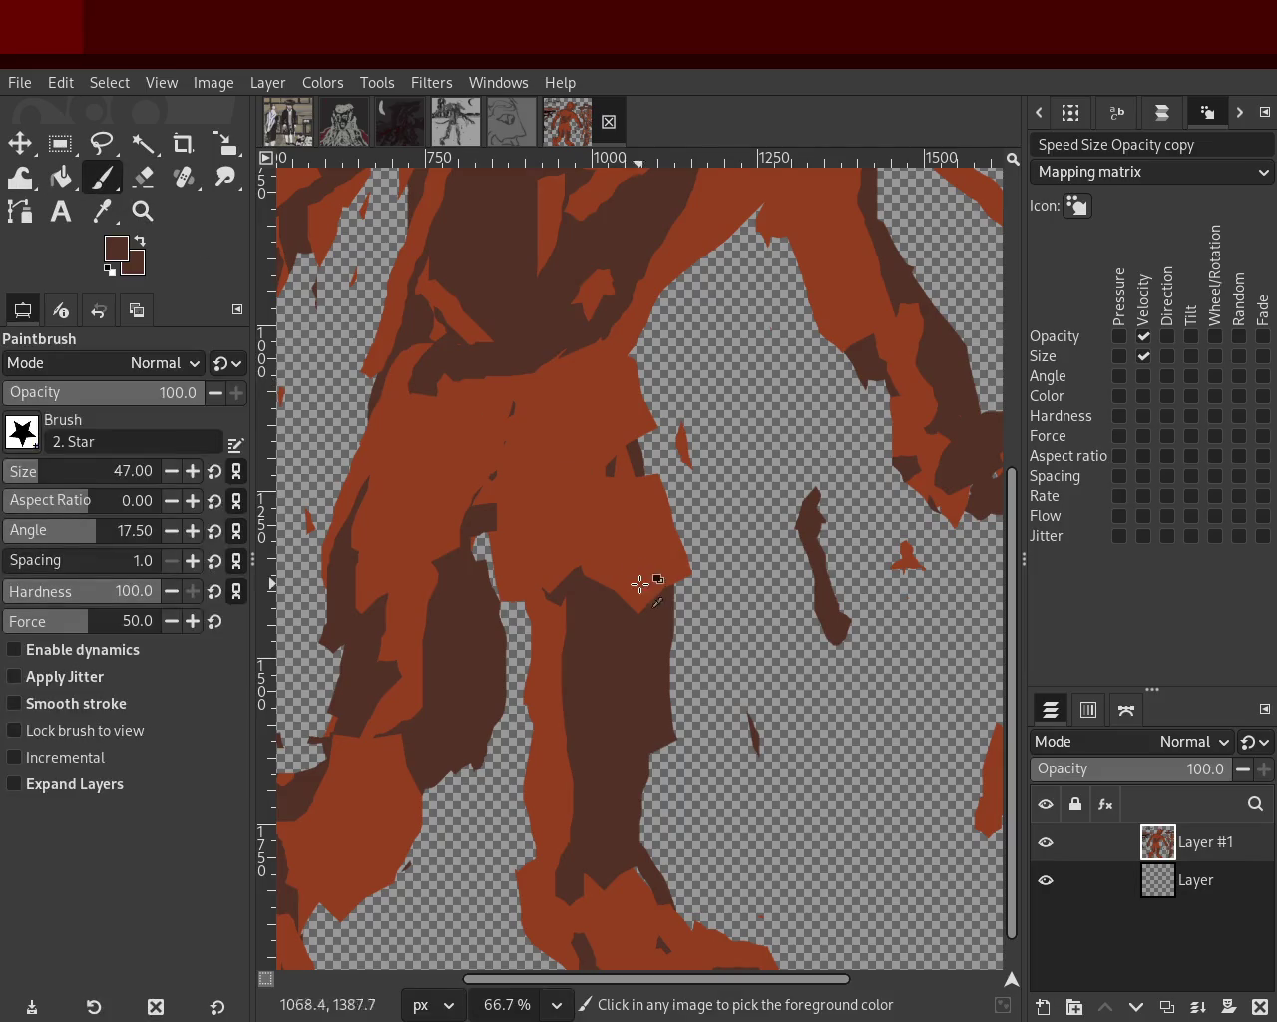
ctrl+click(577, 525)
drag(563, 599, 654, 609)
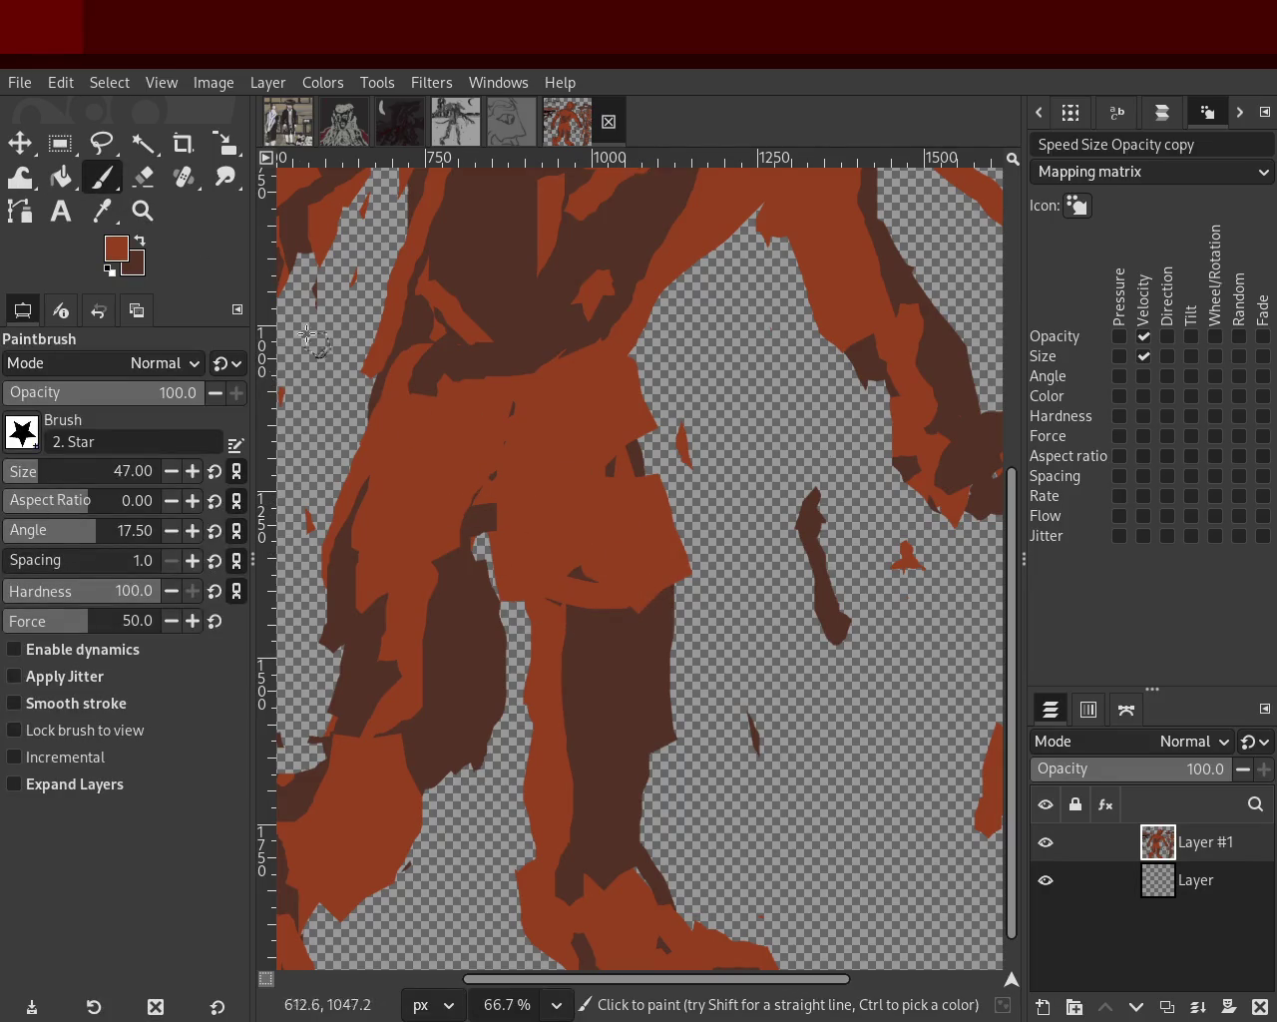
Zoom back out on the golem and switch to the grey face sketch.
click(143, 211)
ctrl+click(653, 623)
ctrl+click(664, 629)
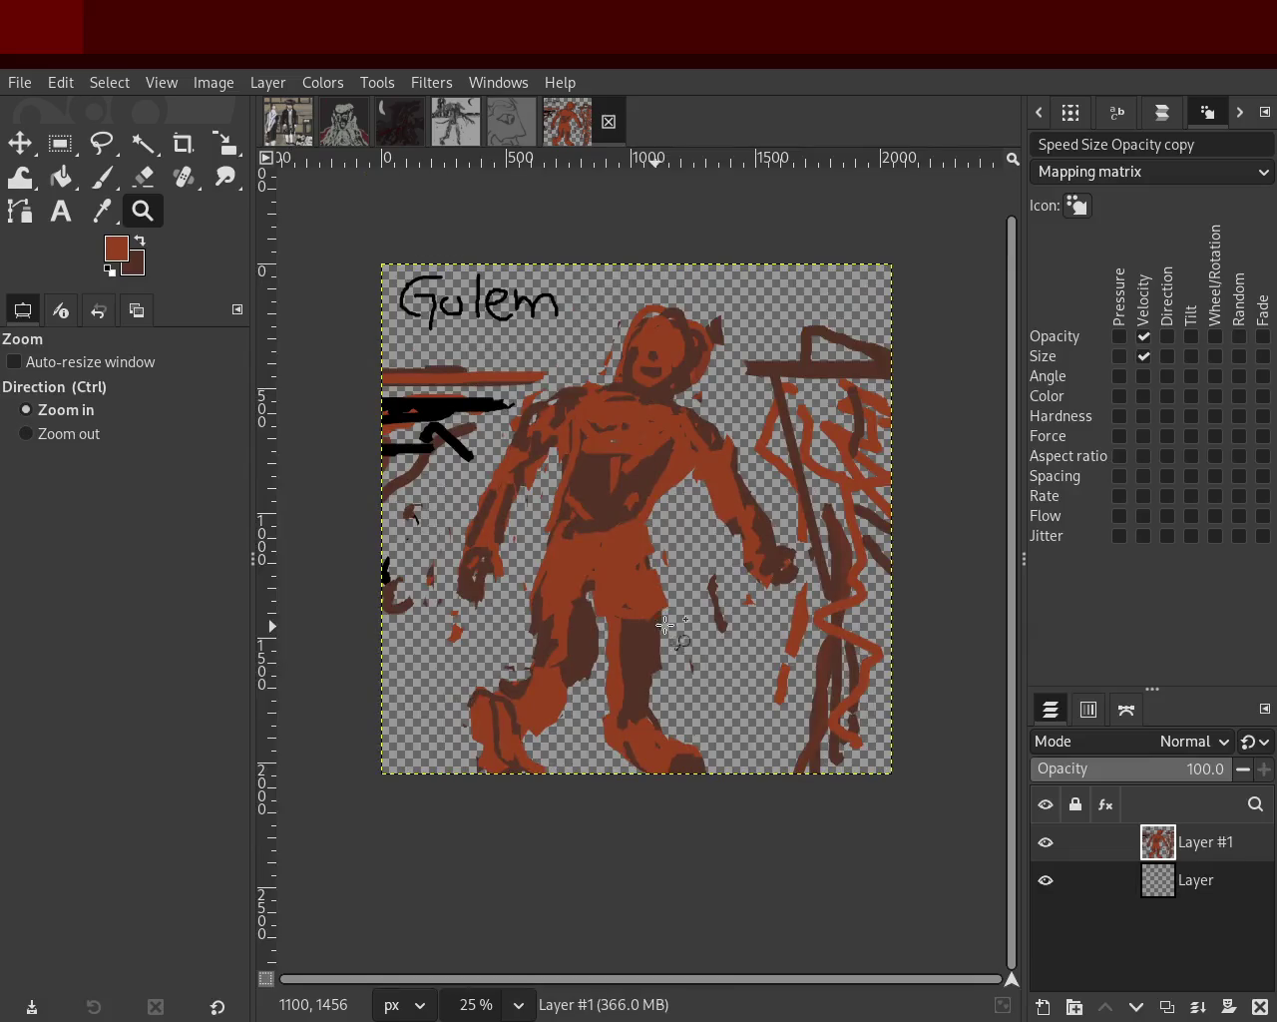
ctrl+click(649, 624)
click(638, 539)
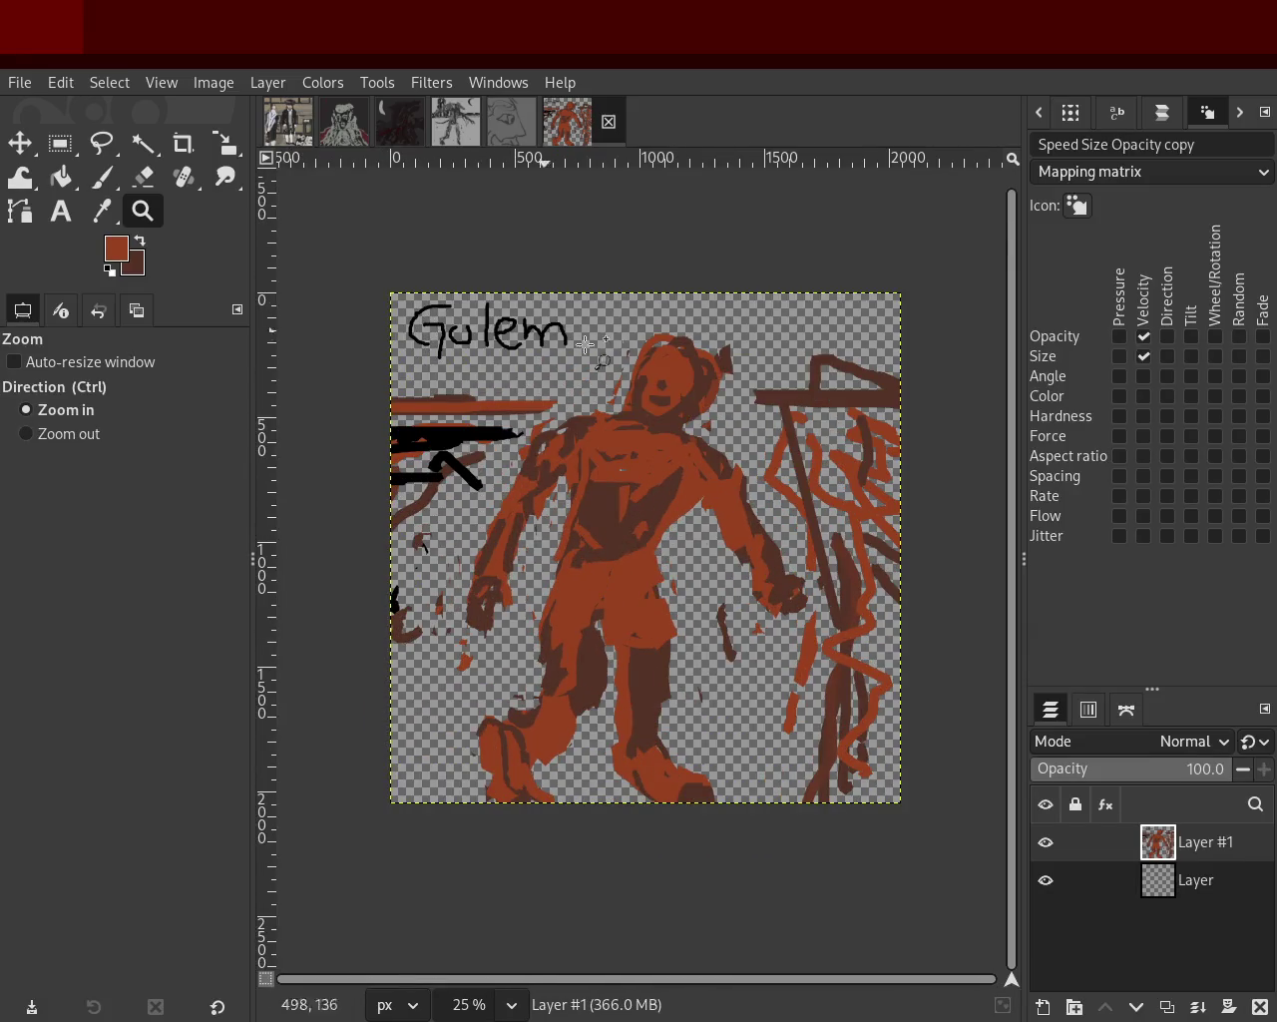
click(514, 130)
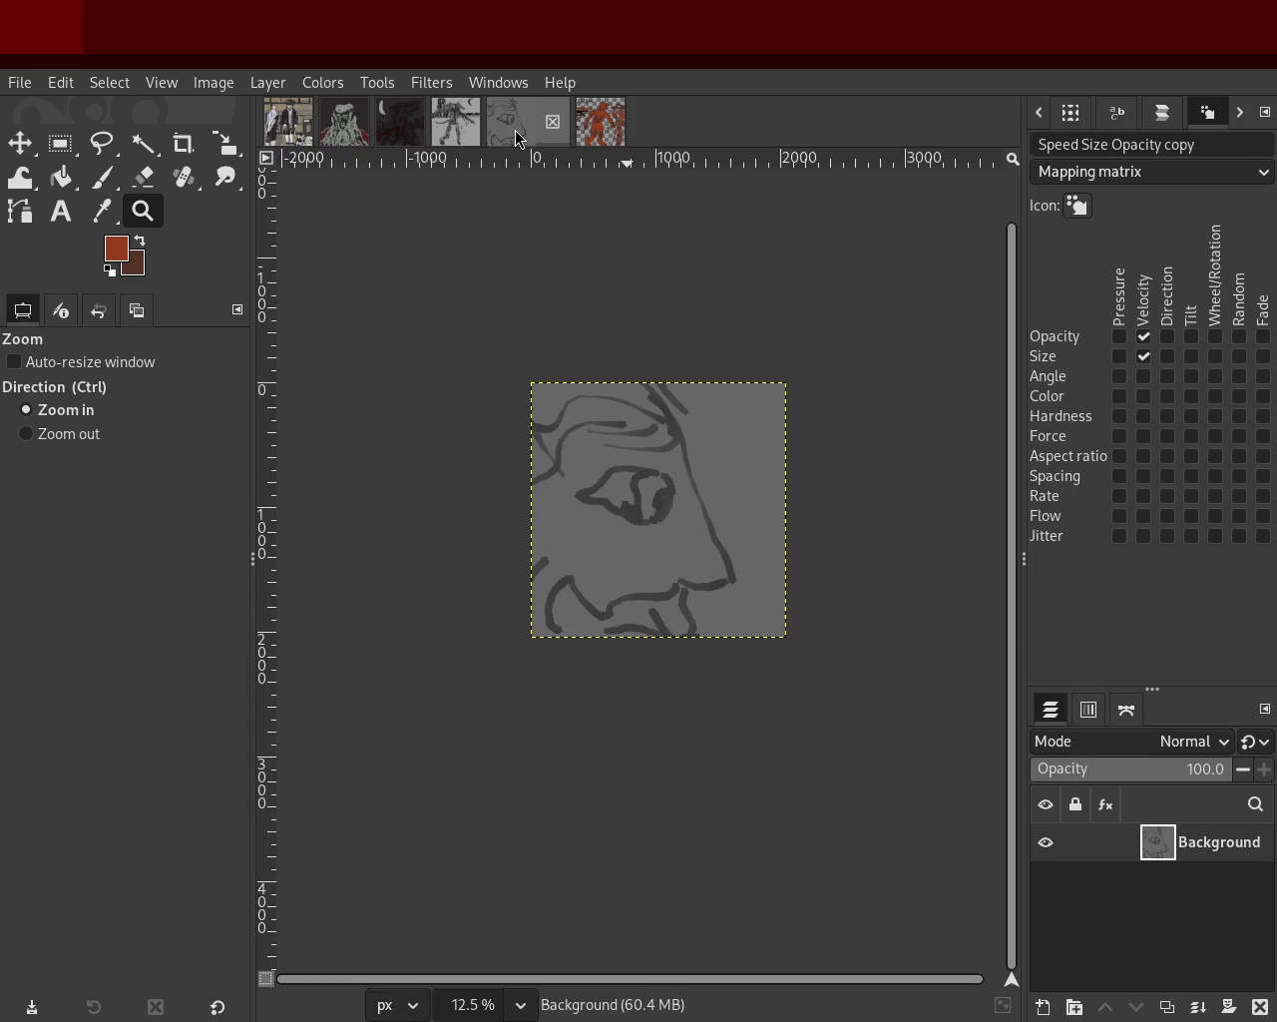
Browse the grey creature, dark painting and face sketch images.
click(454, 130)
ctrl+click(559, 369)
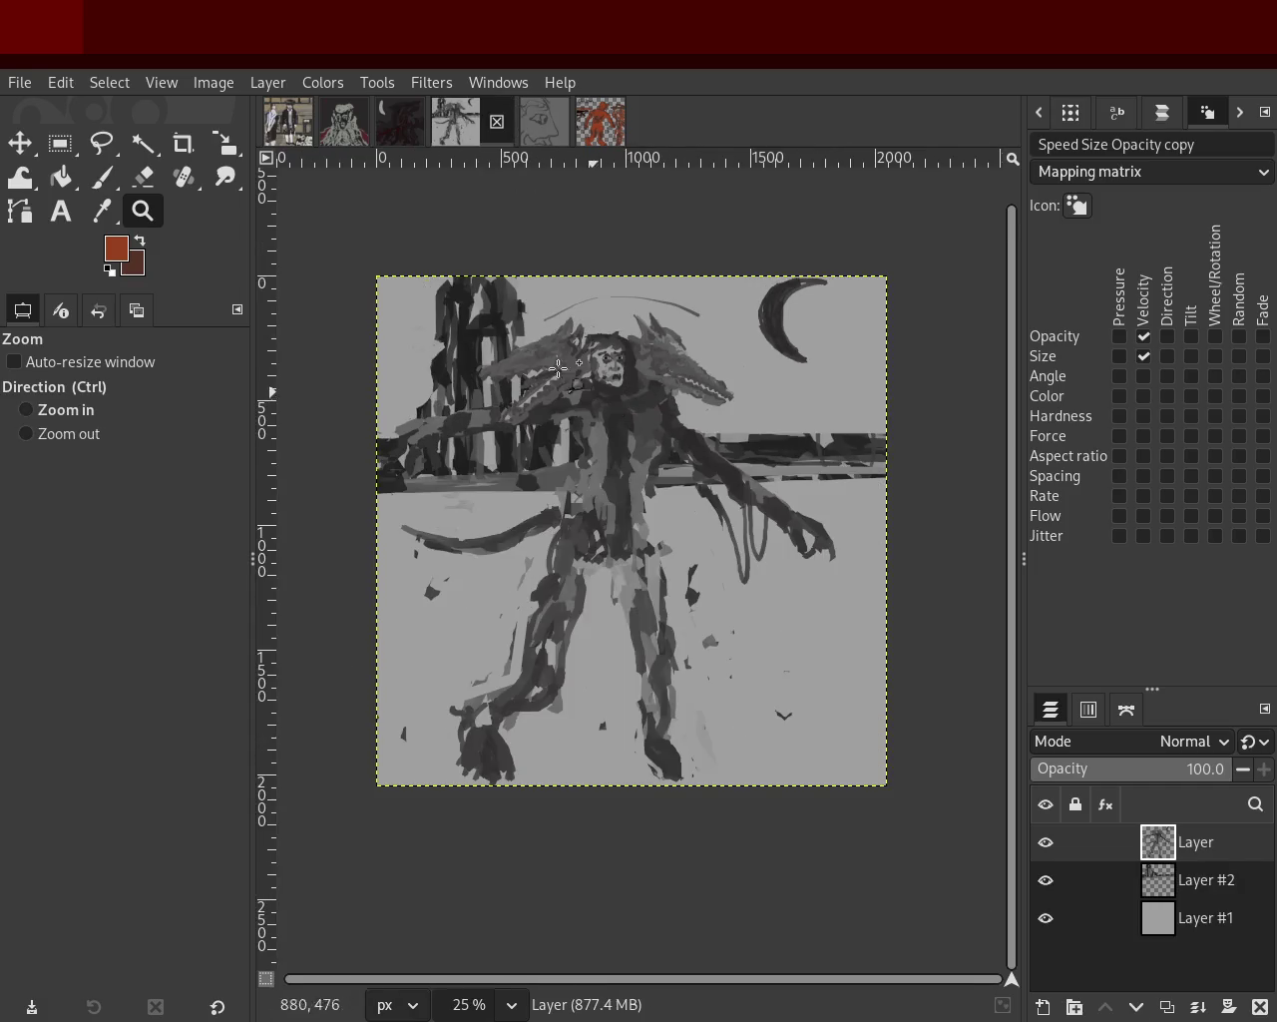
click(387, 126)
ctrl+click(764, 499)
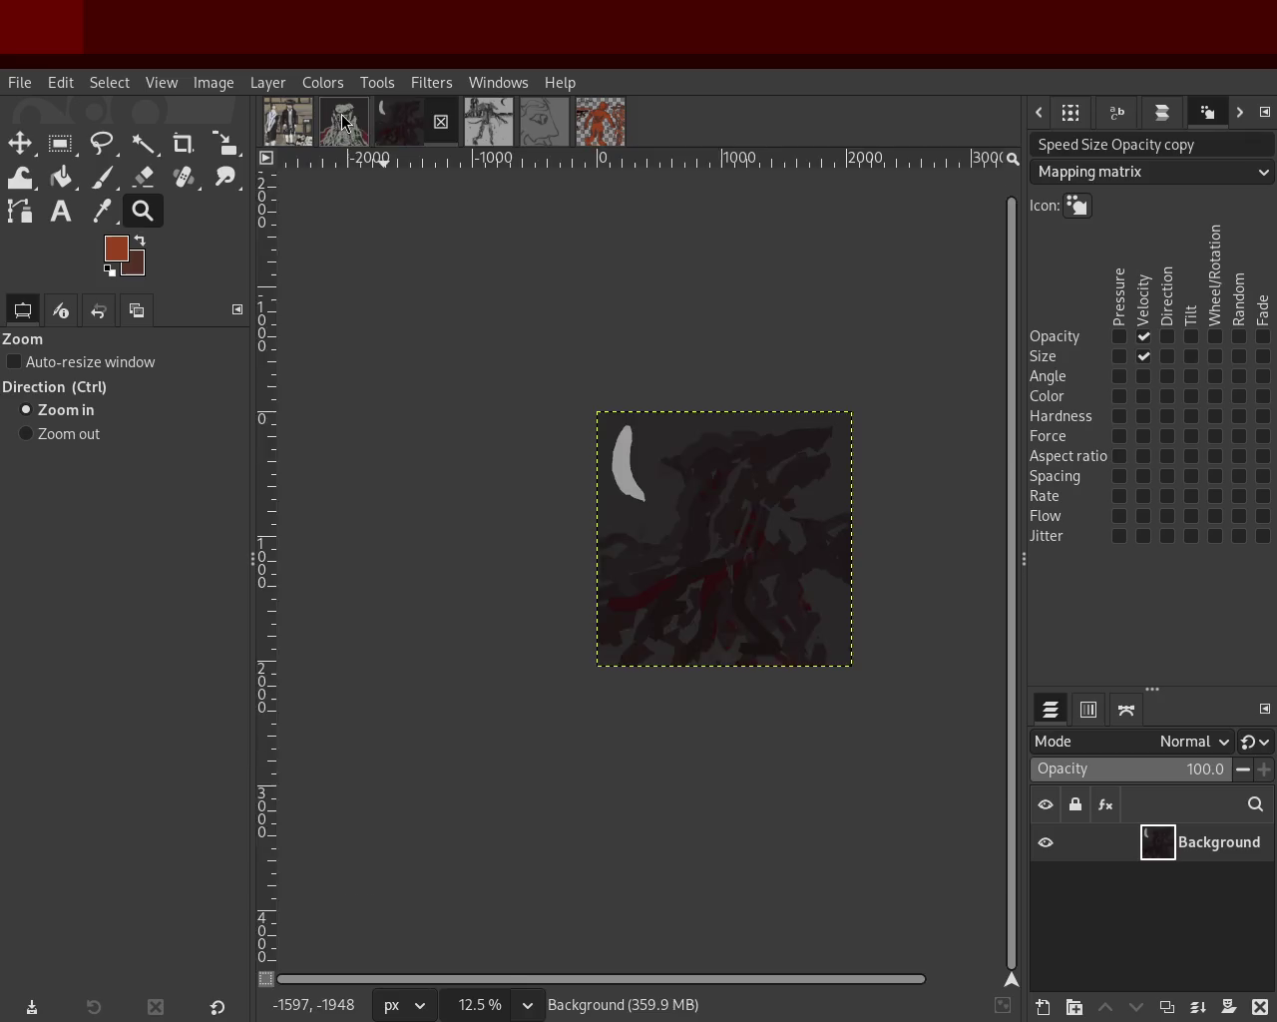
click(344, 122)
Zoom in and out to inspect the two-men painting and its figures.
click(297, 128)
ctrl+click(613, 467)
ctrl+click(612, 467)
click(520, 443)
click(519, 443)
ctrl+click(662, 530)
click(663, 529)
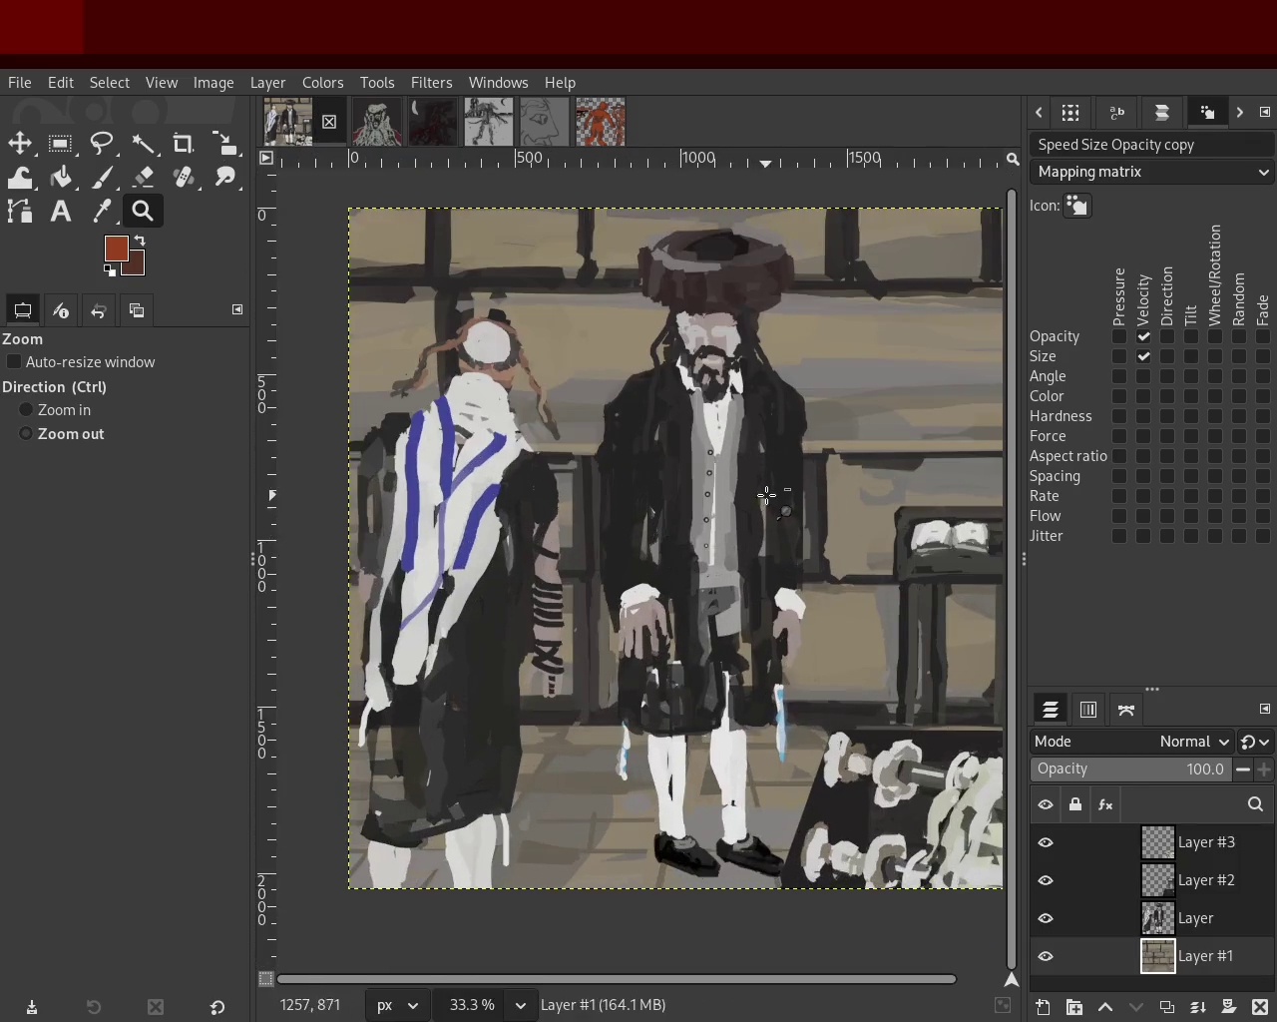
ctrl+click(766, 494)
ctrl+click(648, 603)
click(563, 653)
click(576, 645)
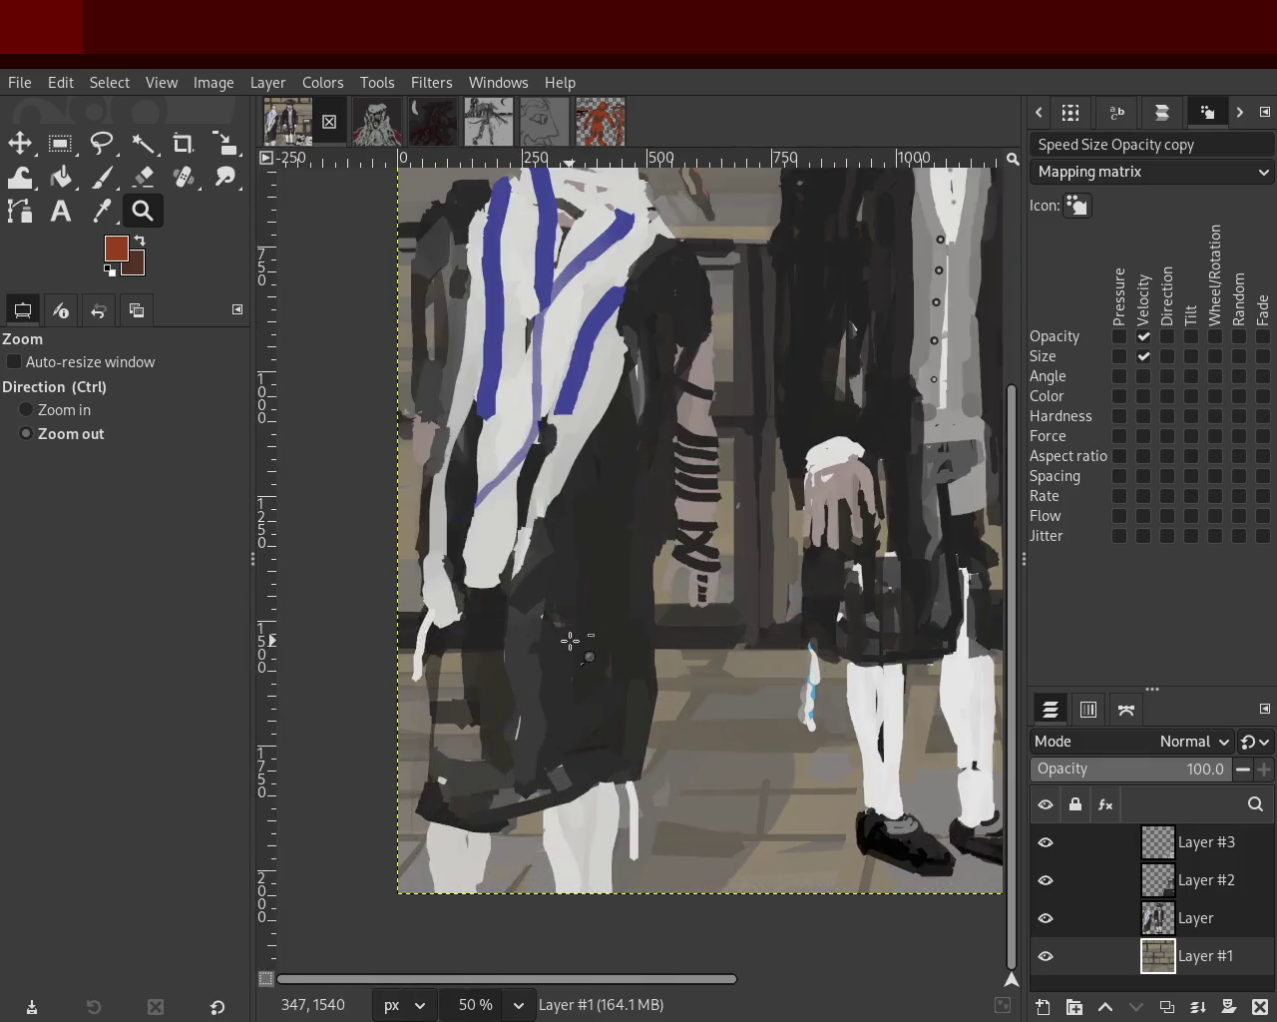
ctrl+click(609, 599)
ctrl+click(638, 564)
ctrl+click(663, 539)
click(665, 529)
ctrl+click(598, 569)
click(648, 578)
ctrl+click(643, 581)
click(640, 578)
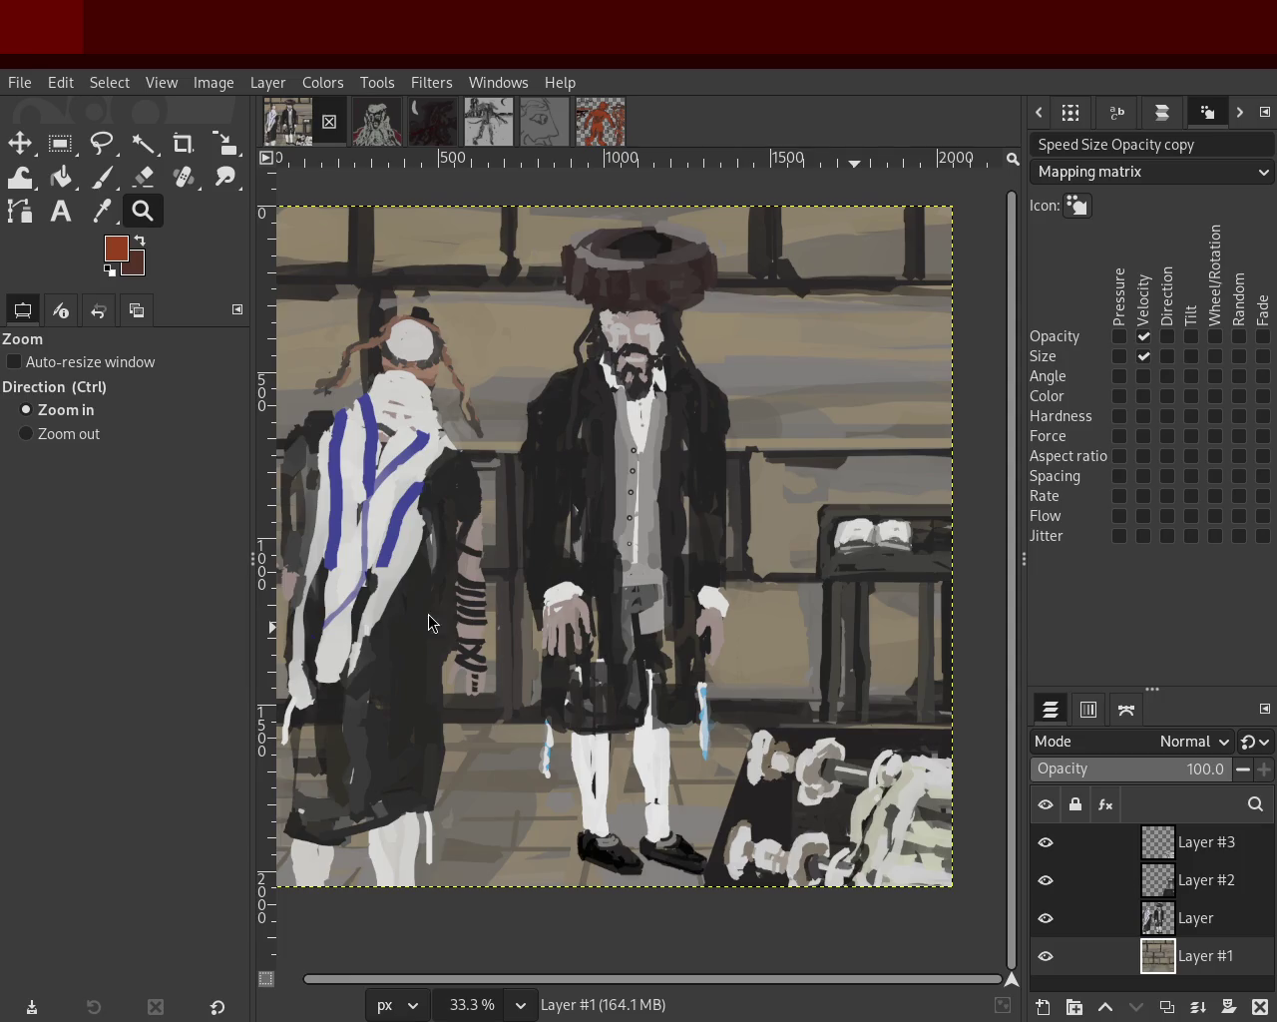
Cycle through the open images back to the red Golem painting.
click(381, 139)
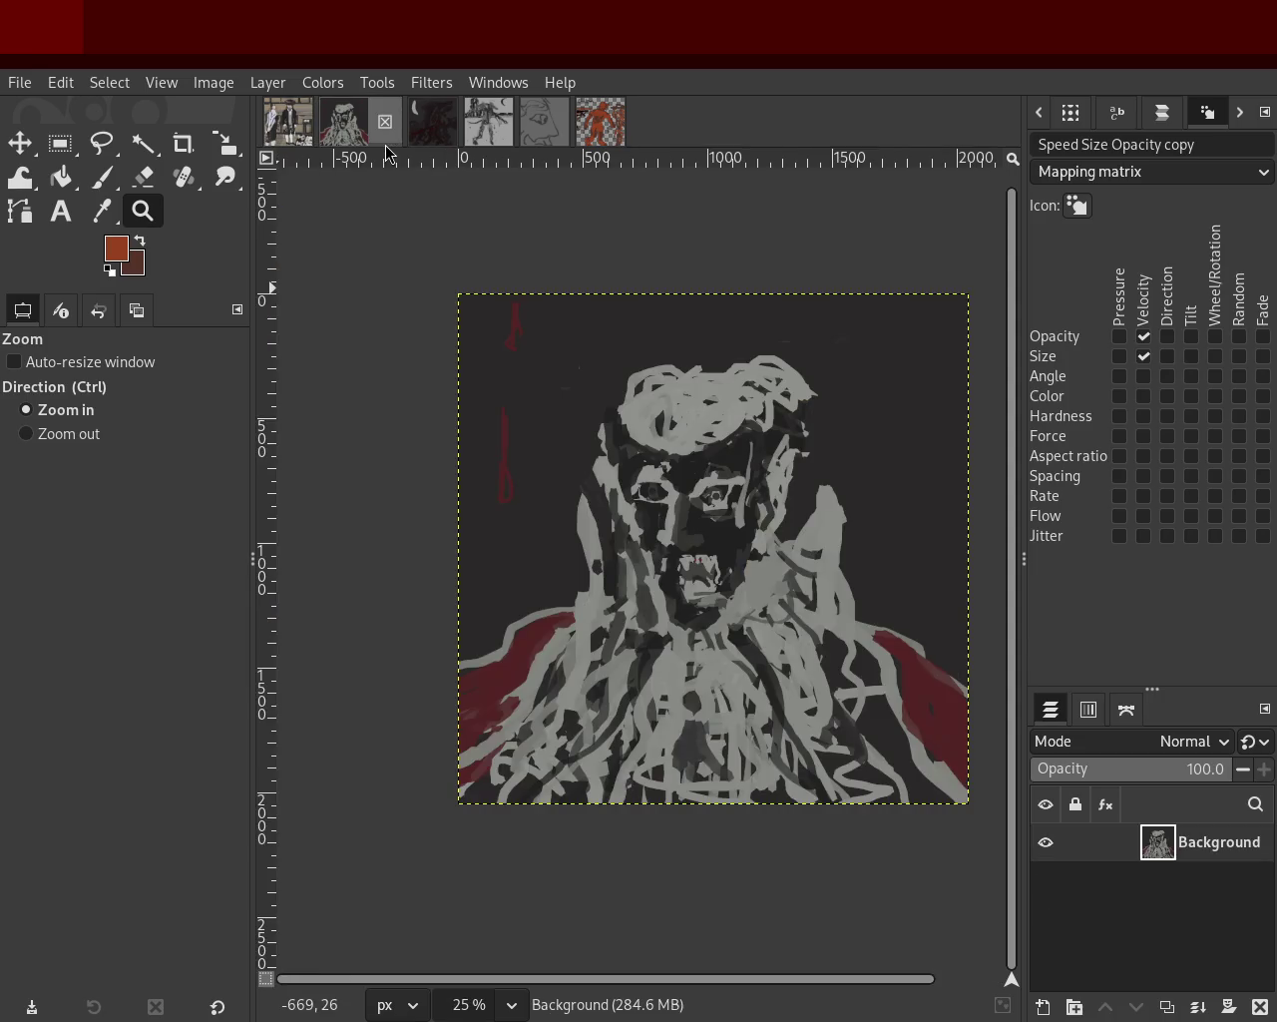
click(446, 134)
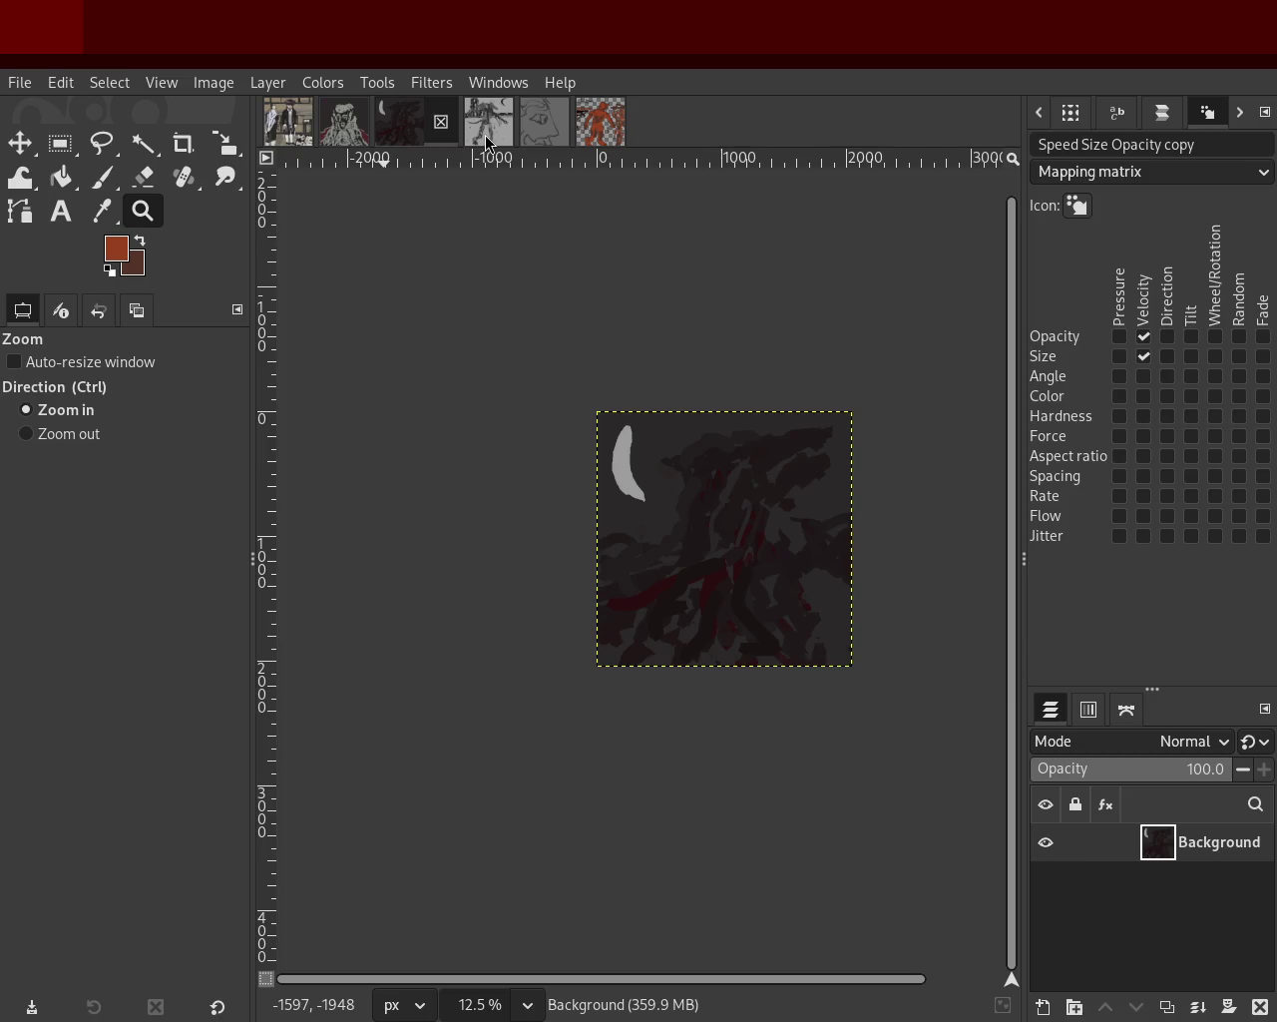
click(489, 135)
click(553, 123)
click(599, 123)
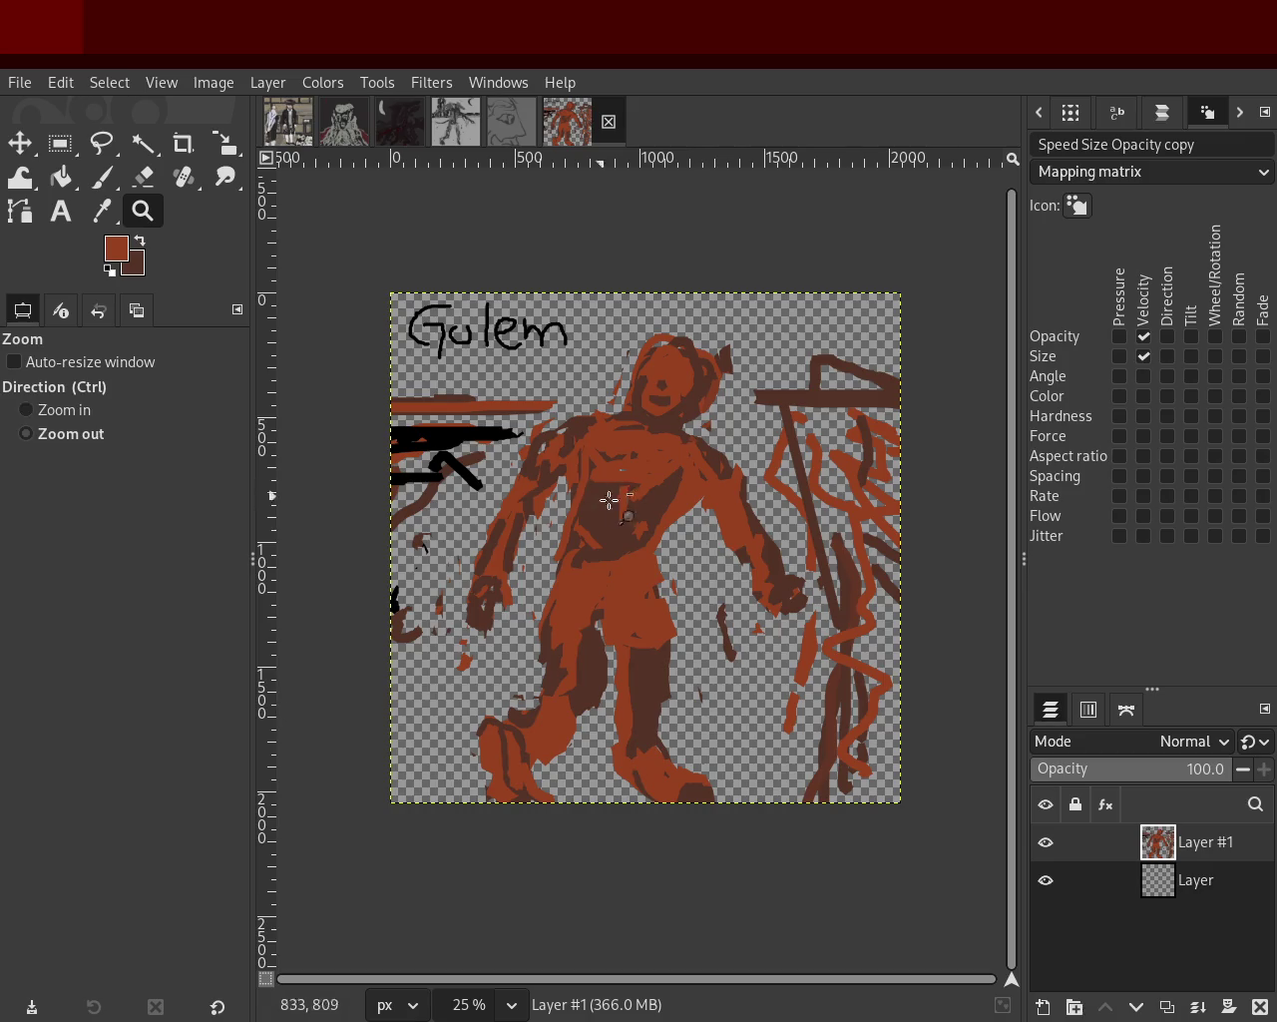
Cover the dark-brown stripe on the golem's left arm with orange-red strokes.
ctrl+click(641, 525)
click(515, 516)
click(515, 515)
click(515, 516)
key(p)
ctrl+click(658, 493)
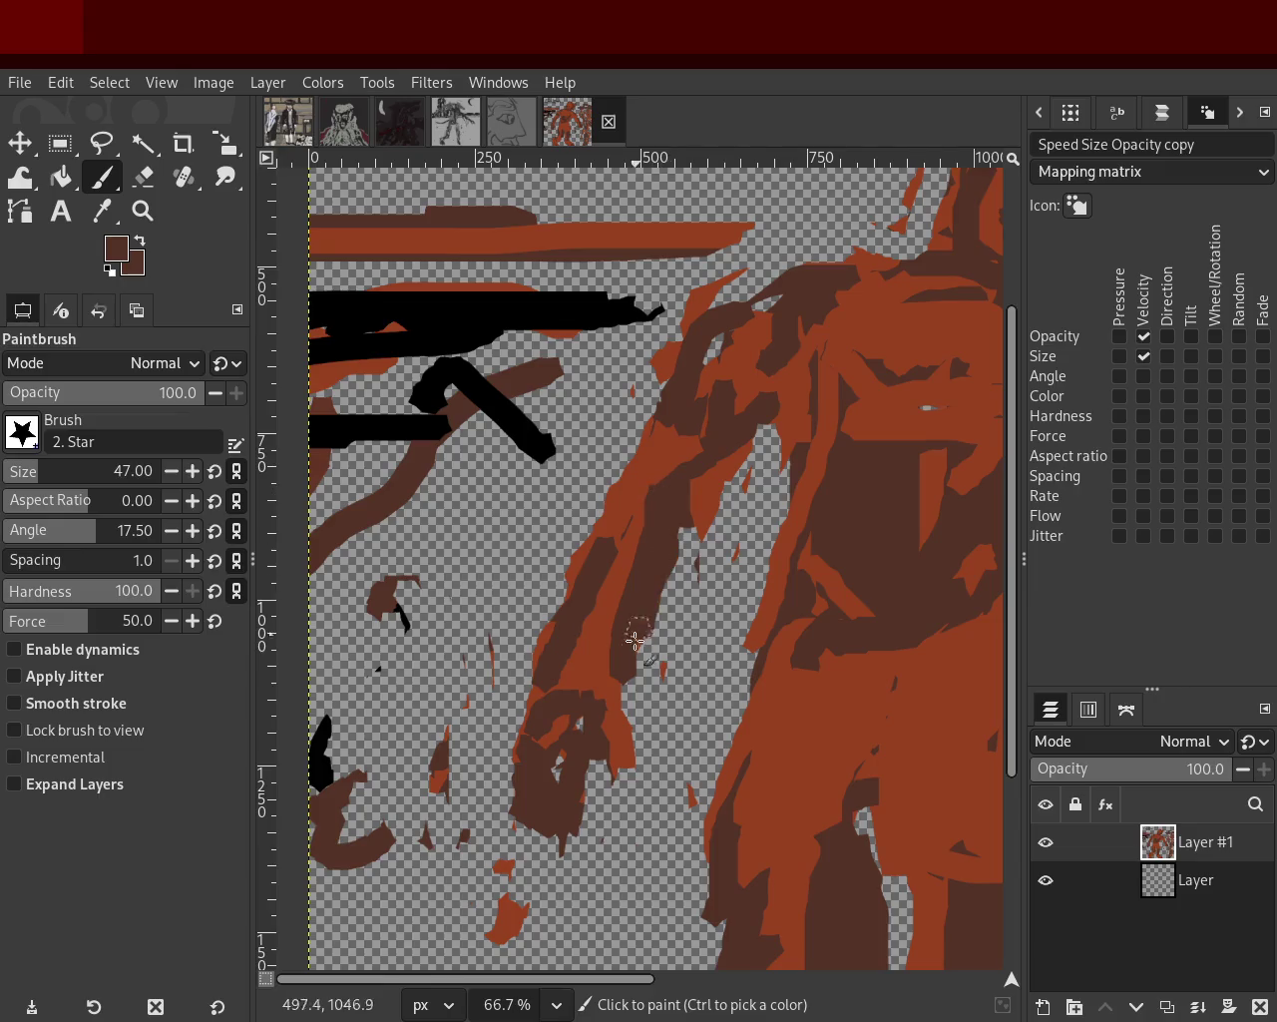
ctrl+click(658, 451)
drag(657, 510, 643, 688)
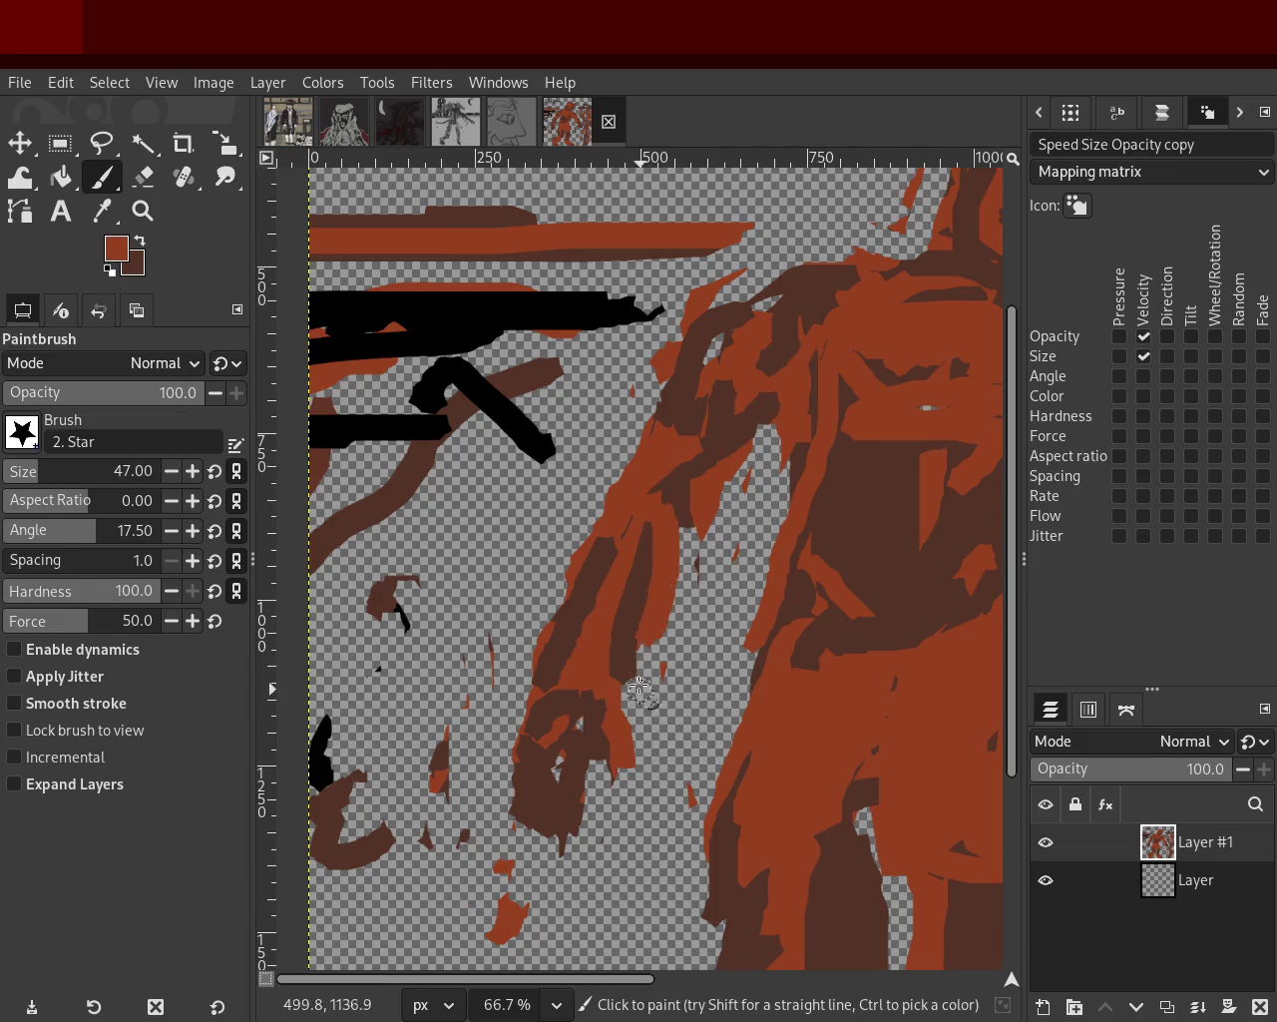
drag(678, 539, 618, 708)
drag(659, 571, 628, 736)
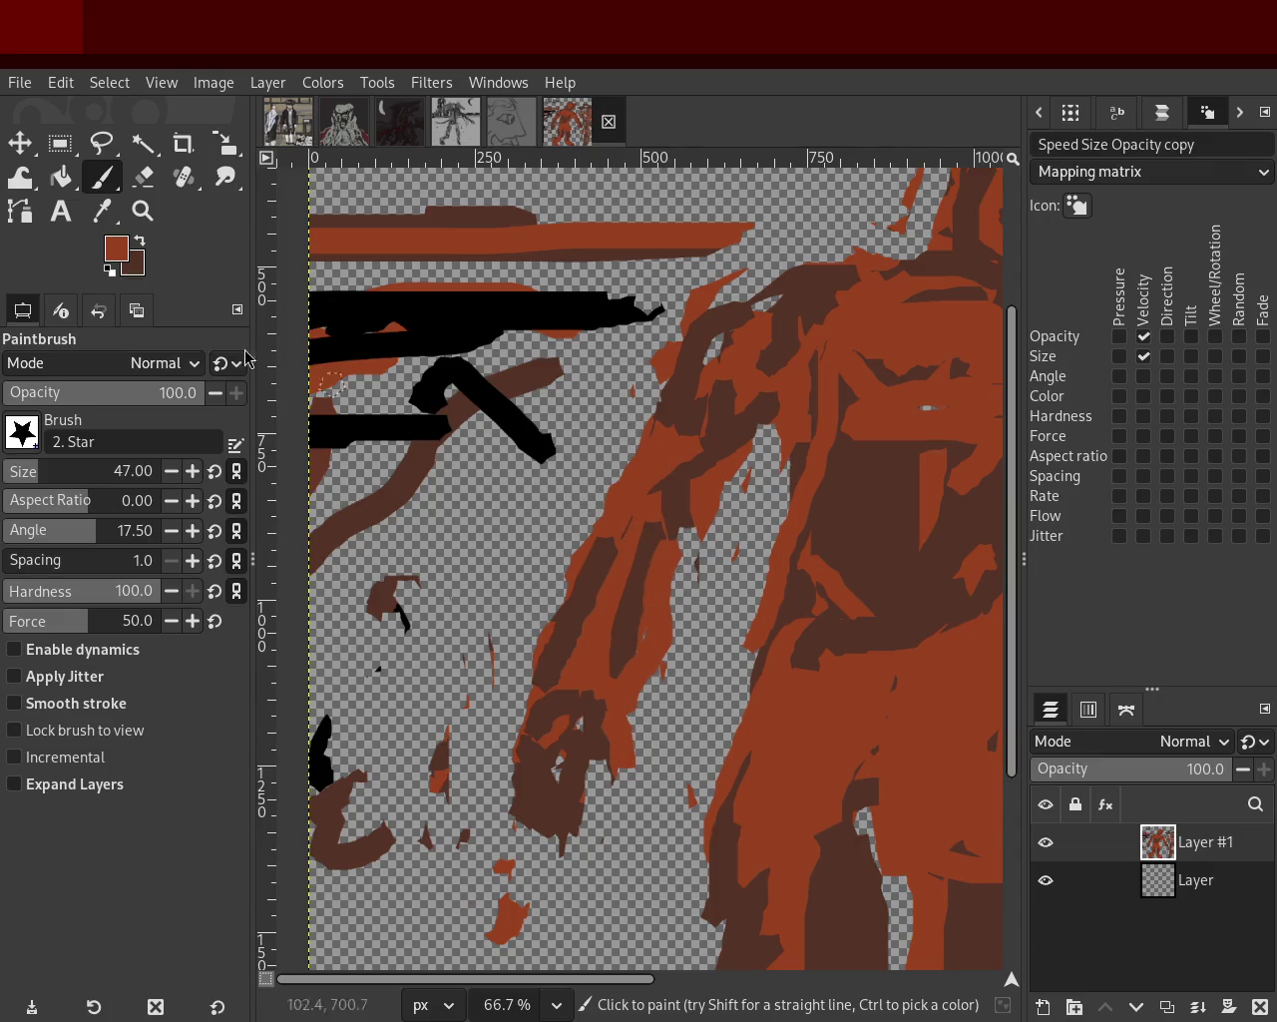
click(143, 177)
drag(618, 468, 524, 697)
key(ctrl+z)
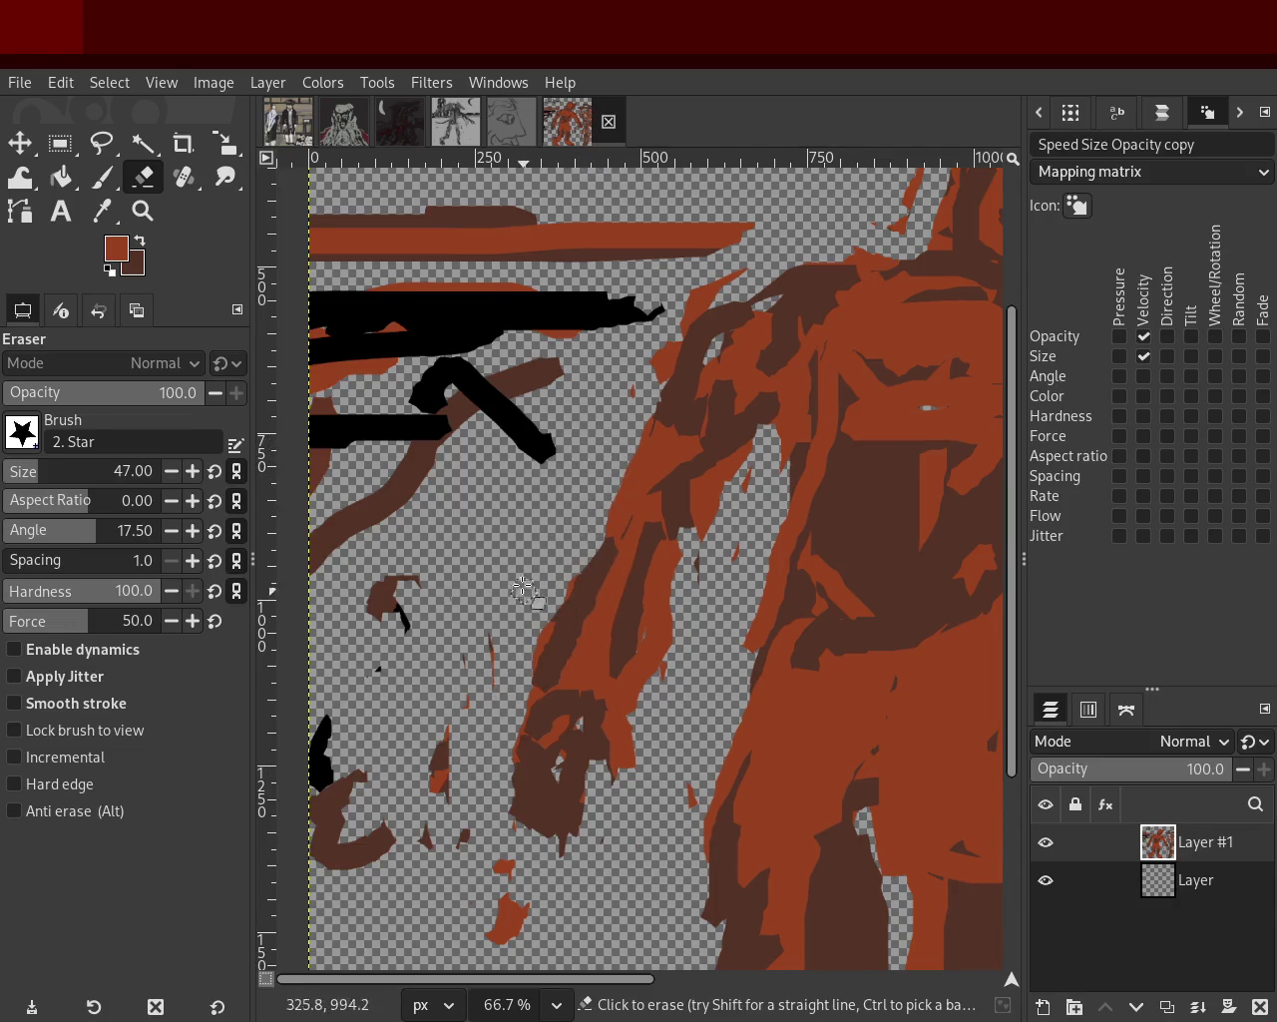
Zoom to 50% on the upper figure and sample dark brown from it.
click(143, 210)
ctrl+click(617, 624)
ctrl+click(617, 625)
click(616, 625)
ctrl+click(661, 624)
ctrl+click(283, 293)
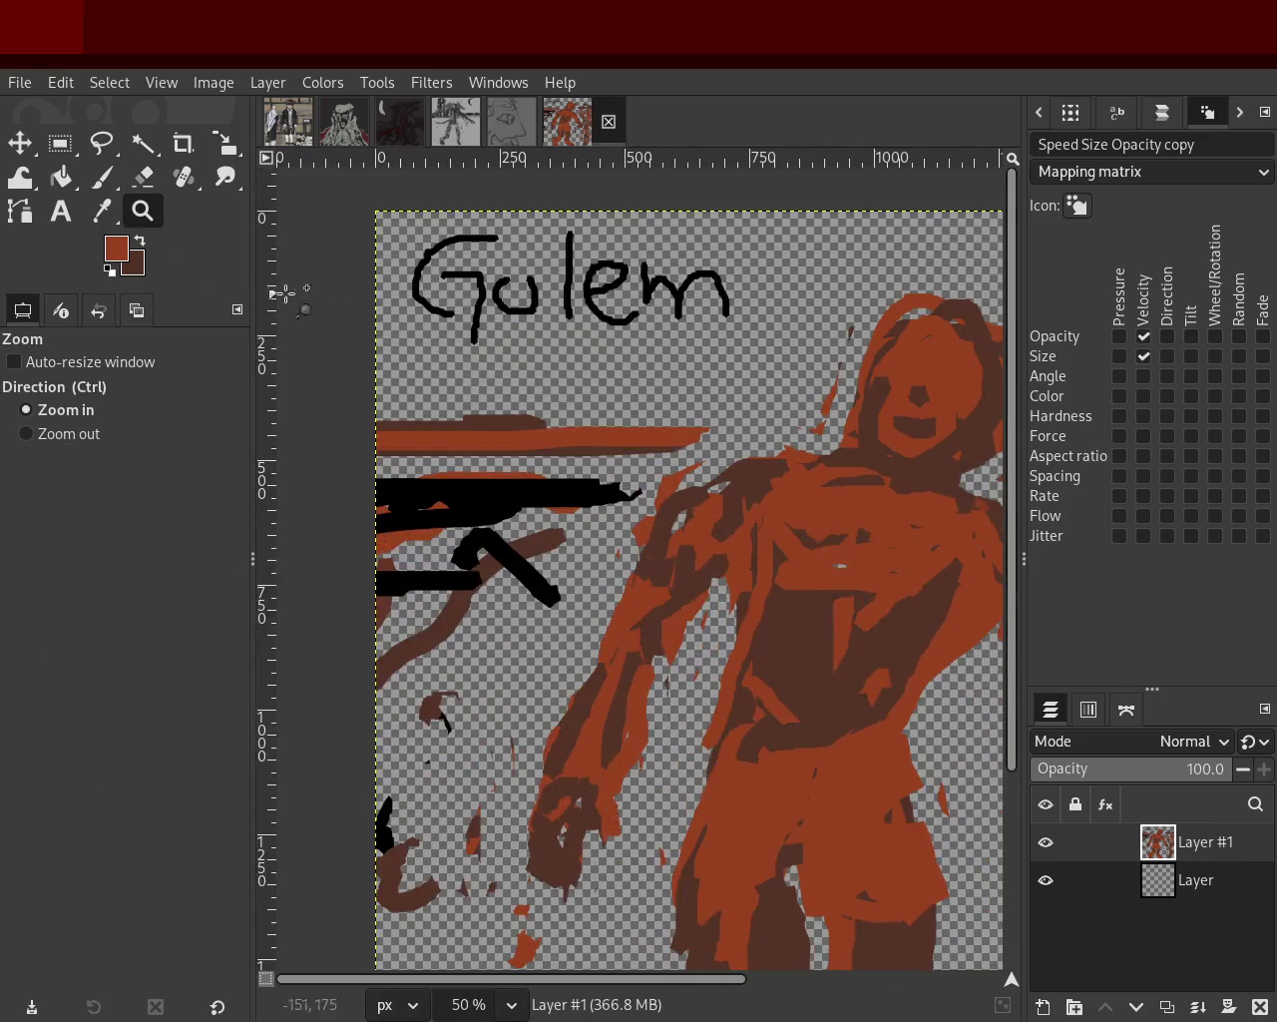
click(143, 177)
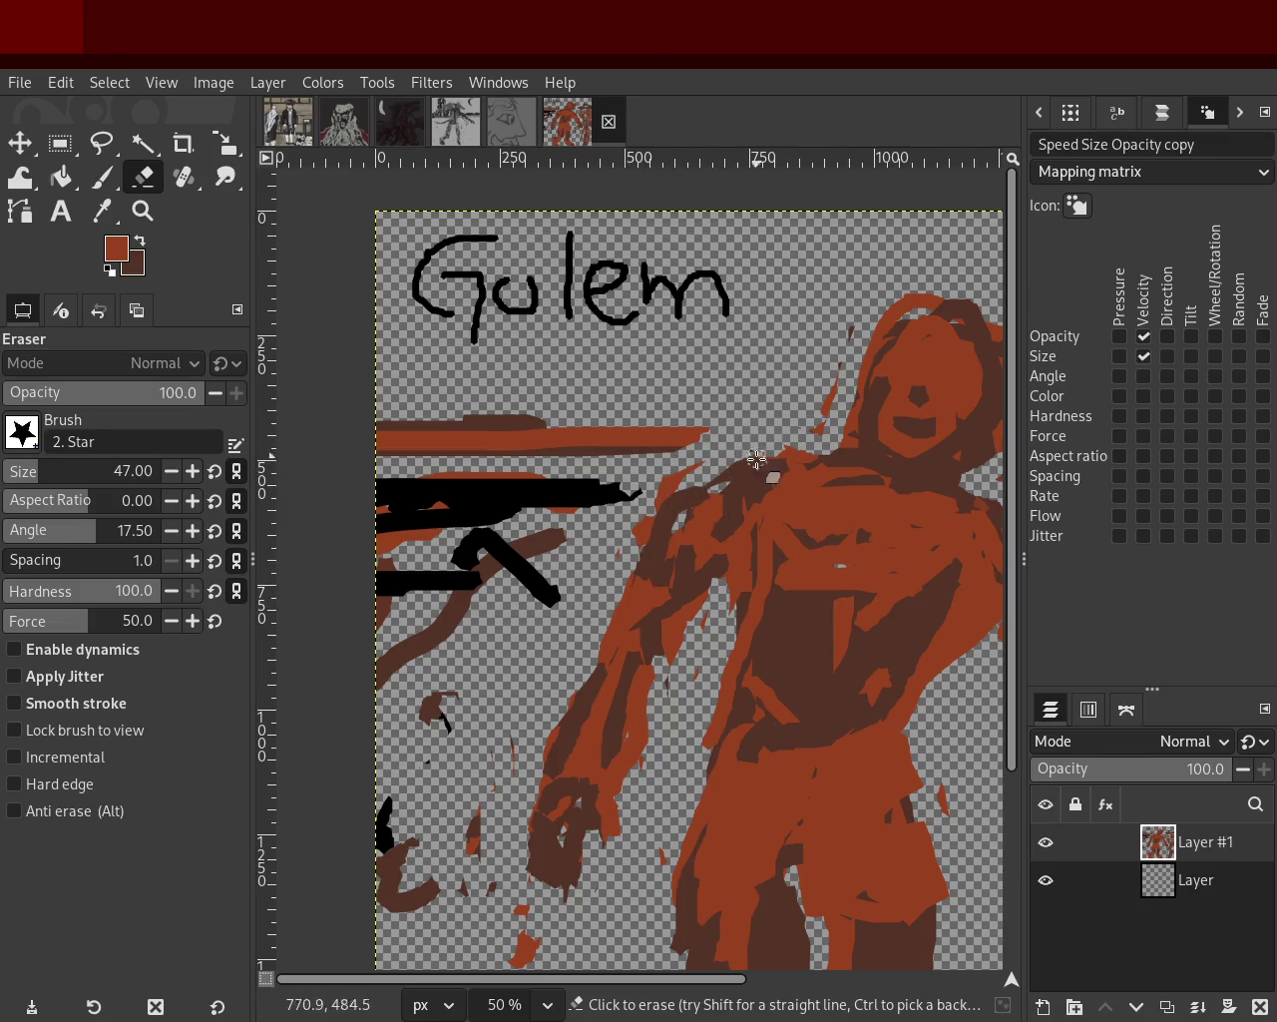
click(101, 177)
ctrl+click(865, 445)
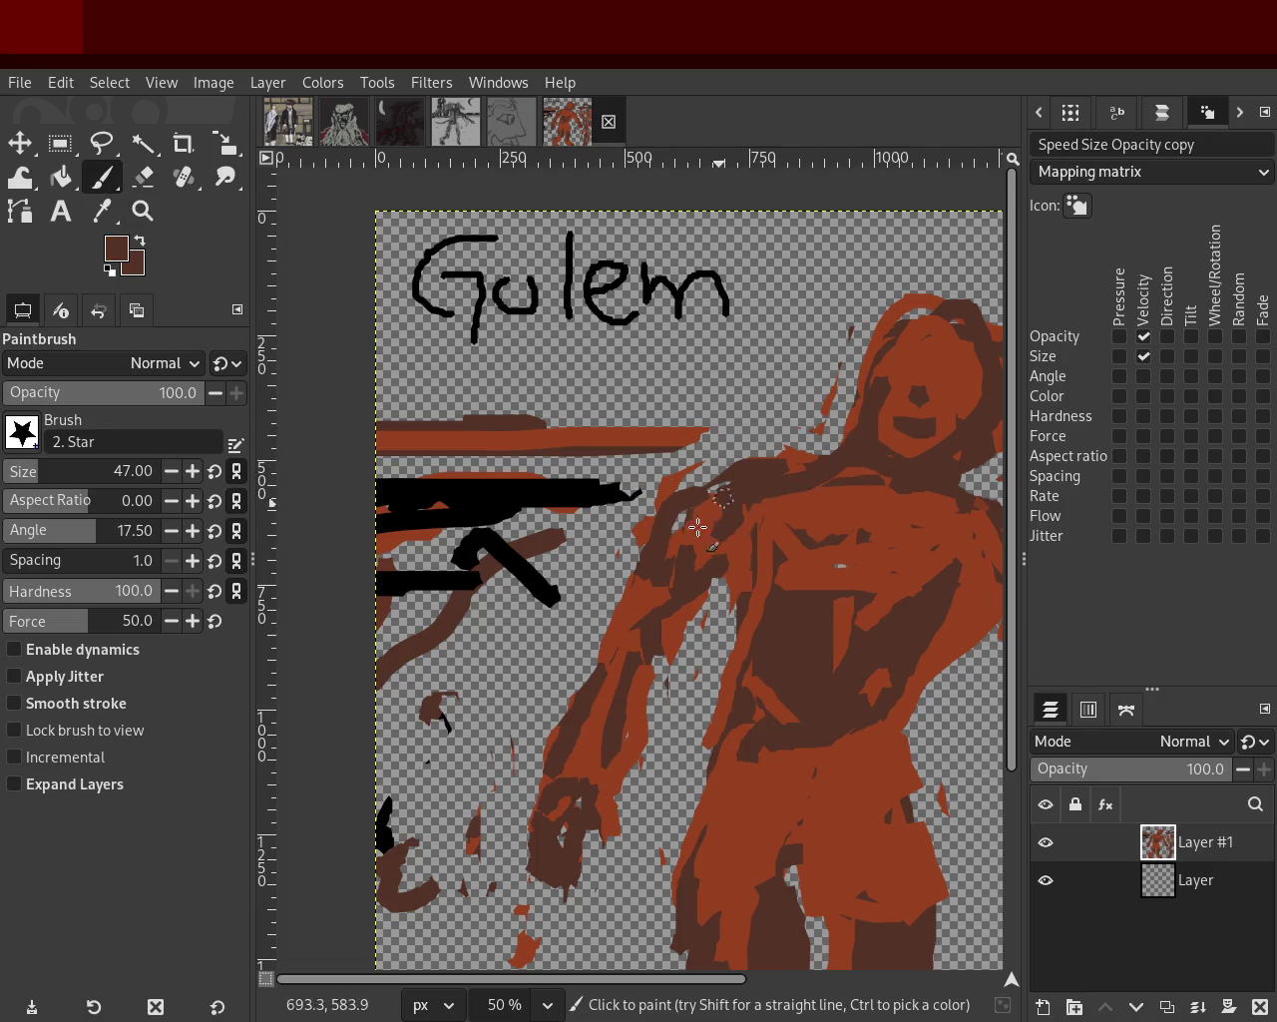
Shade the neck, shoulder and torso edge with dark-brown strokes.
mouse_move(875, 427)
mouse_down()
mouse_move(721, 508)
mouse_move(864, 436)
mouse_move(767, 525)
mouse_move(884, 442)
mouse_move(735, 526)
mouse_move(898, 444)
mouse_move(854, 431)
mouse_move(797, 490)
mouse_move(722, 532)
mouse_up()
key(ctrl+z)
drag(884, 428, 770, 493)
key(ctrl+z)
drag(854, 455, 712, 539)
key(ctrl+z)
drag(888, 440, 700, 502)
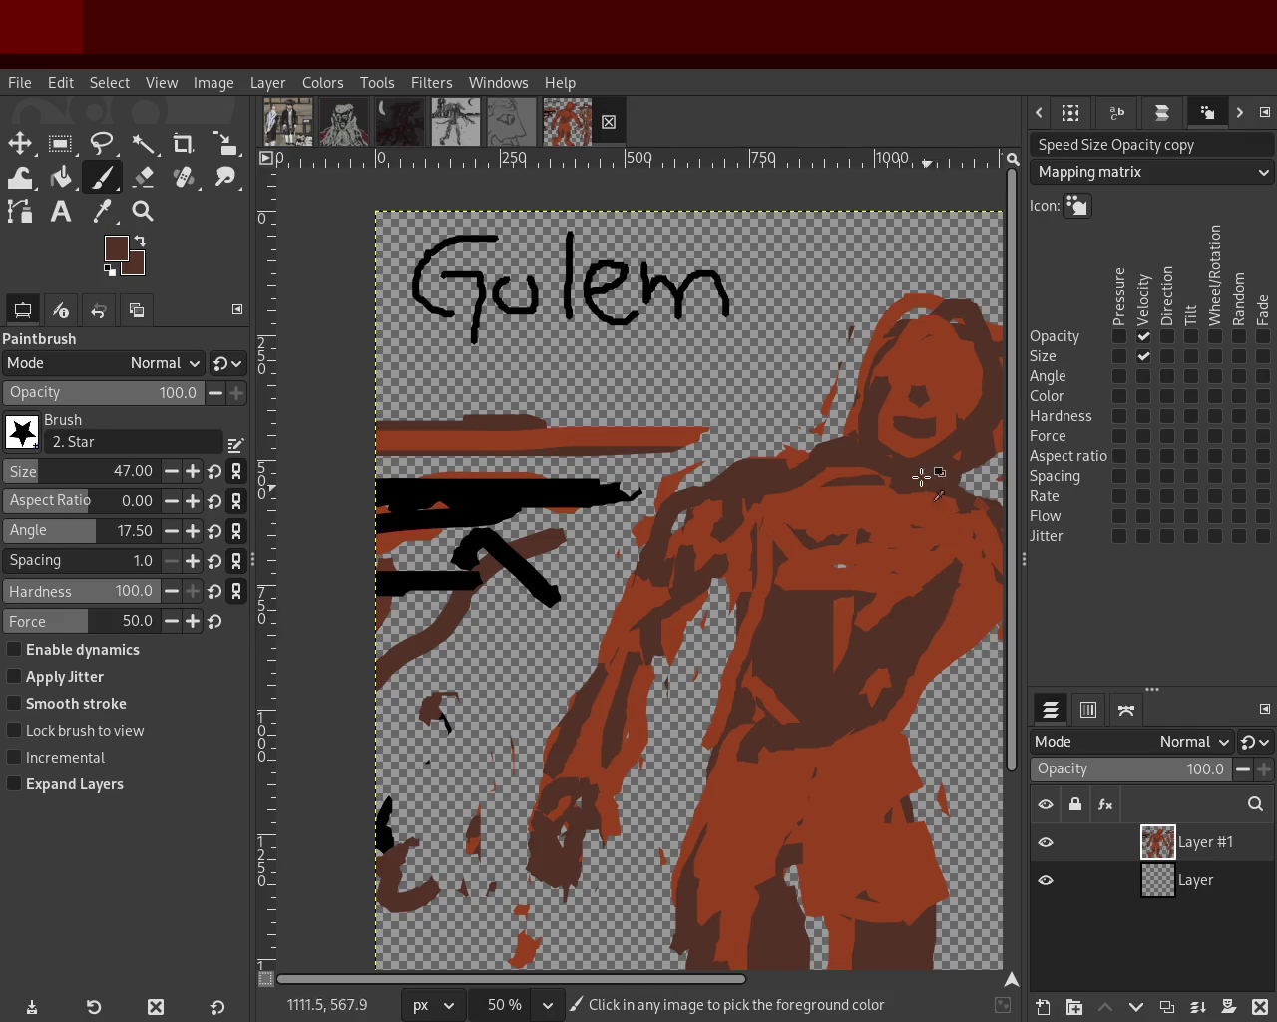
drag(921, 475, 961, 596)
click(142, 211)
ctrl+click(654, 526)
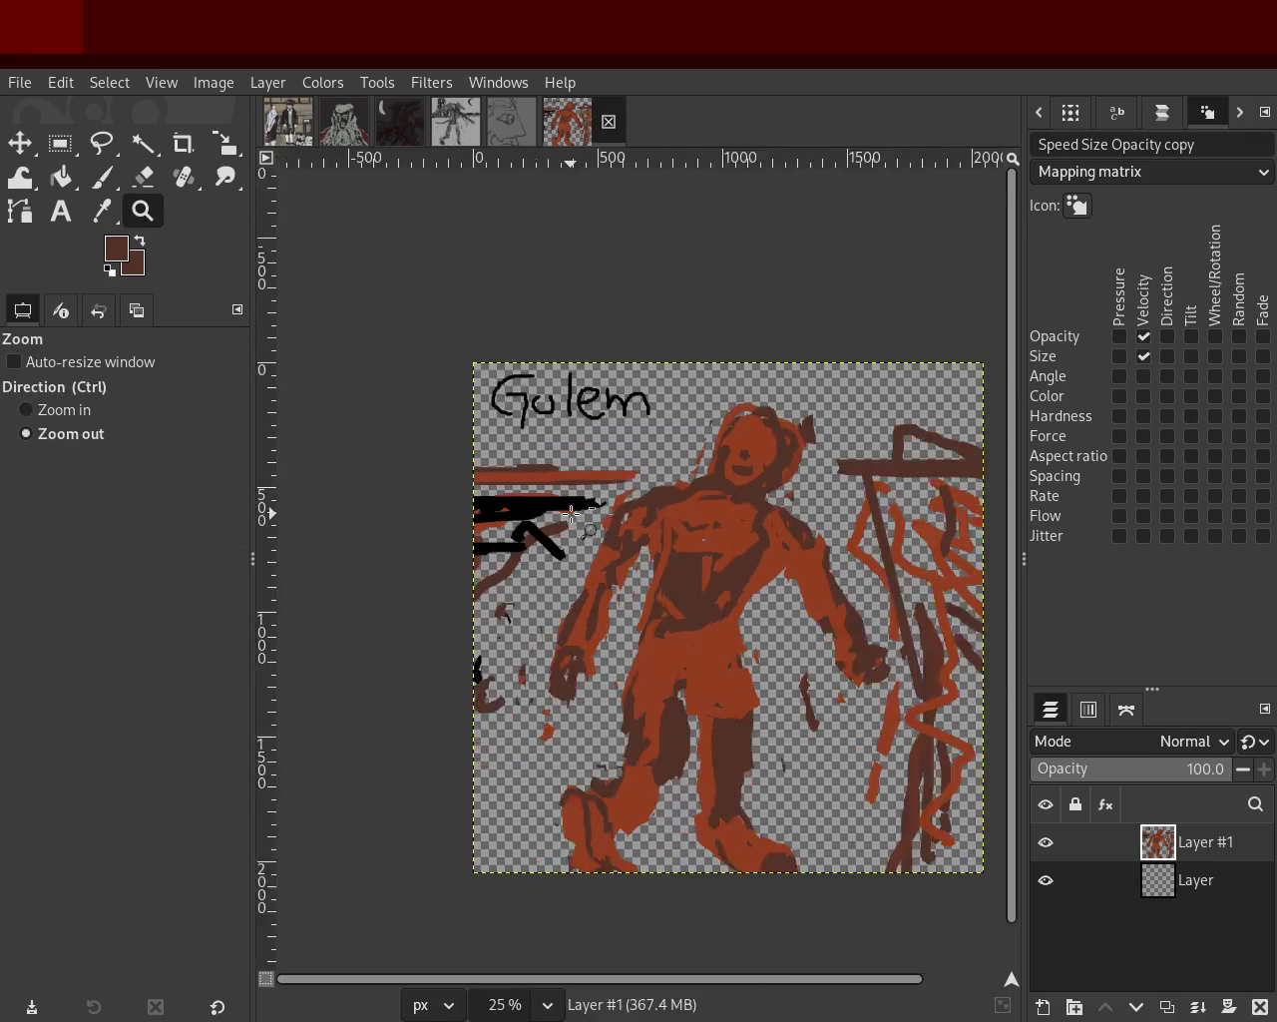
Zoom in on the golem's right forearm and repaint it with orange.
ctrl+click(653, 525)
double_click(649, 539)
ctrl+click(644, 554)
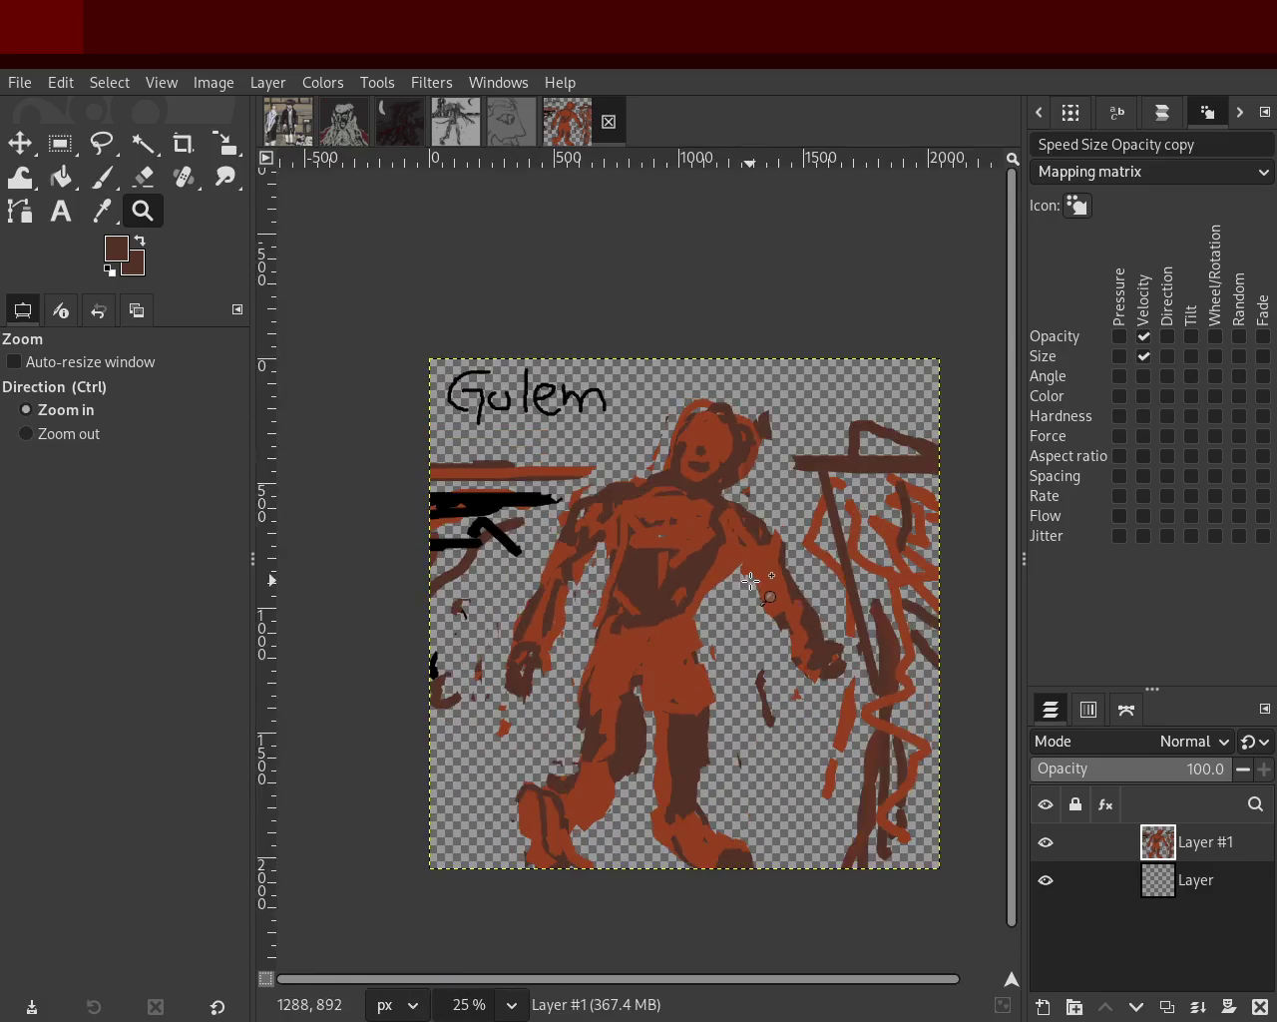
double_click(637, 569)
click(103, 178)
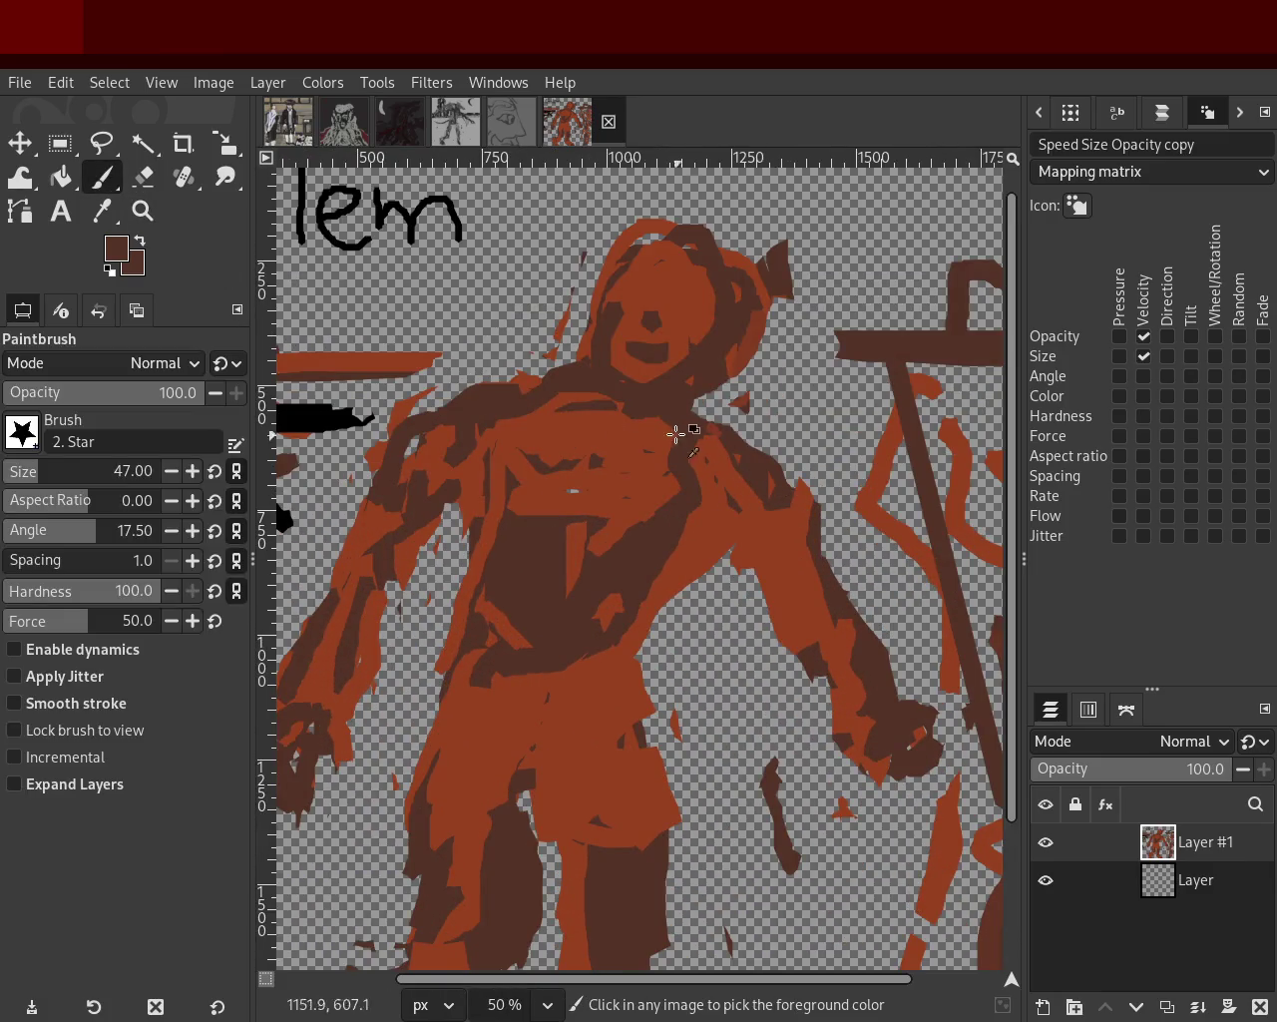
drag(776, 616, 813, 653)
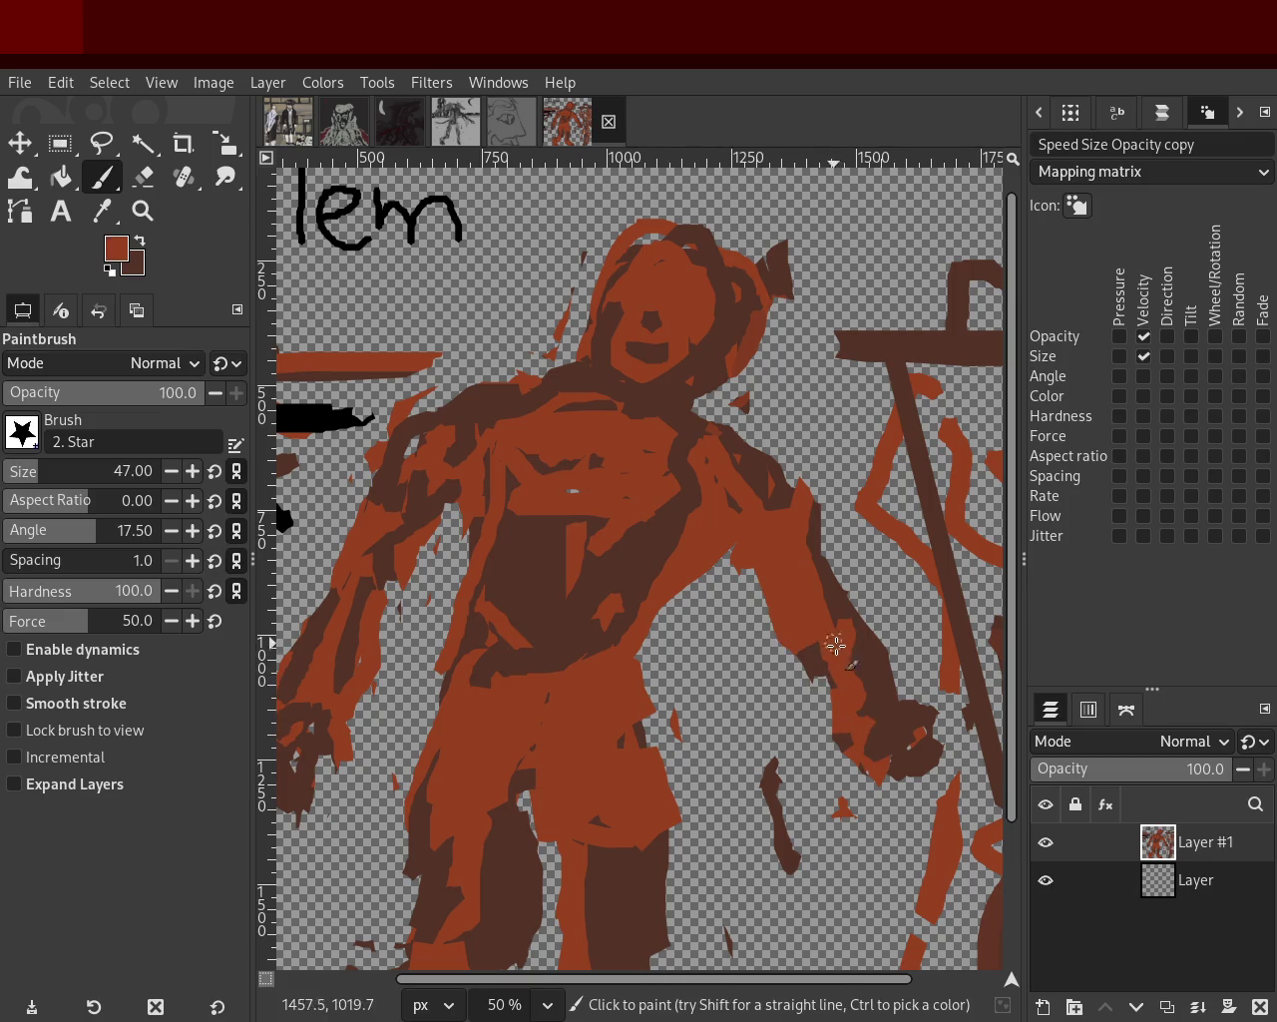
Stroke dark-brown shading along the right forearm near the hand.
ctrl+click(890, 725)
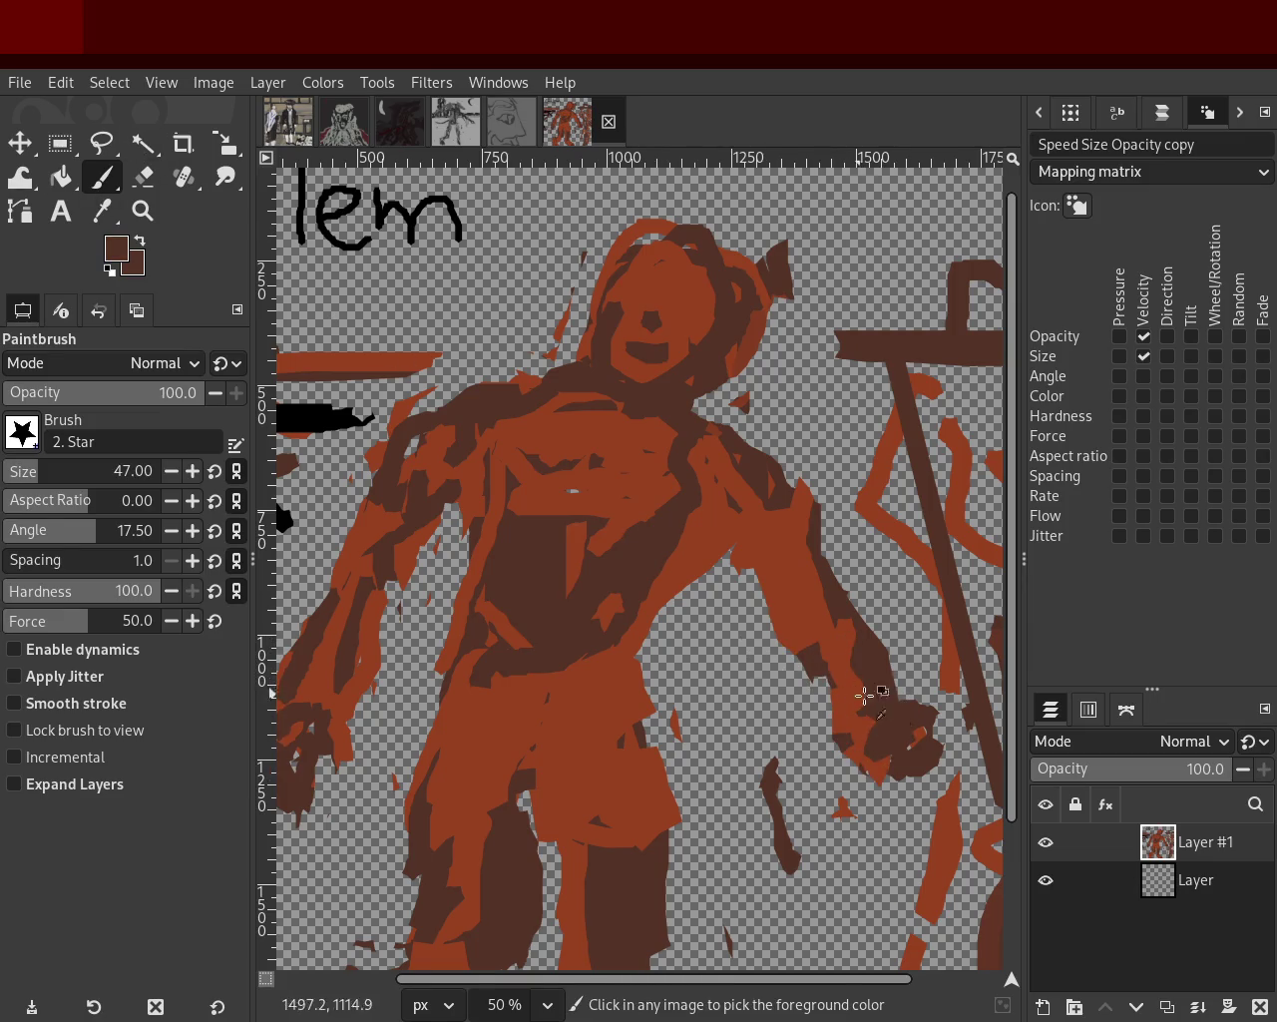
drag(866, 766, 806, 593)
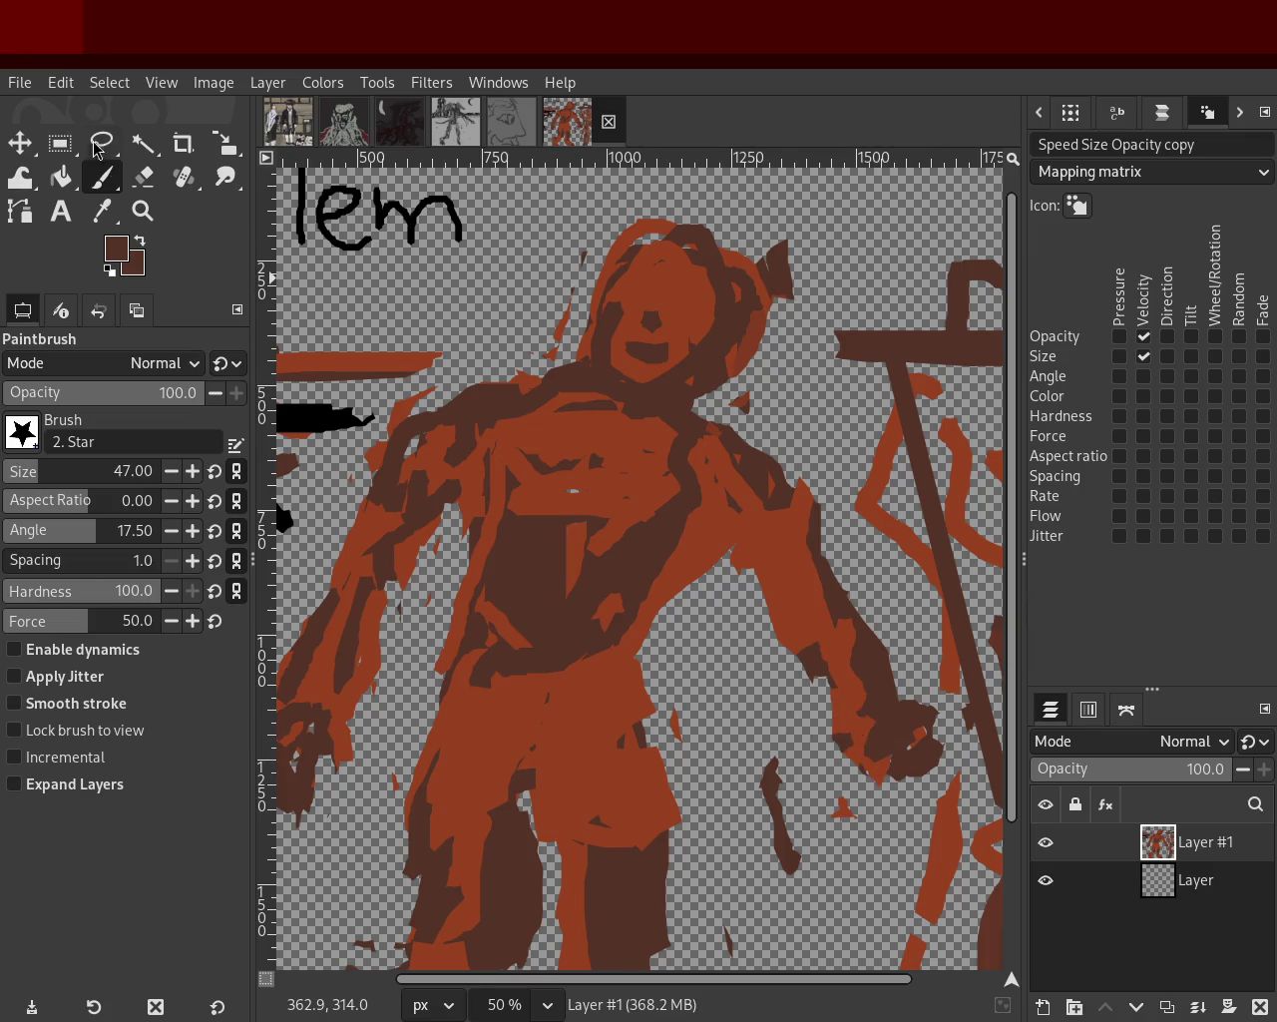
click(143, 177)
mouse_move(814, 684)
mouse_down()
mouse_move(871, 776)
mouse_move(840, 714)
mouse_move(887, 846)
mouse_up()
key(ctrl+z)
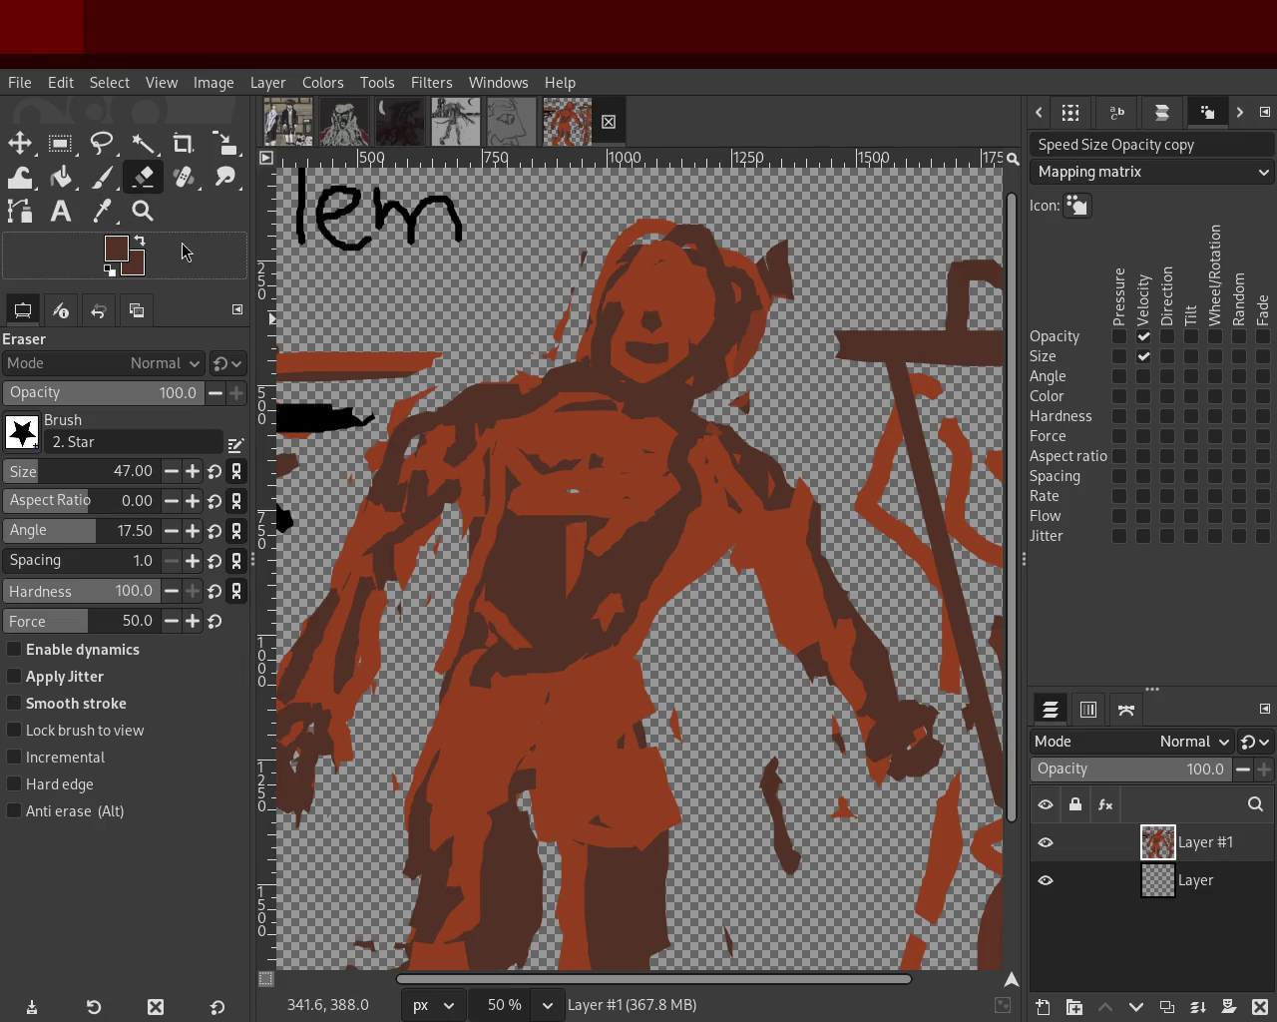
click(143, 211)
click(778, 516)
ctrl+click(629, 598)
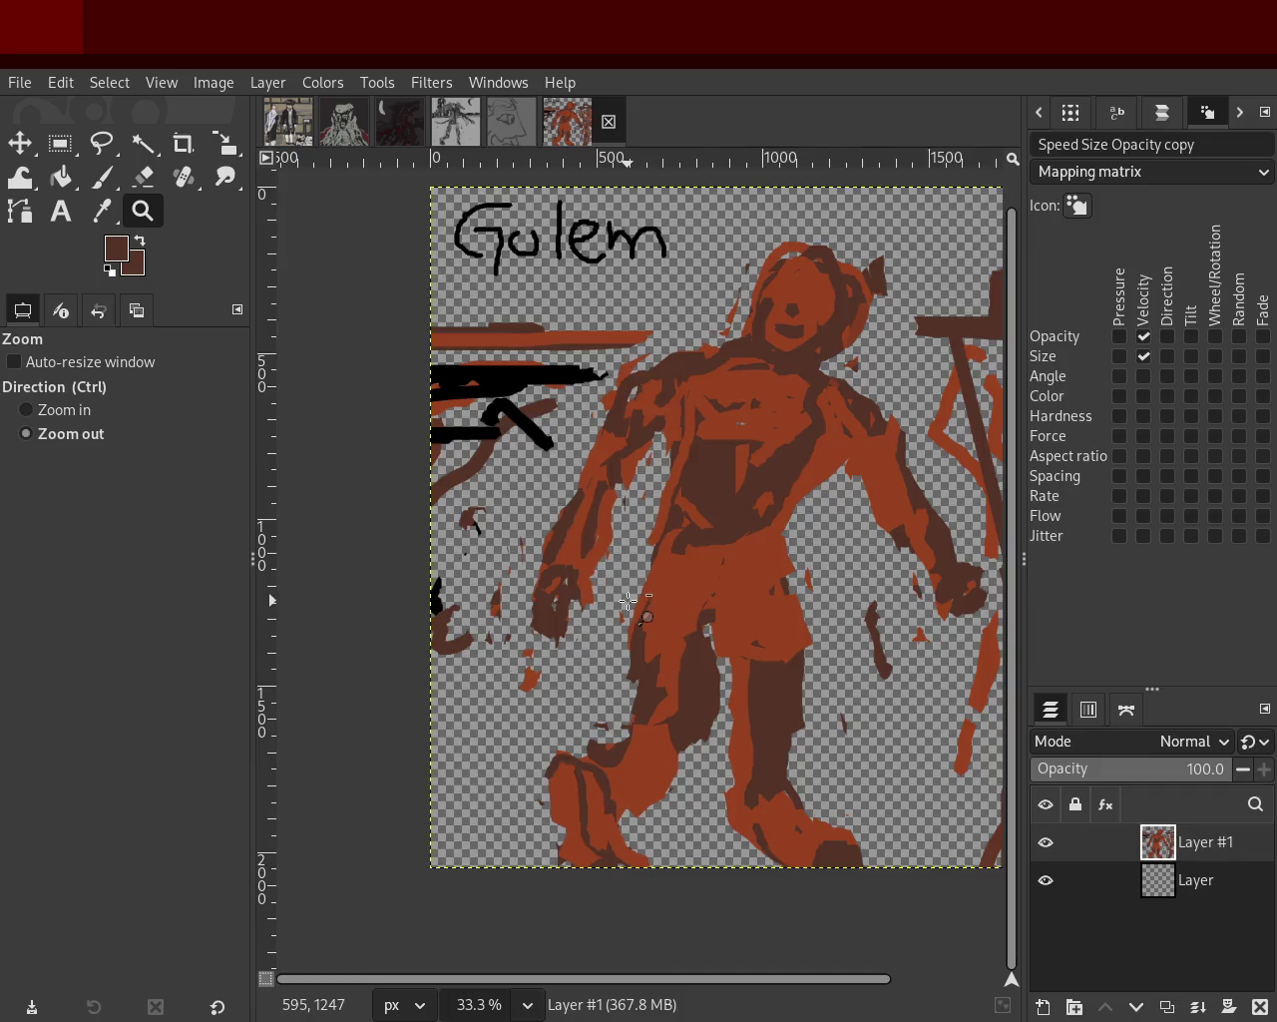
Zoom the golem painting to 33.3%.
click(635, 562)
click(636, 561)
ctrl+click(668, 579)
click(689, 589)
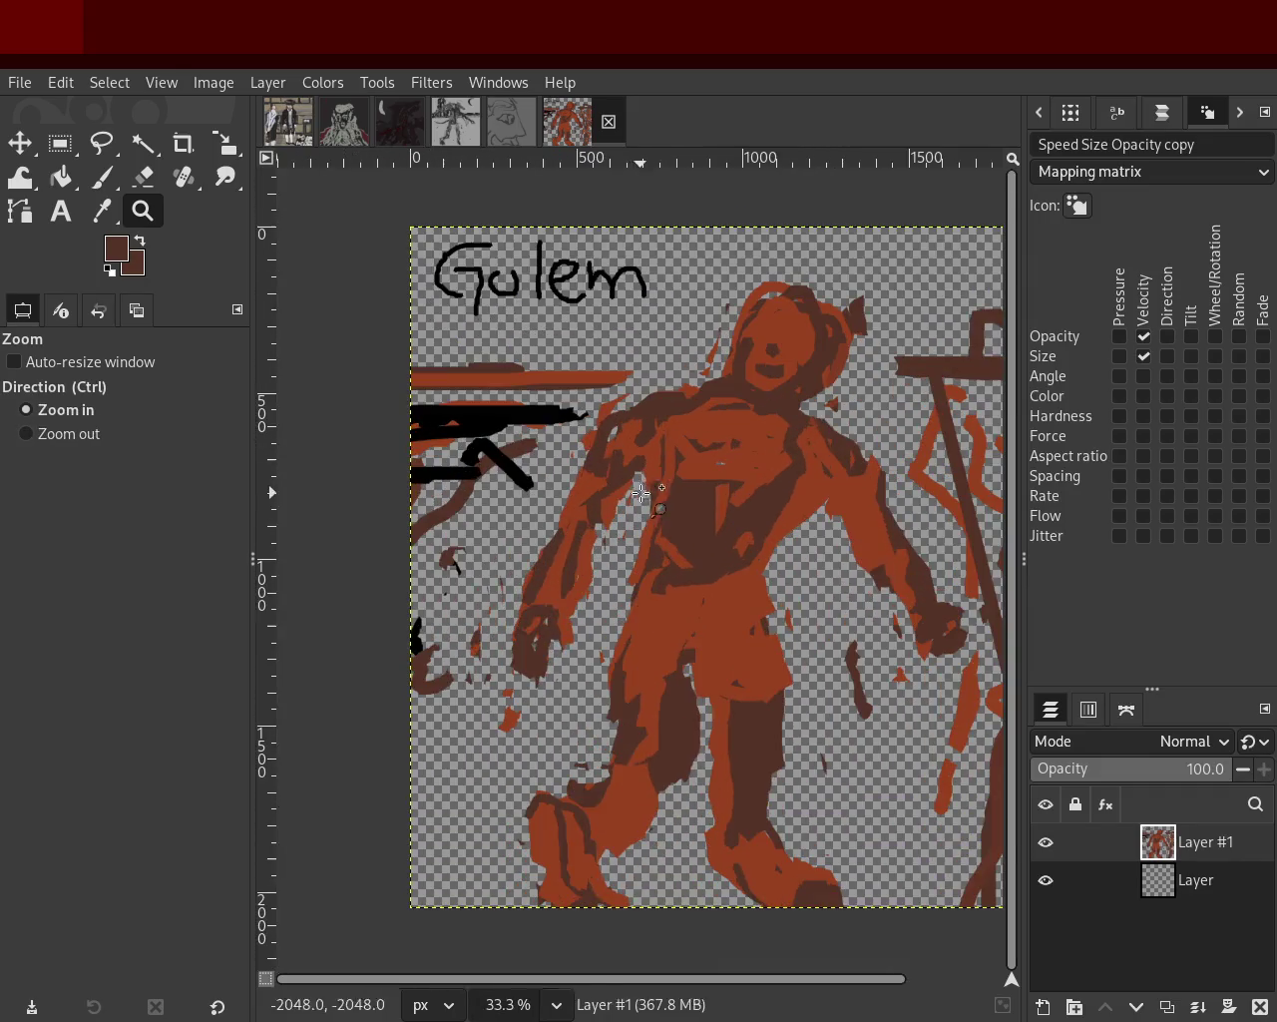
ctrl+click(709, 595)
click(709, 595)
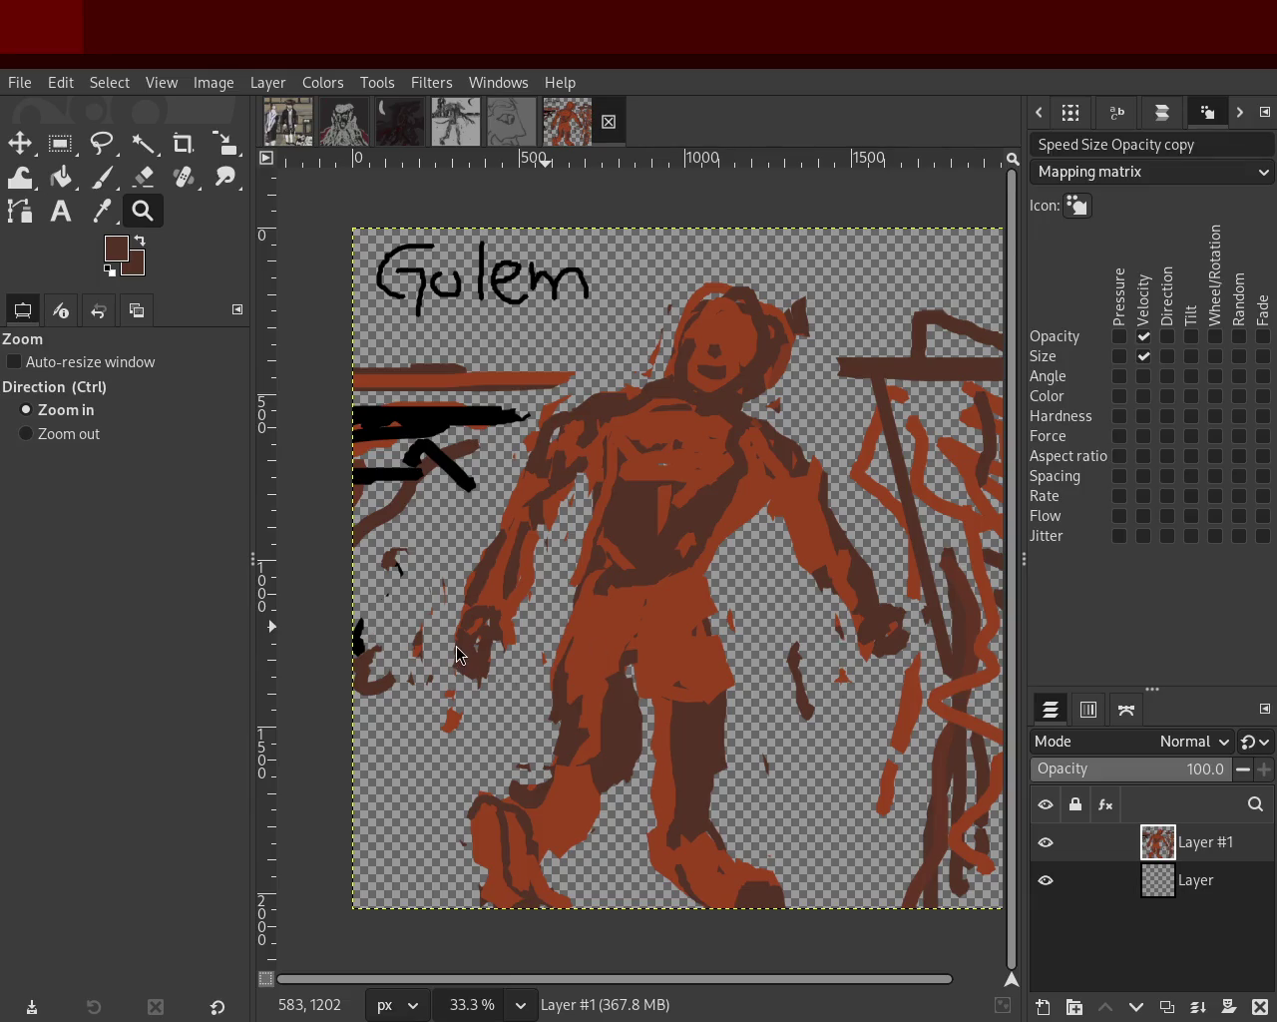
Make a small eraser touch-up and save the painting as 59.xcf.
click(143, 177)
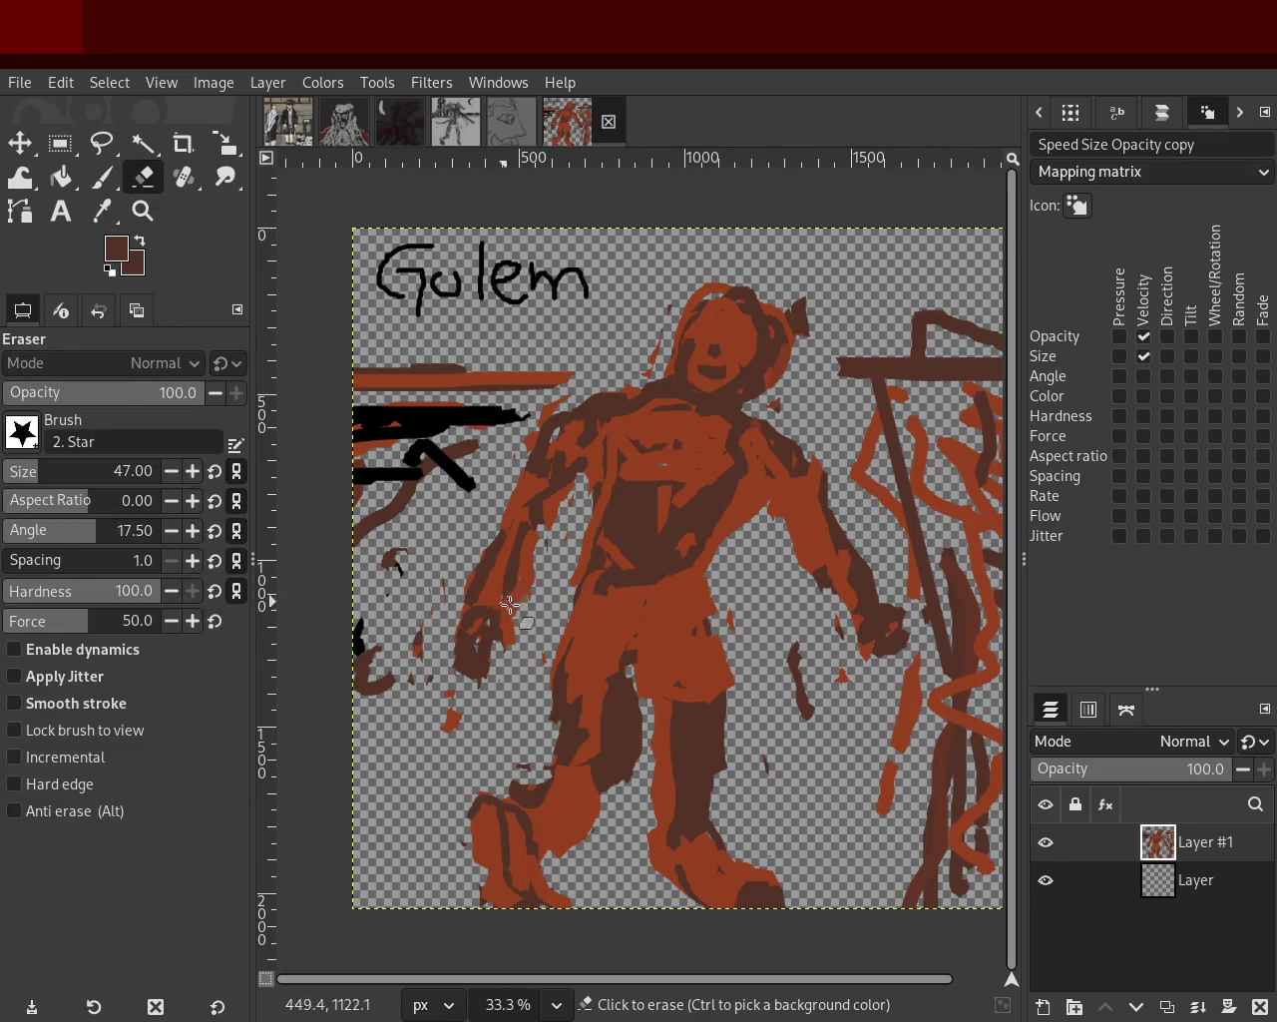
click(545, 584)
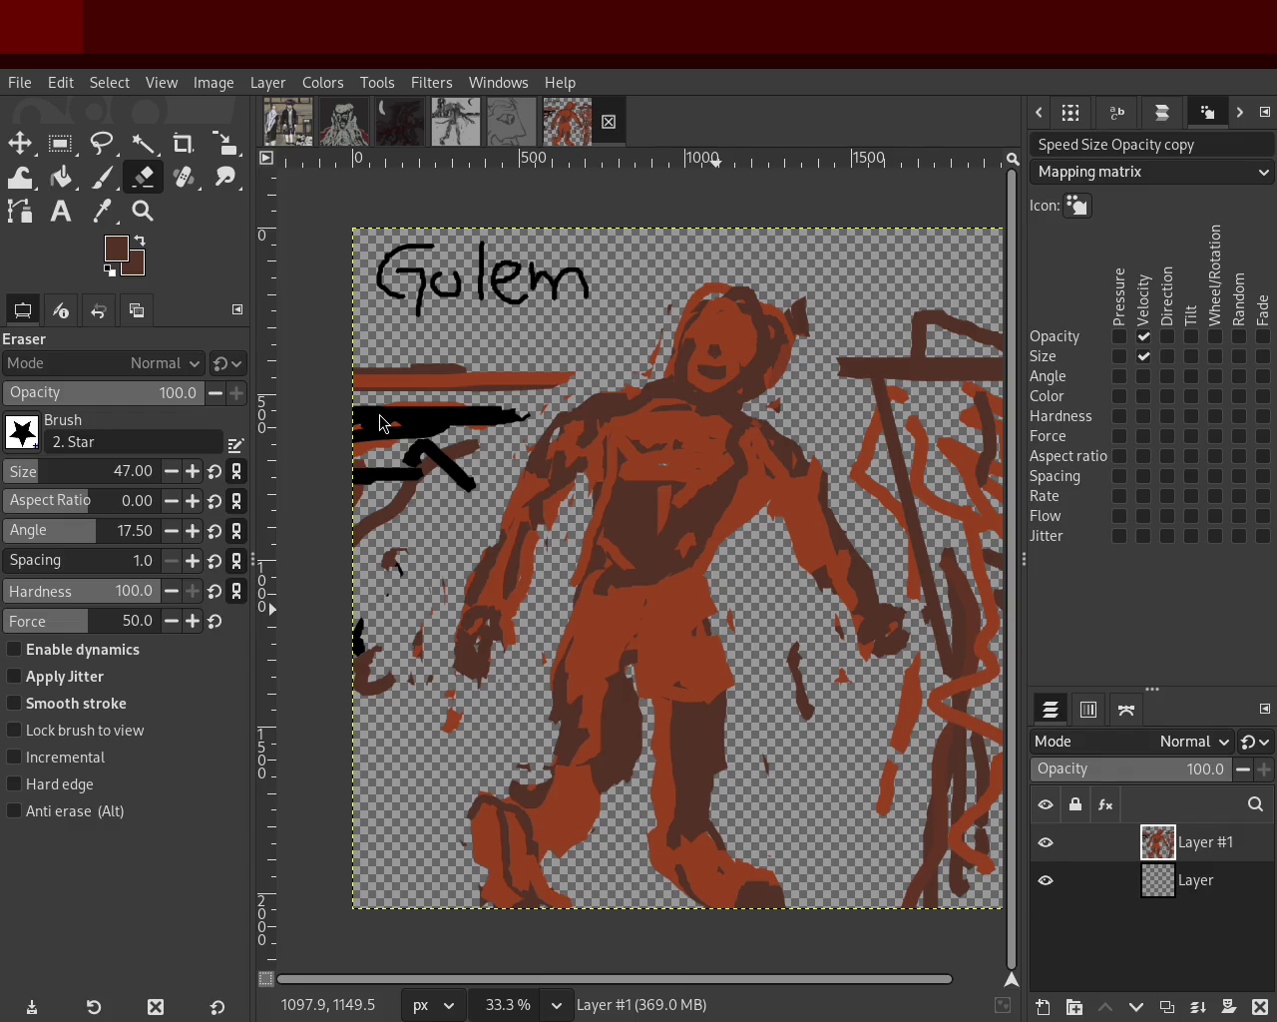
key(ctrl+s)
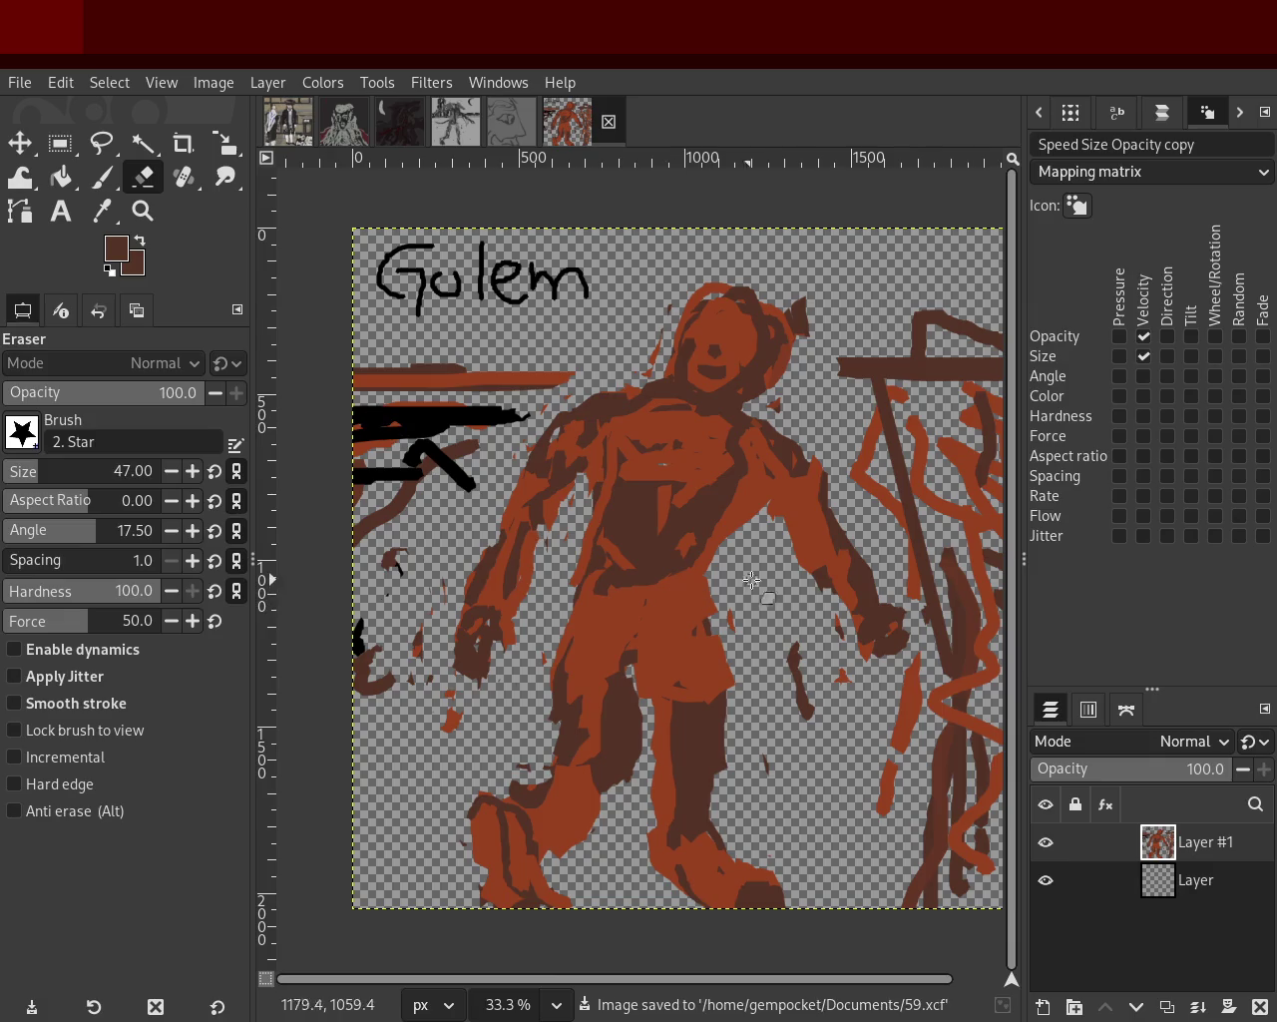
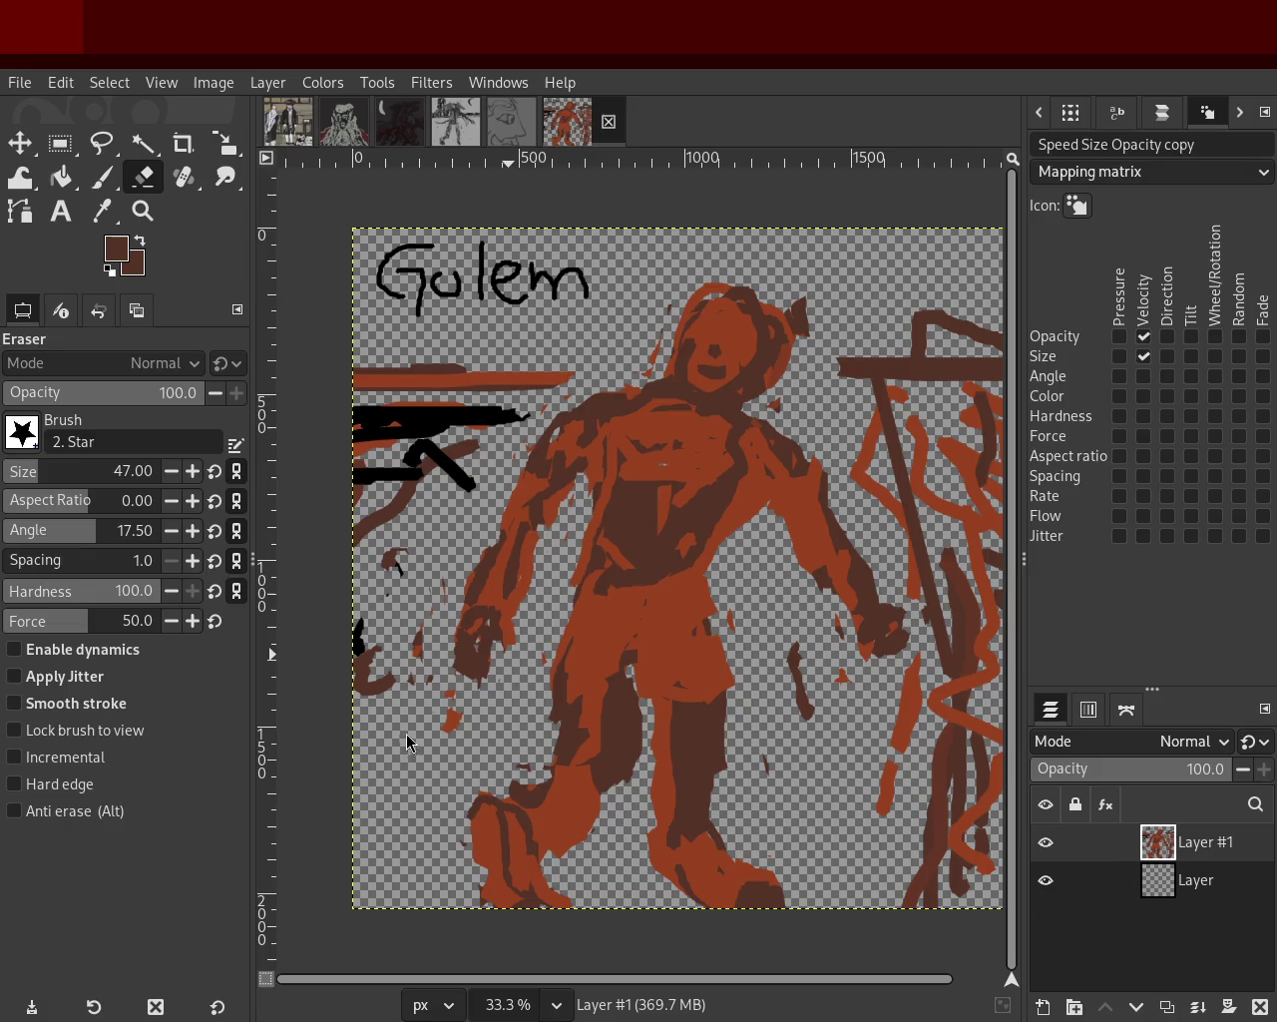
Zoom in on the torso and paint dark brown over the right-side hand.
click(142, 211)
key(minus)
click(777, 569)
click(402, 408)
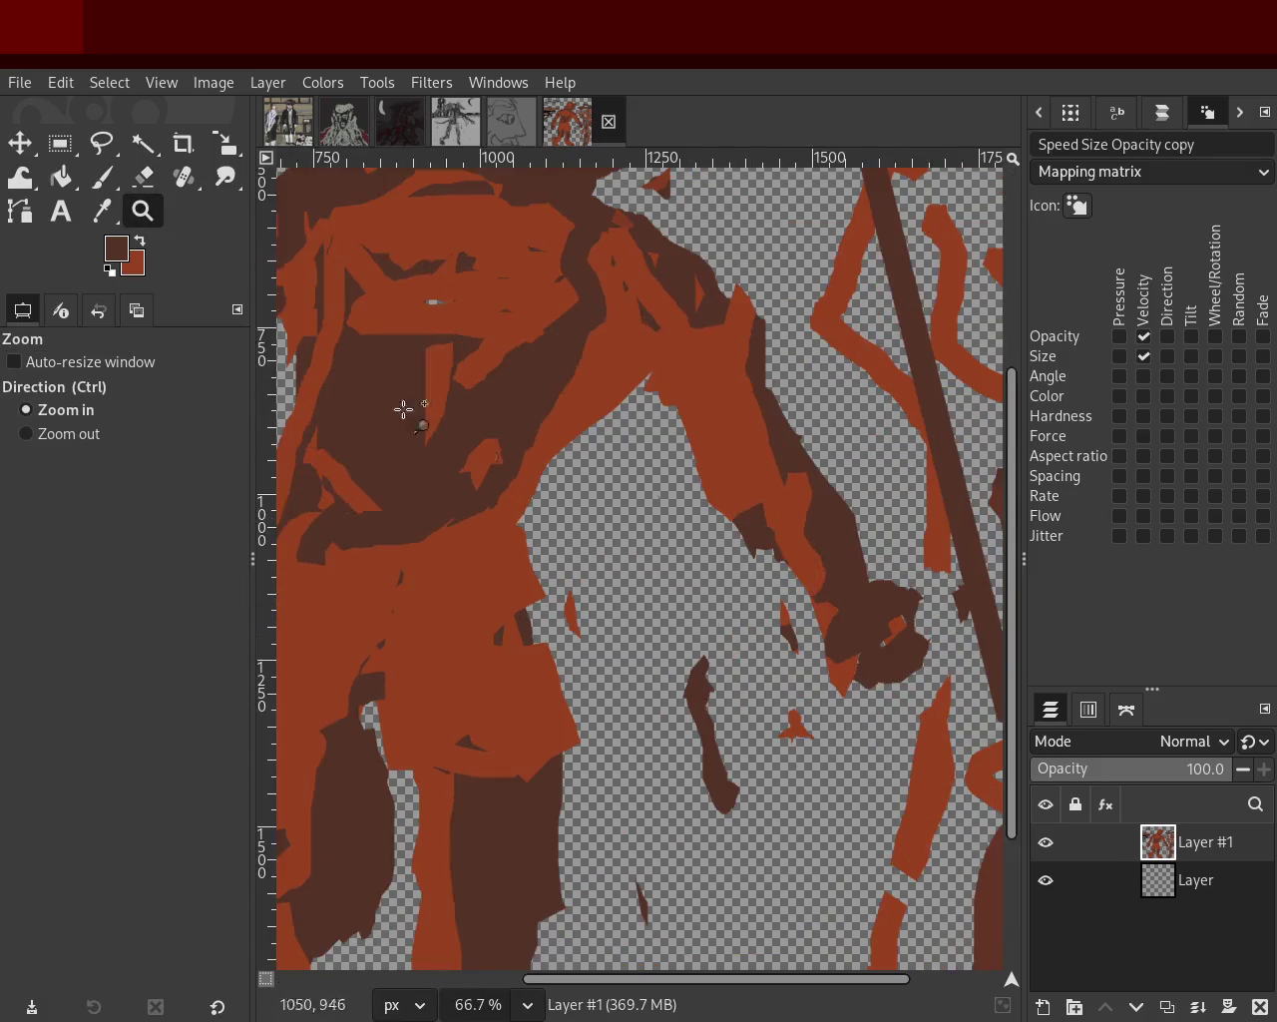
click(100, 180)
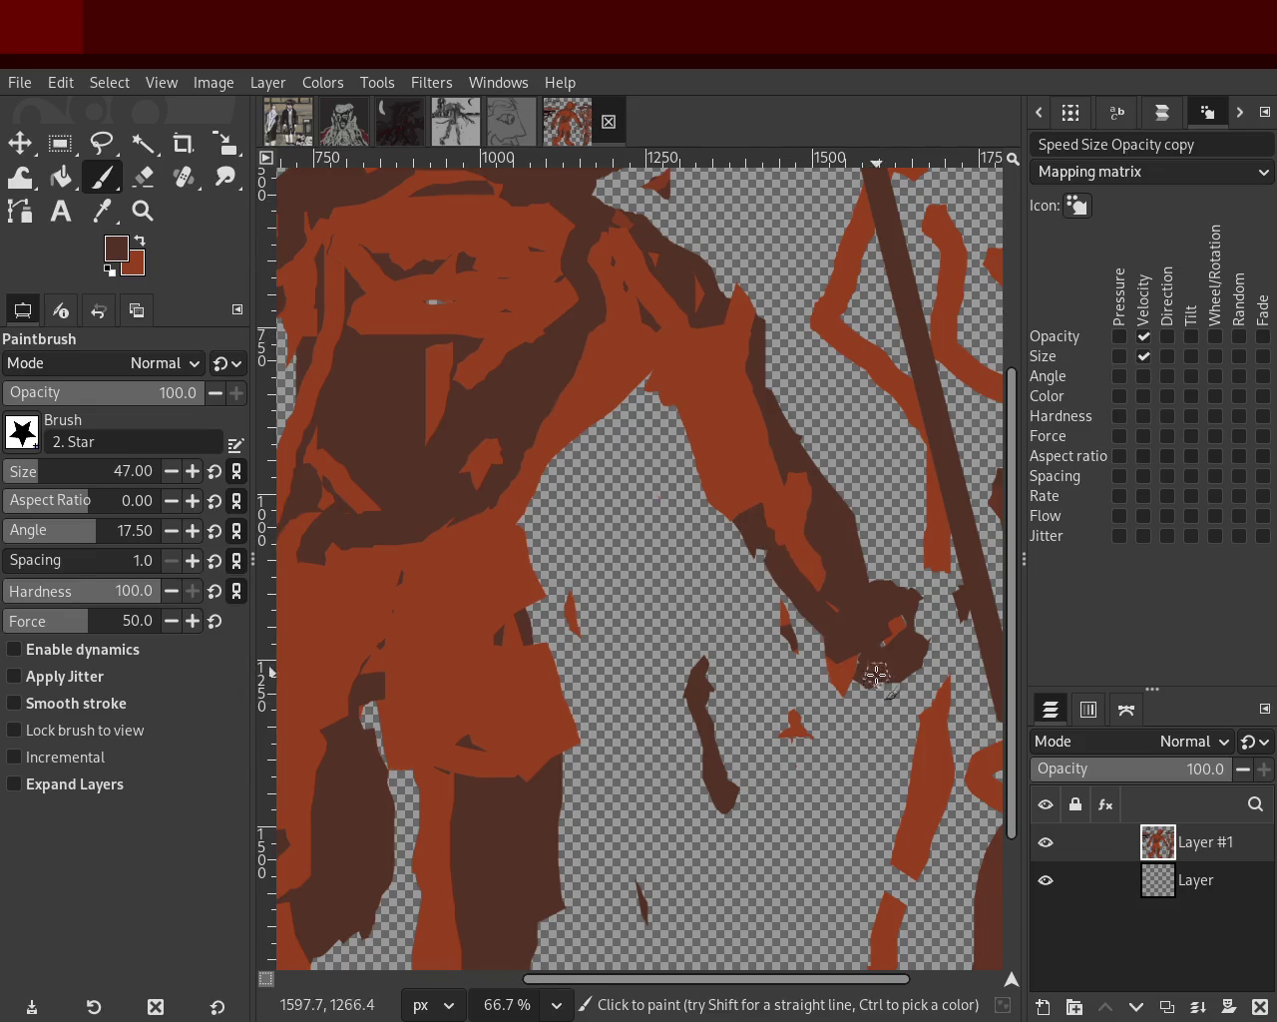
drag(755, 508, 828, 618)
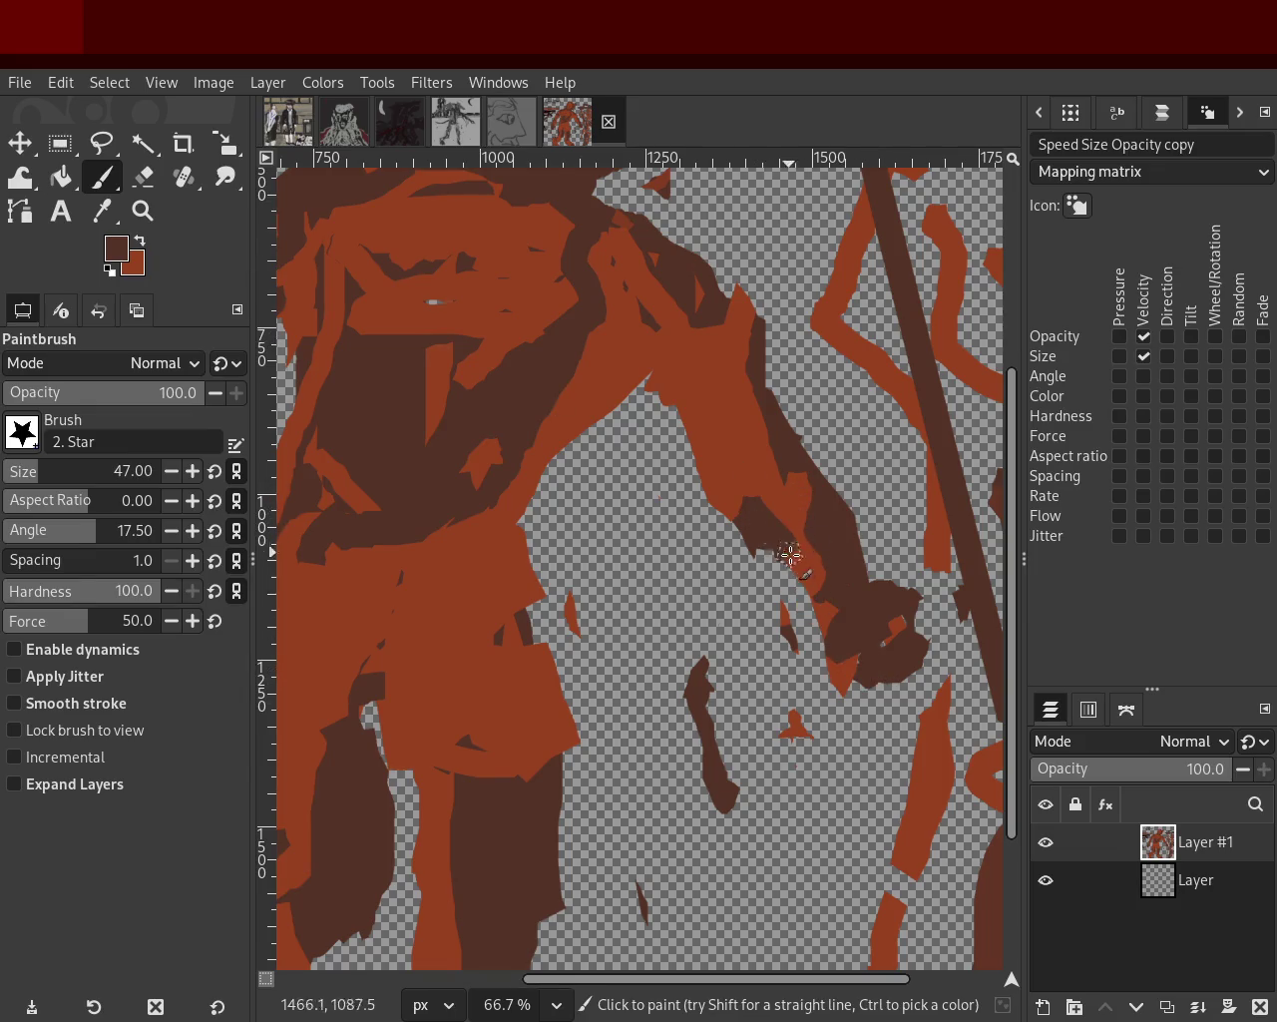
Pick orange from the arm and repaint the left-side hand with two orange strokes.
ctrl+click(762, 467)
ctrl+click(803, 469)
ctrl+click(818, 532)
click(142, 211)
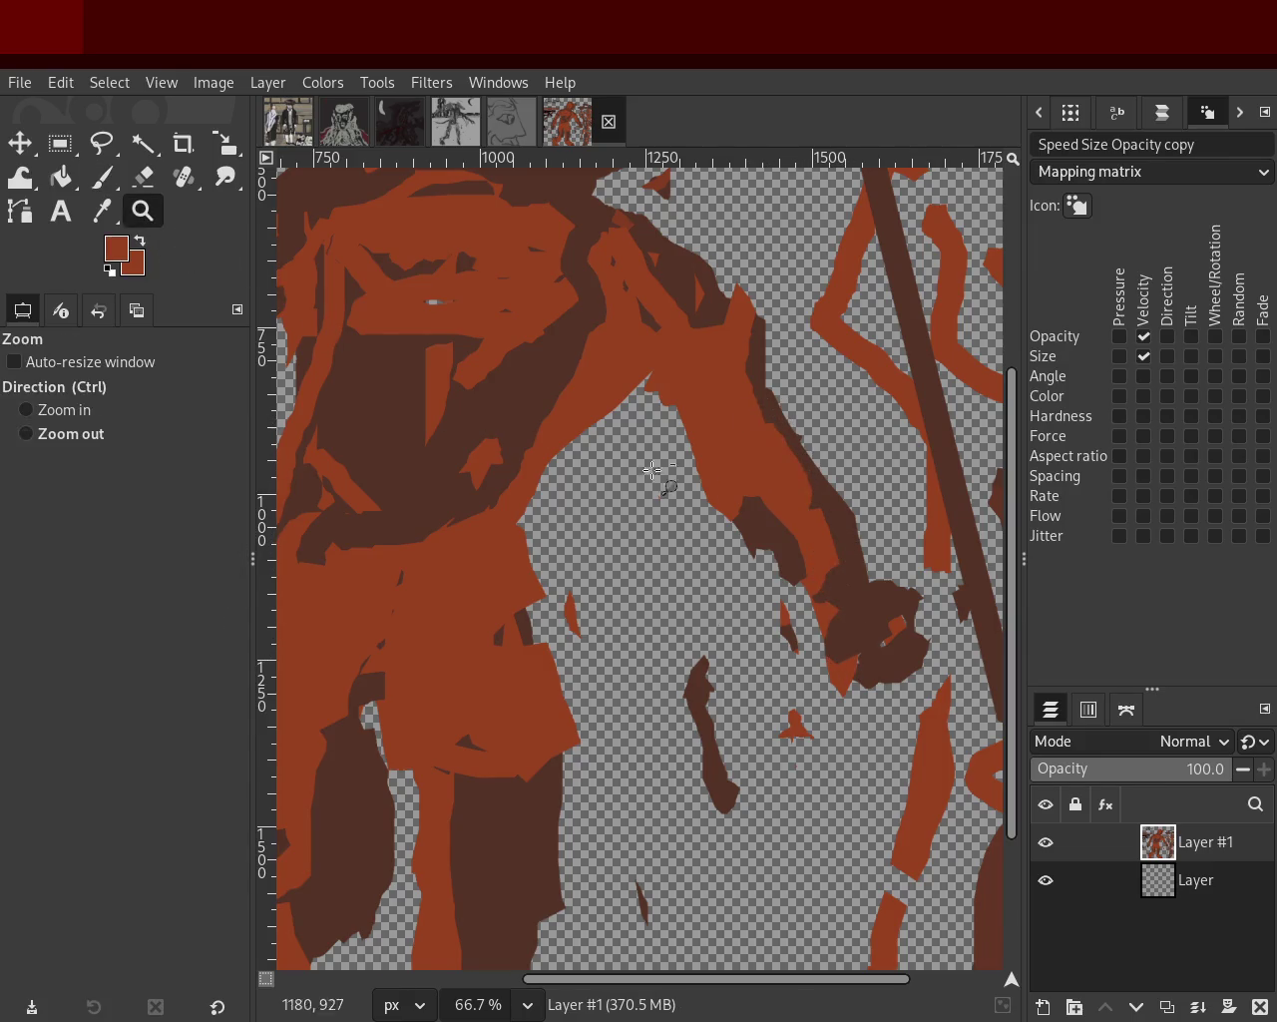
click(651, 469)
ctrl+click(612, 593)
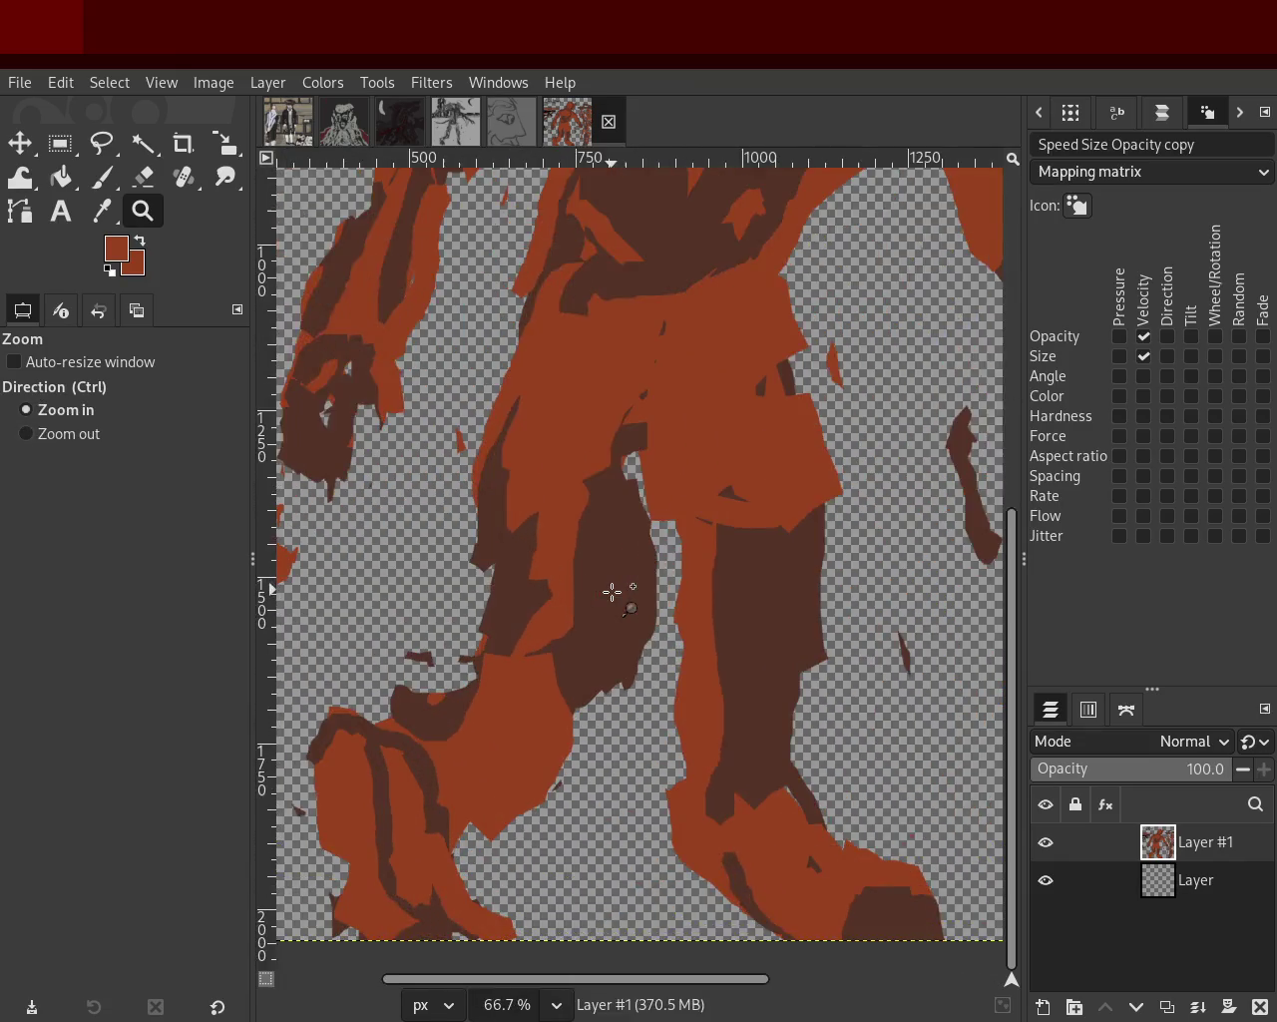
ctrl+click(628, 541)
ctrl+click(612, 533)
click(612, 533)
click(499, 419)
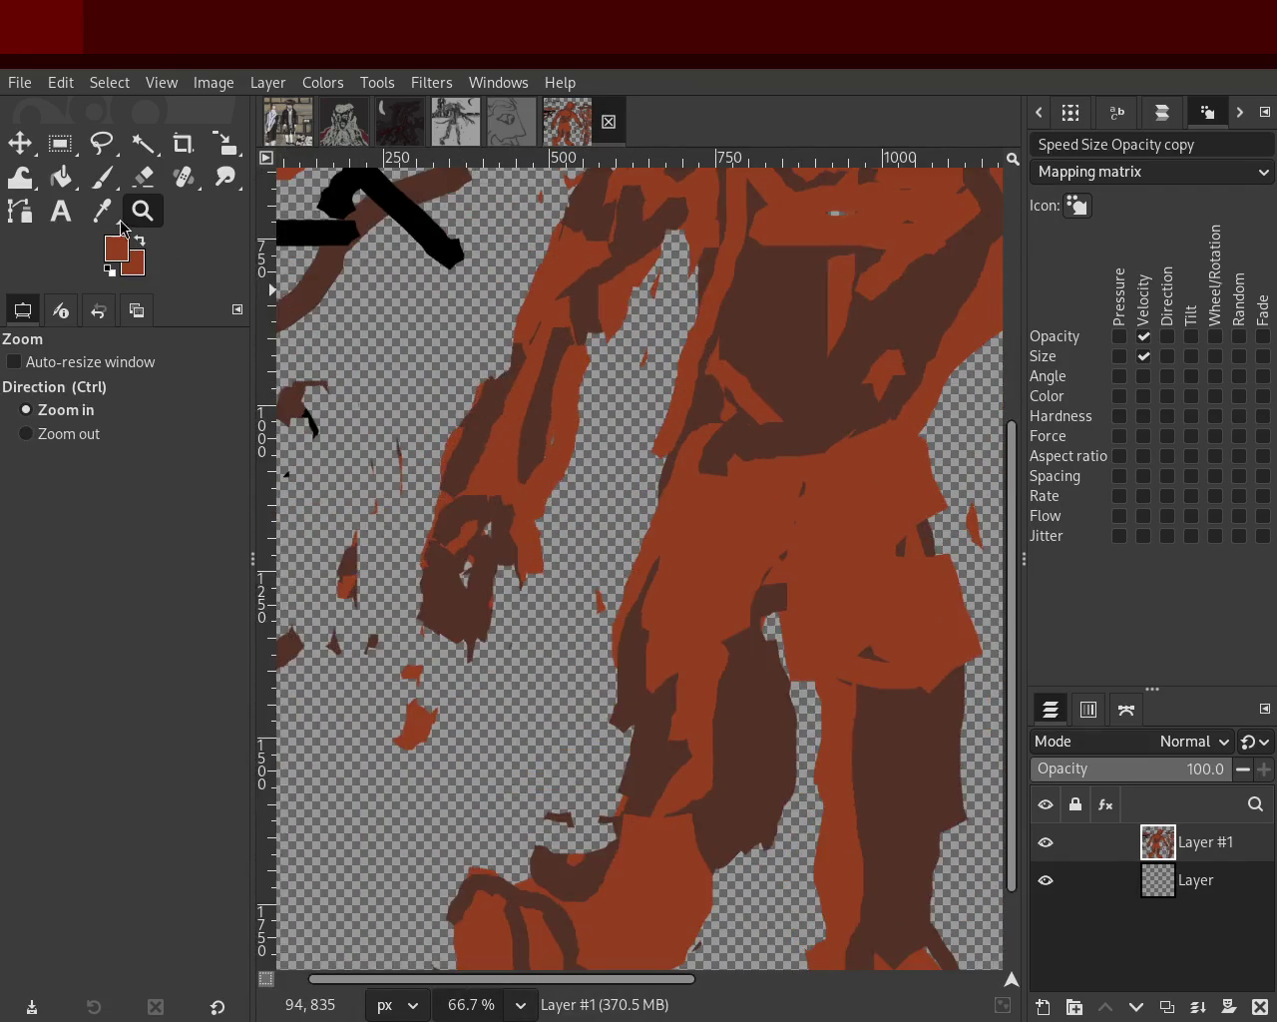
click(102, 176)
drag(458, 432, 435, 509)
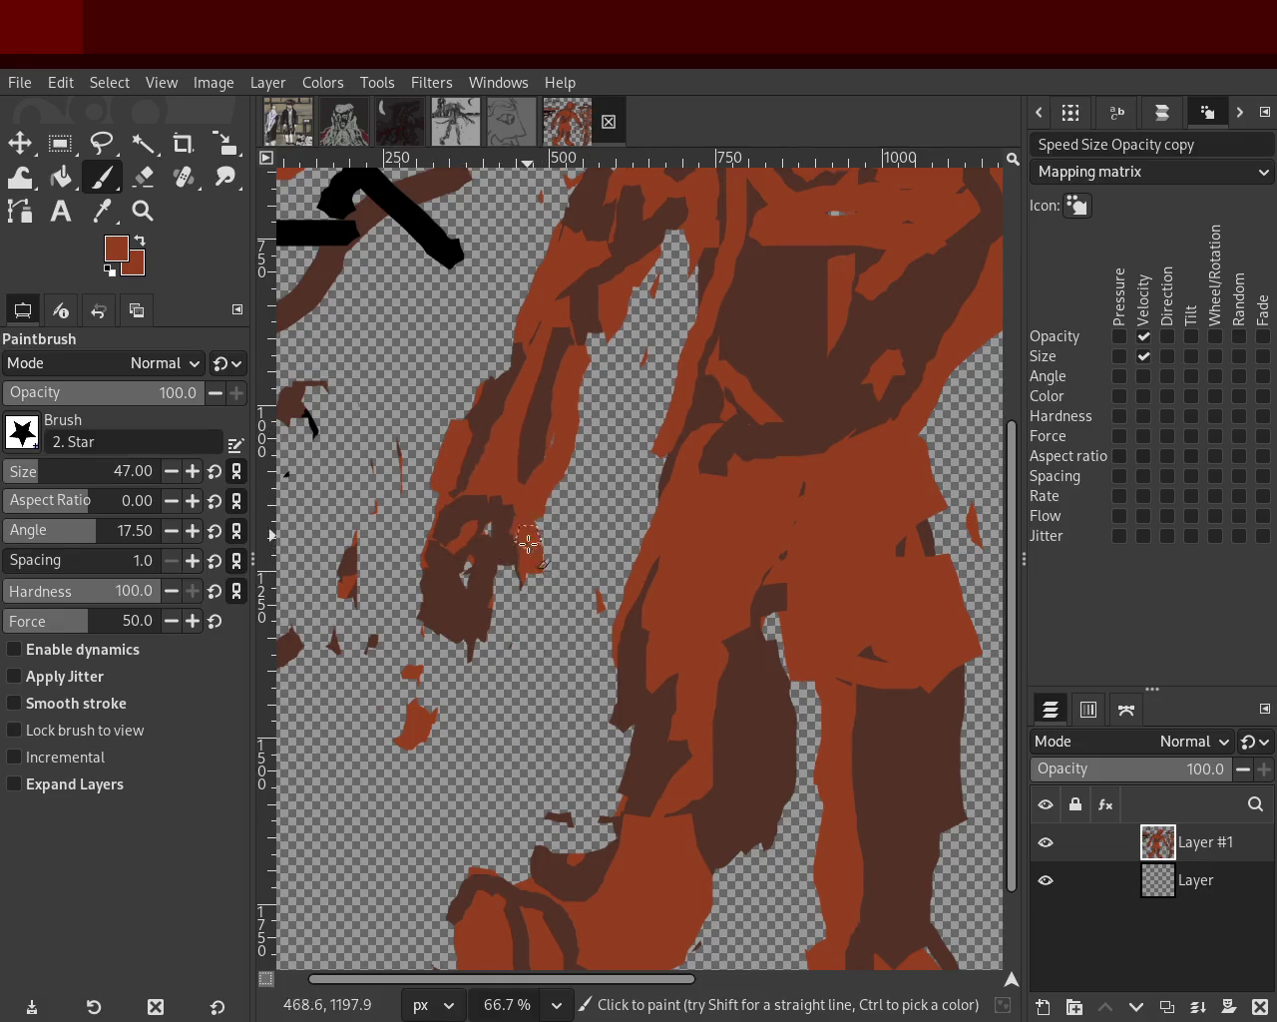
drag(528, 540, 554, 594)
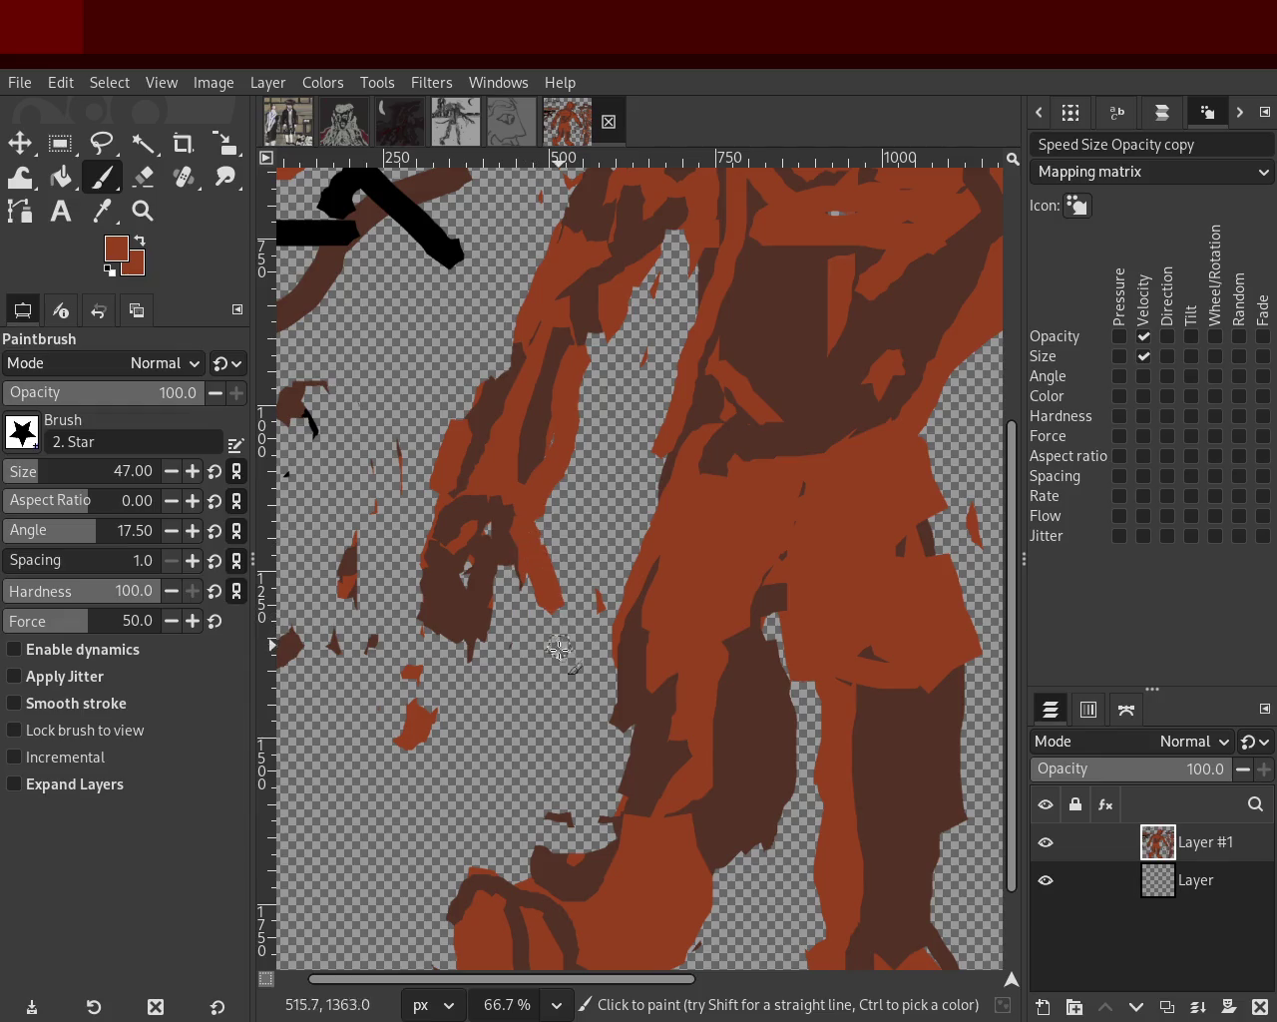
Add dark-brown strokes over the left-side arm, undoing the last one.
ctrl+click(503, 555)
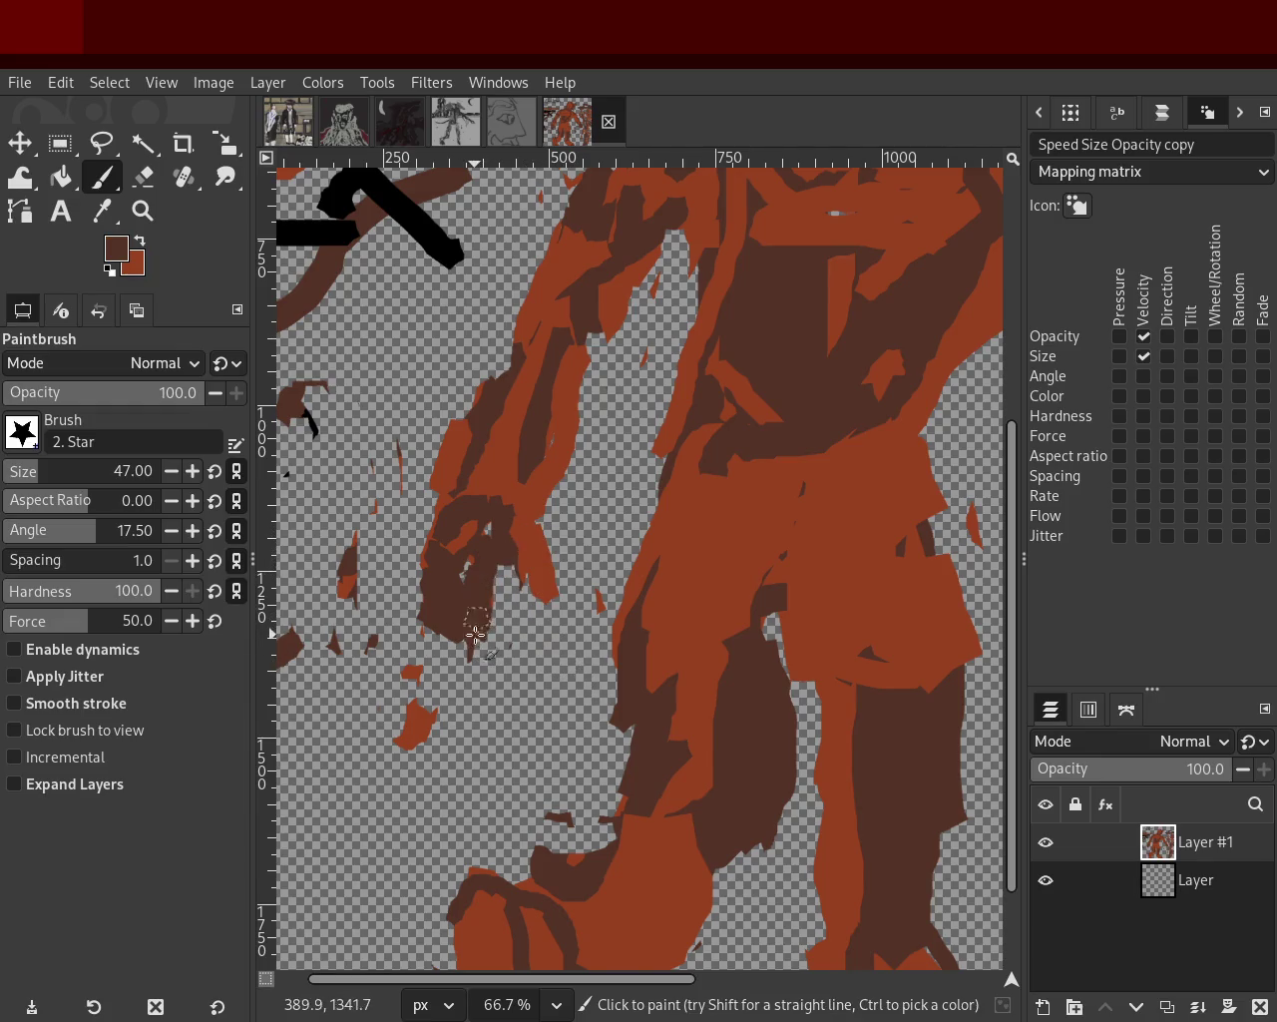
drag(475, 631, 418, 632)
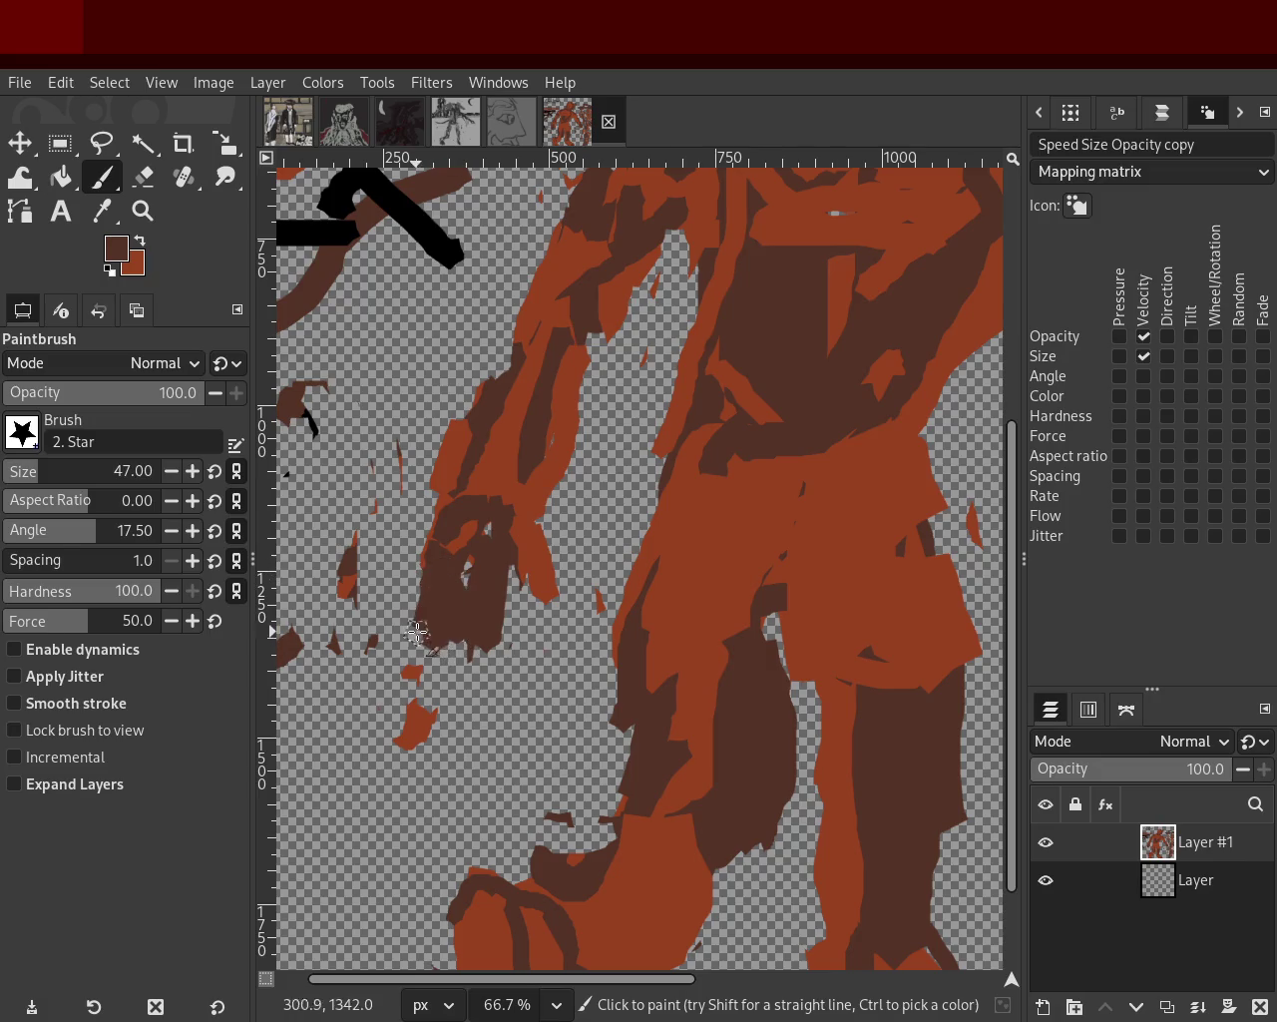
mouse_move(465, 626)
mouse_down()
mouse_move(439, 611)
mouse_move(412, 616)
mouse_up()
key(ctrl+z)
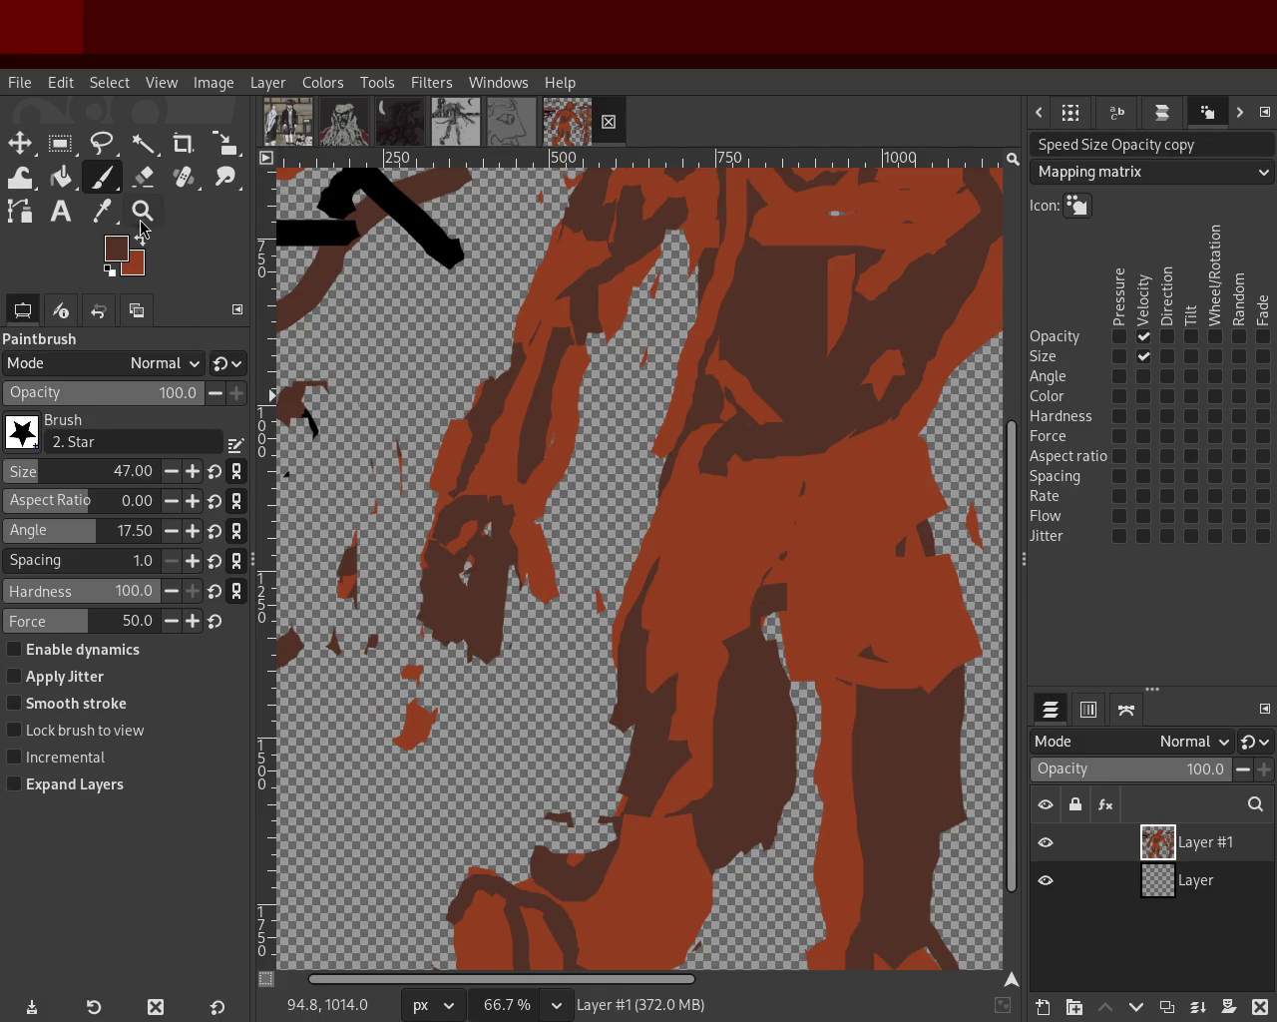
click(140, 219)
ctrl+scroll(456, 508, down, 3)
Save the image, then try a dark-brown stroke above the fist and undo it.
key(ctrl+s)
ctrl+scroll(619, 449, down, 1)
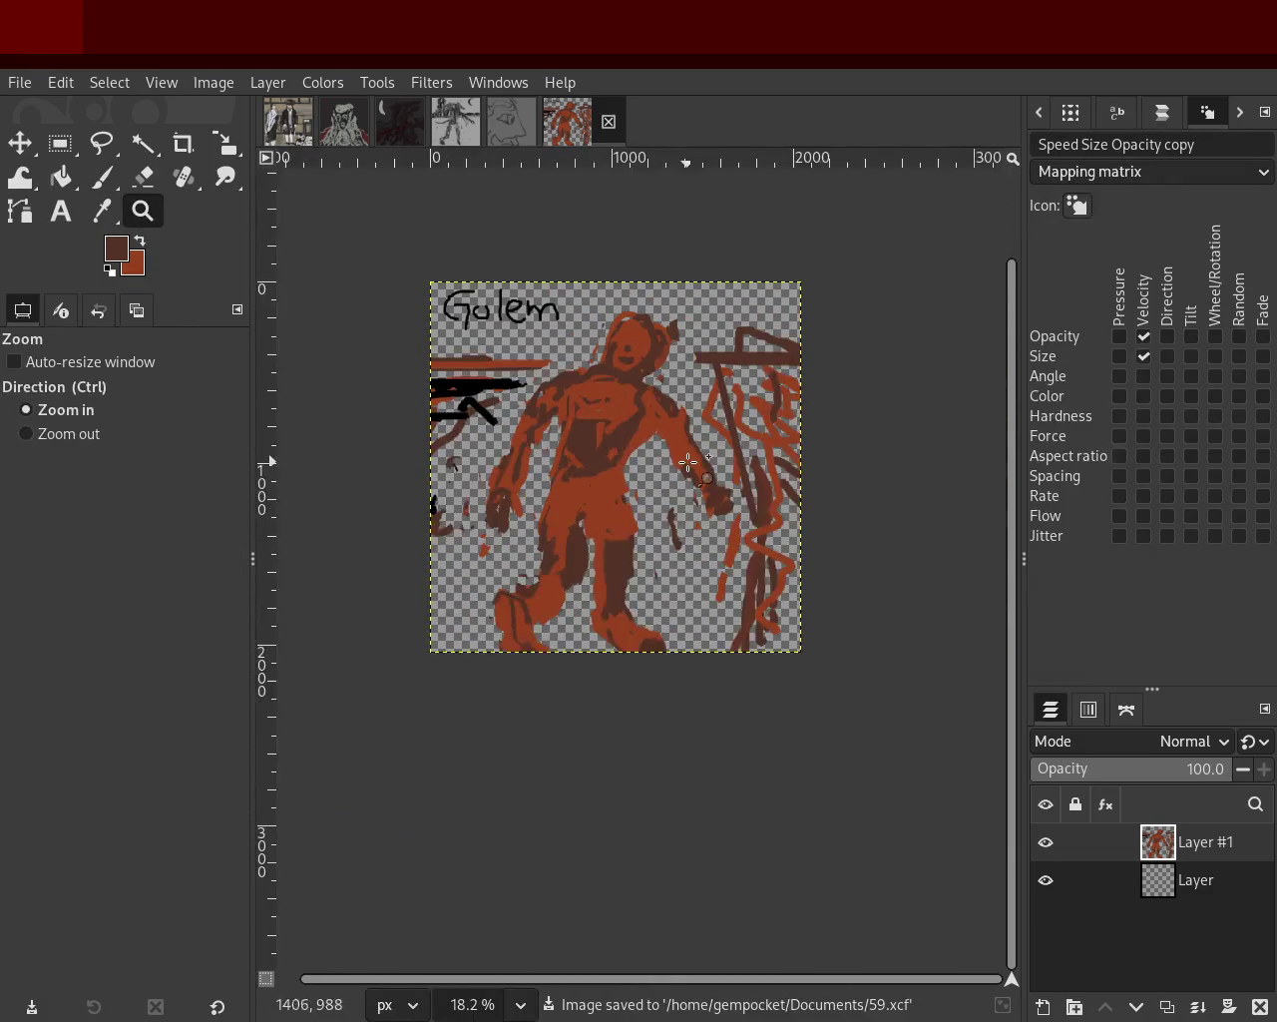
ctrl+scroll(688, 462, up, 2)
ctrl+scroll(564, 416, up, 2)
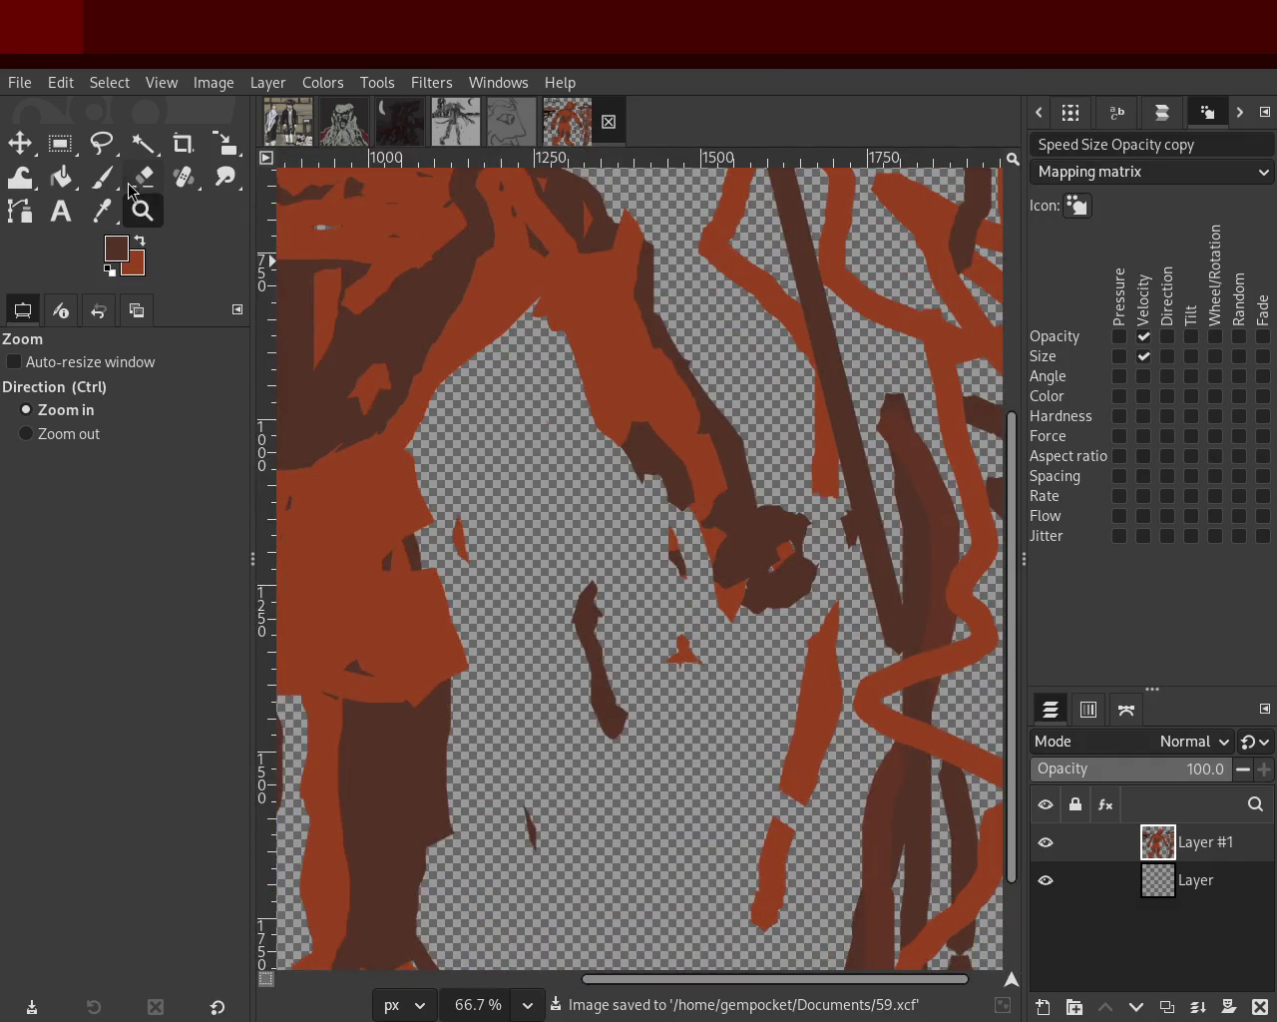
key(p)
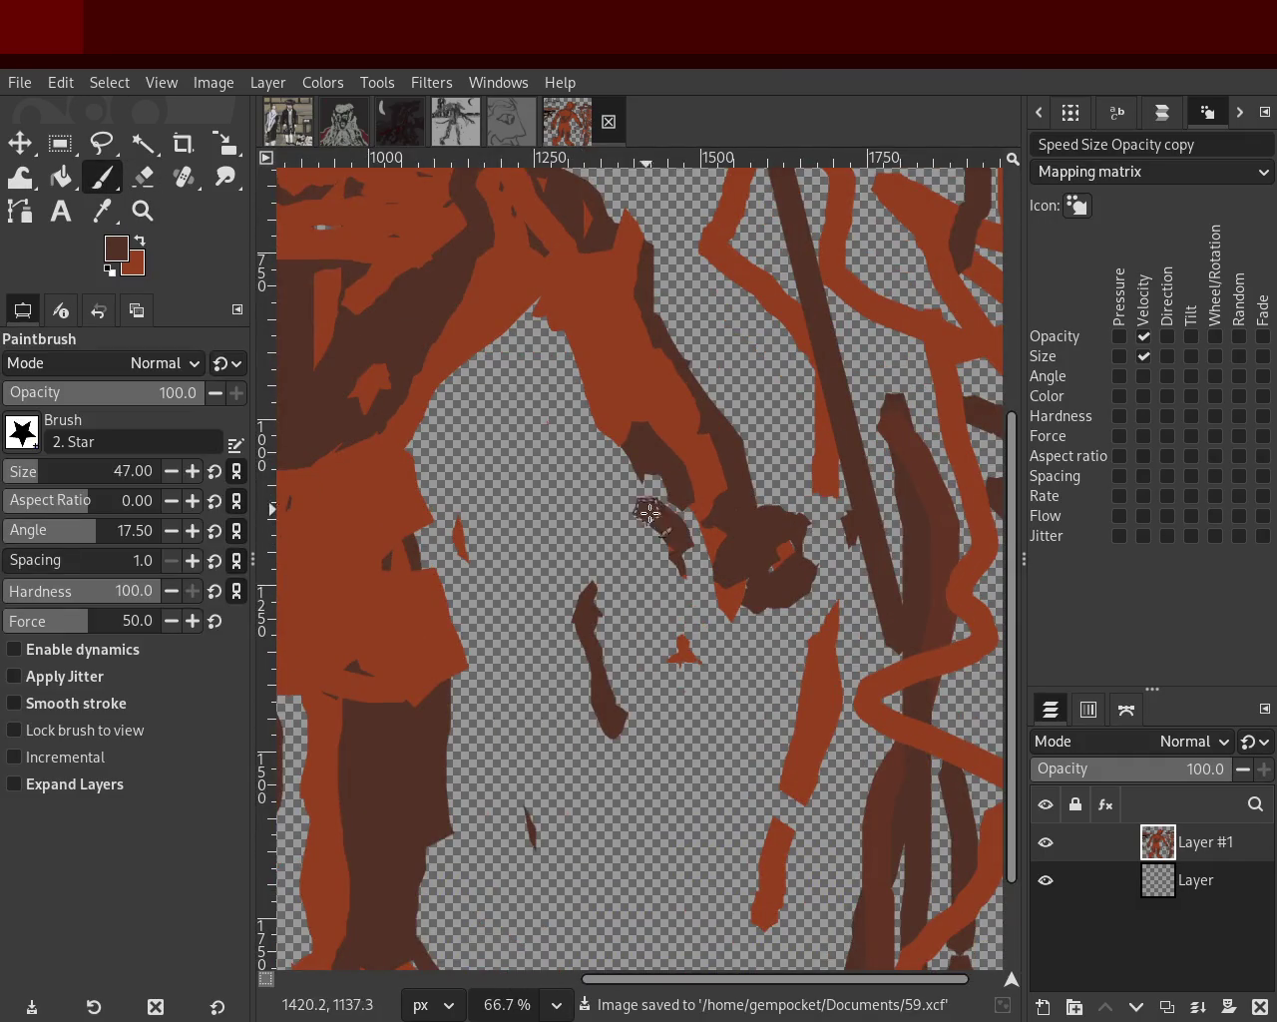
mouse_move(765, 520)
mouse_down()
mouse_move(798, 539)
mouse_move(775, 526)
mouse_move(714, 600)
mouse_move(704, 544)
mouse_up()
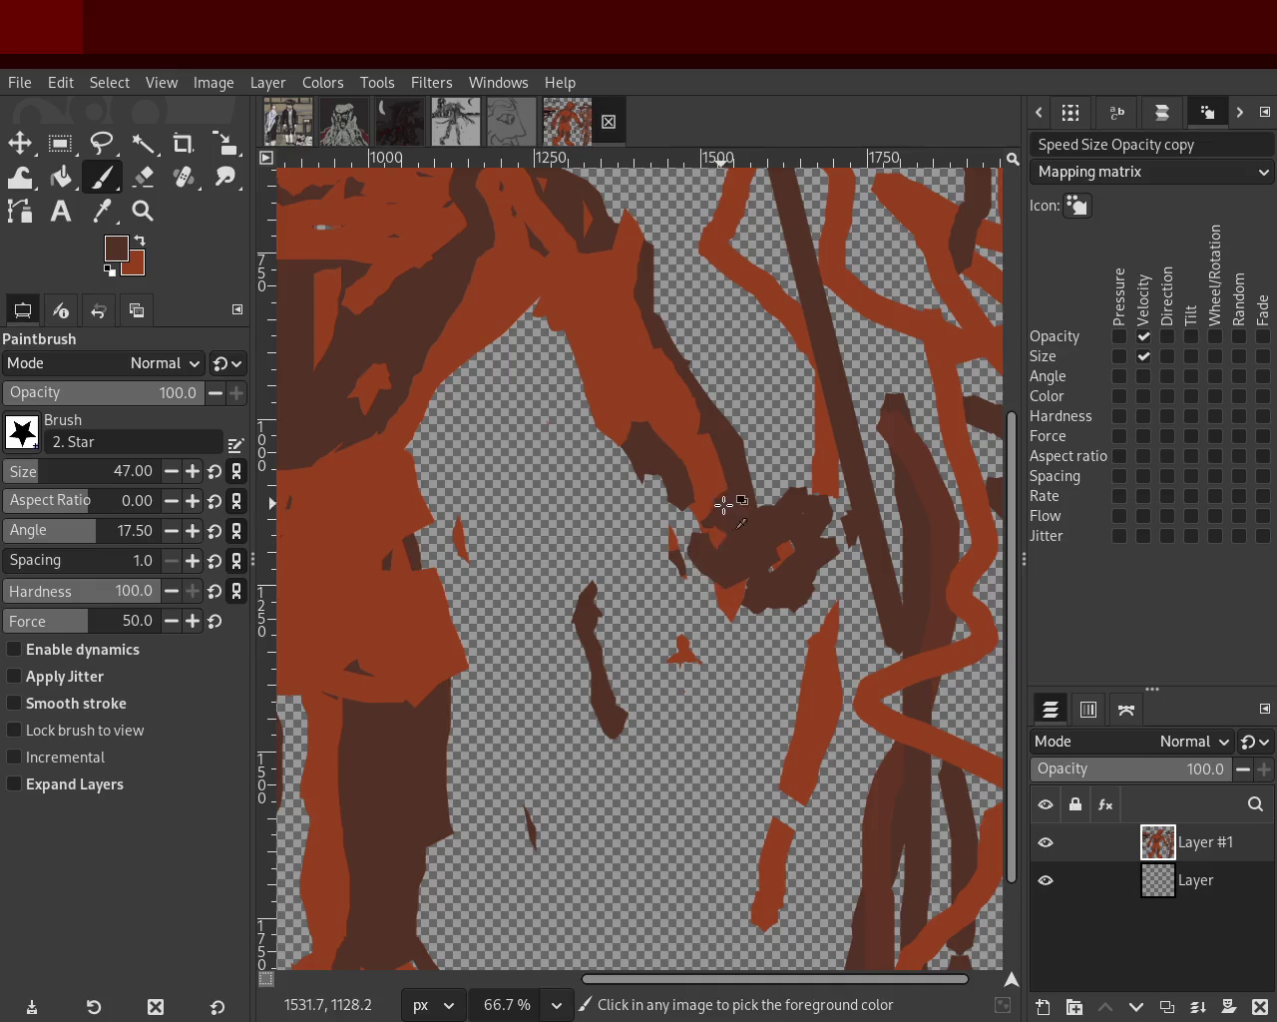
key(ctrl+z)
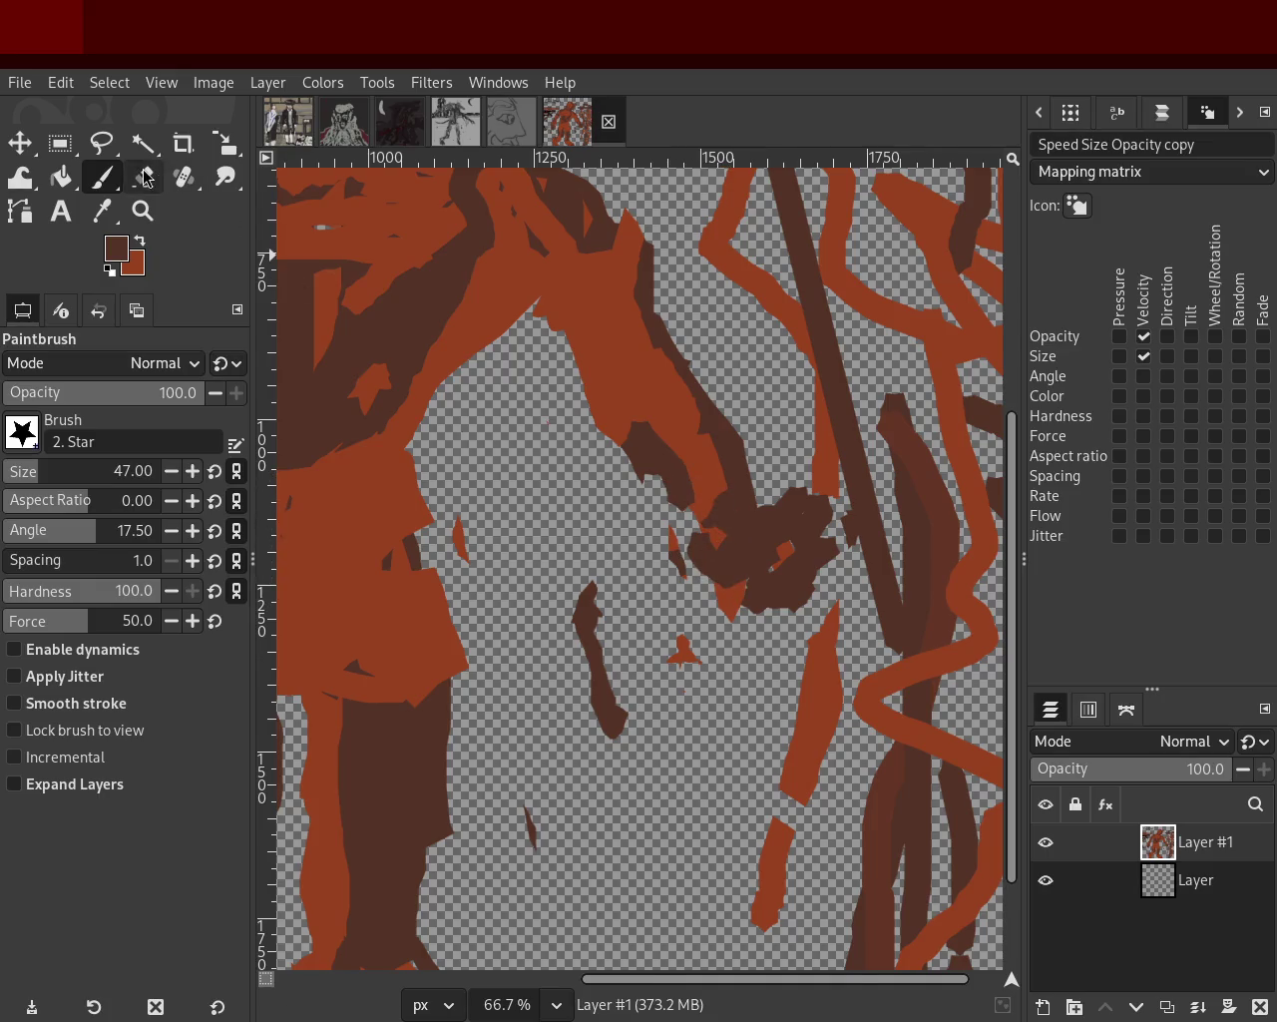
Erase the stray dark-brown lines beside the fist and shorten the orange shape's tip.
click(146, 177)
mouse_move(693, 556)
mouse_down()
mouse_move(821, 570)
mouse_move(802, 597)
mouse_move(670, 597)
mouse_up()
key(ctrl+z)
key(ctrl+z)
key(ctrl+z)
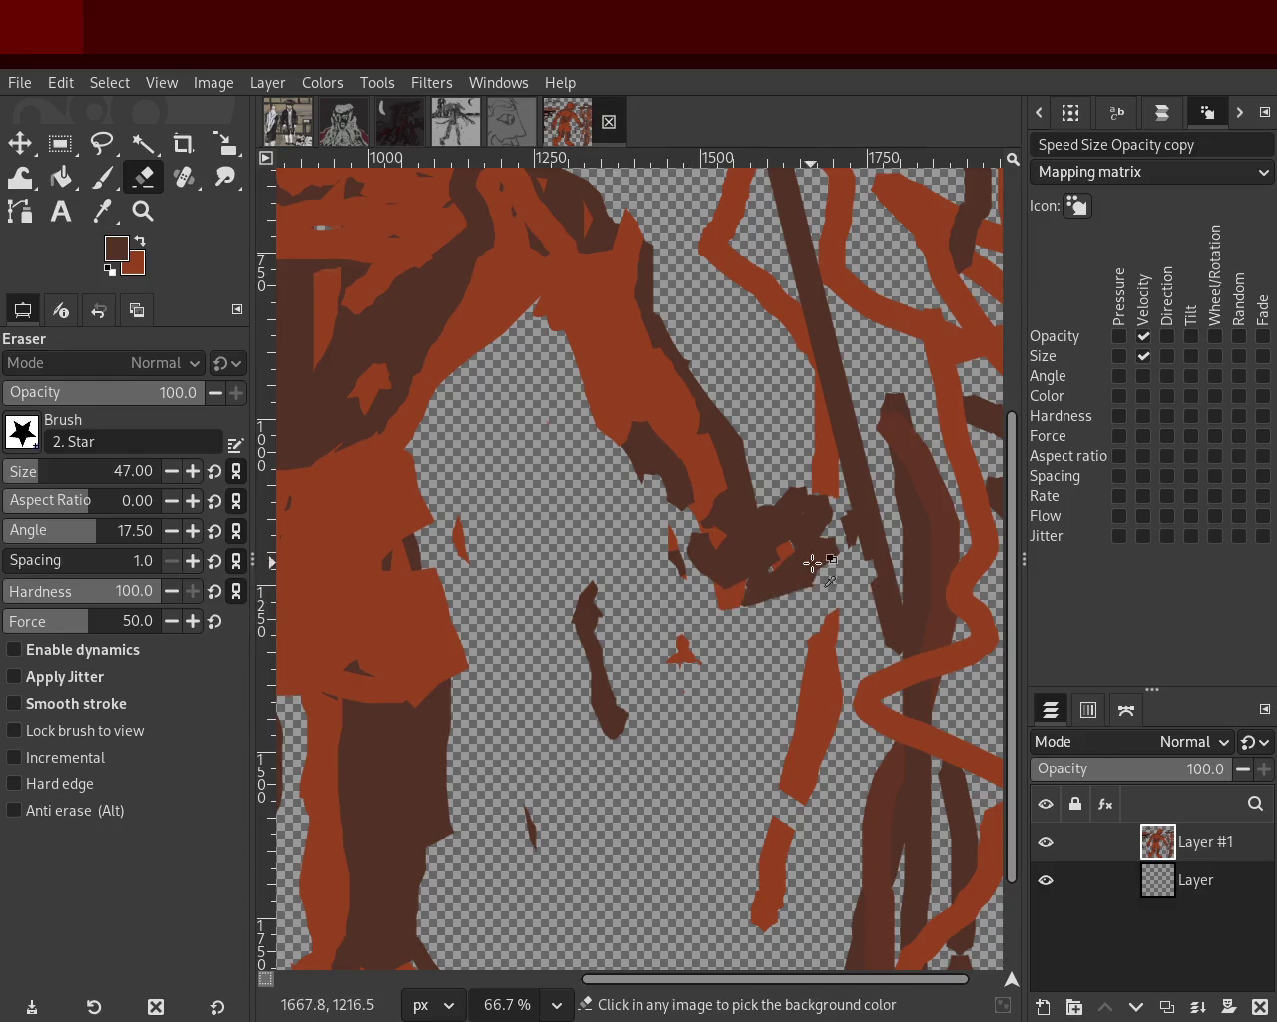
drag(793, 489, 861, 491)
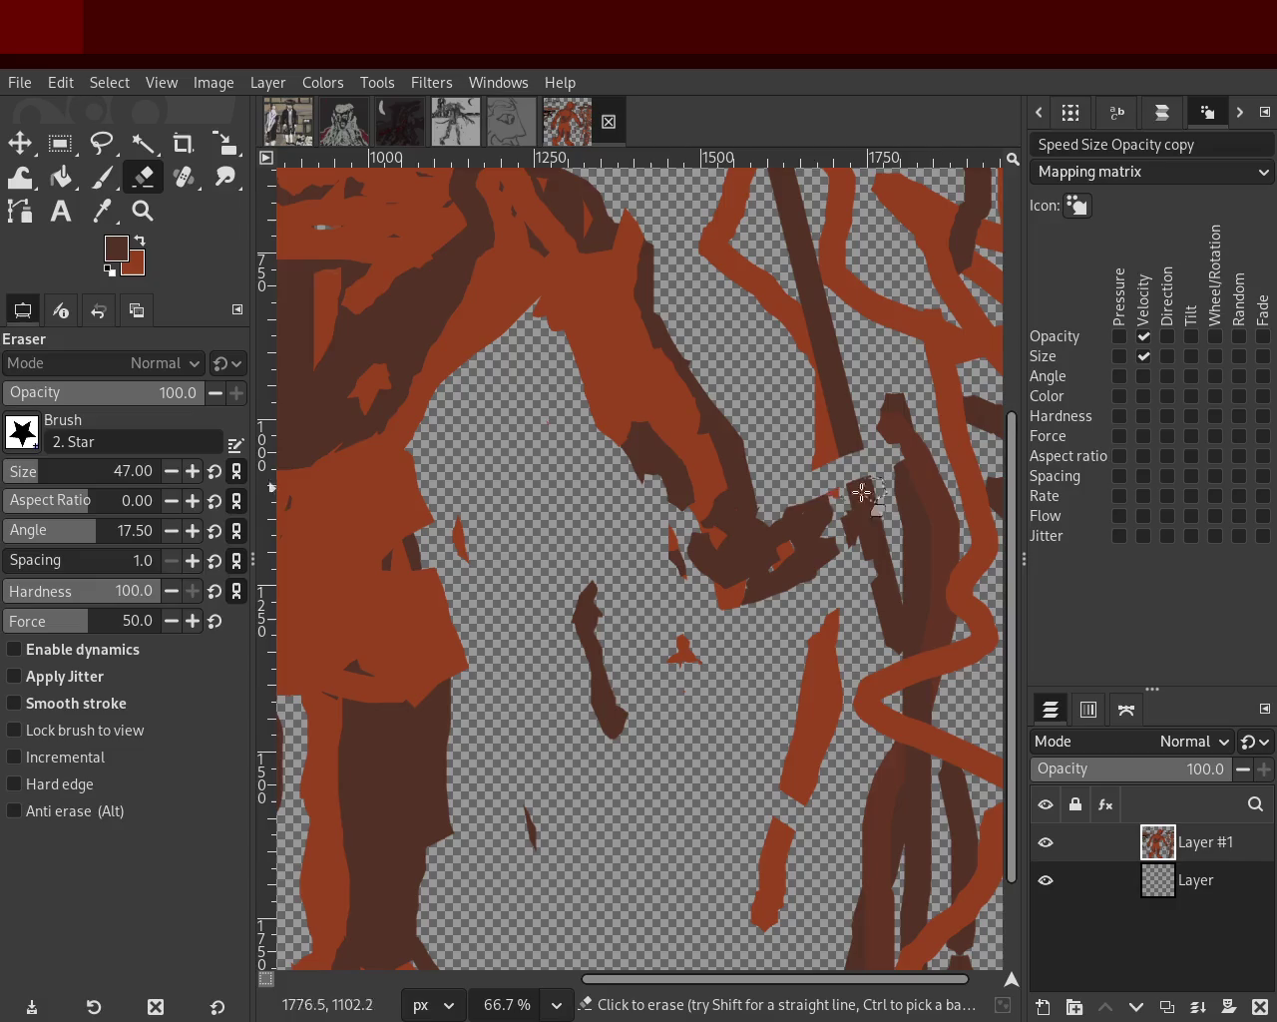
drag(653, 492, 553, 307)
key(ctrl+z)
drag(545, 397, 635, 407)
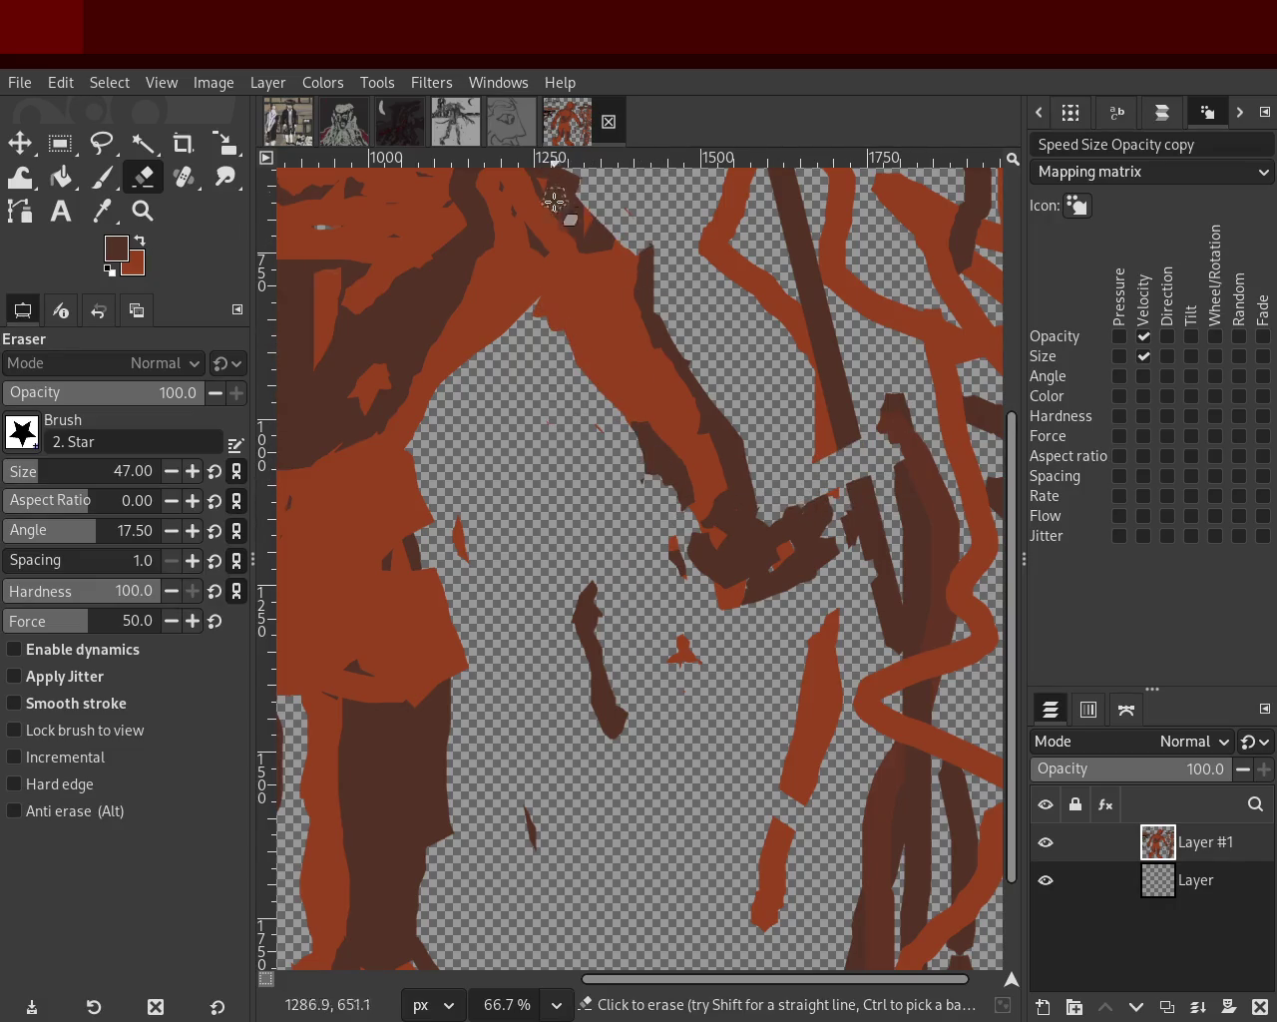
Paint an orange stroke down beside the right-side hand and pick orange from the painting.
click(102, 178)
mouse_move(815, 533)
mouse_down()
mouse_move(763, 503)
mouse_move(728, 590)
mouse_up()
ctrl+click(719, 508)
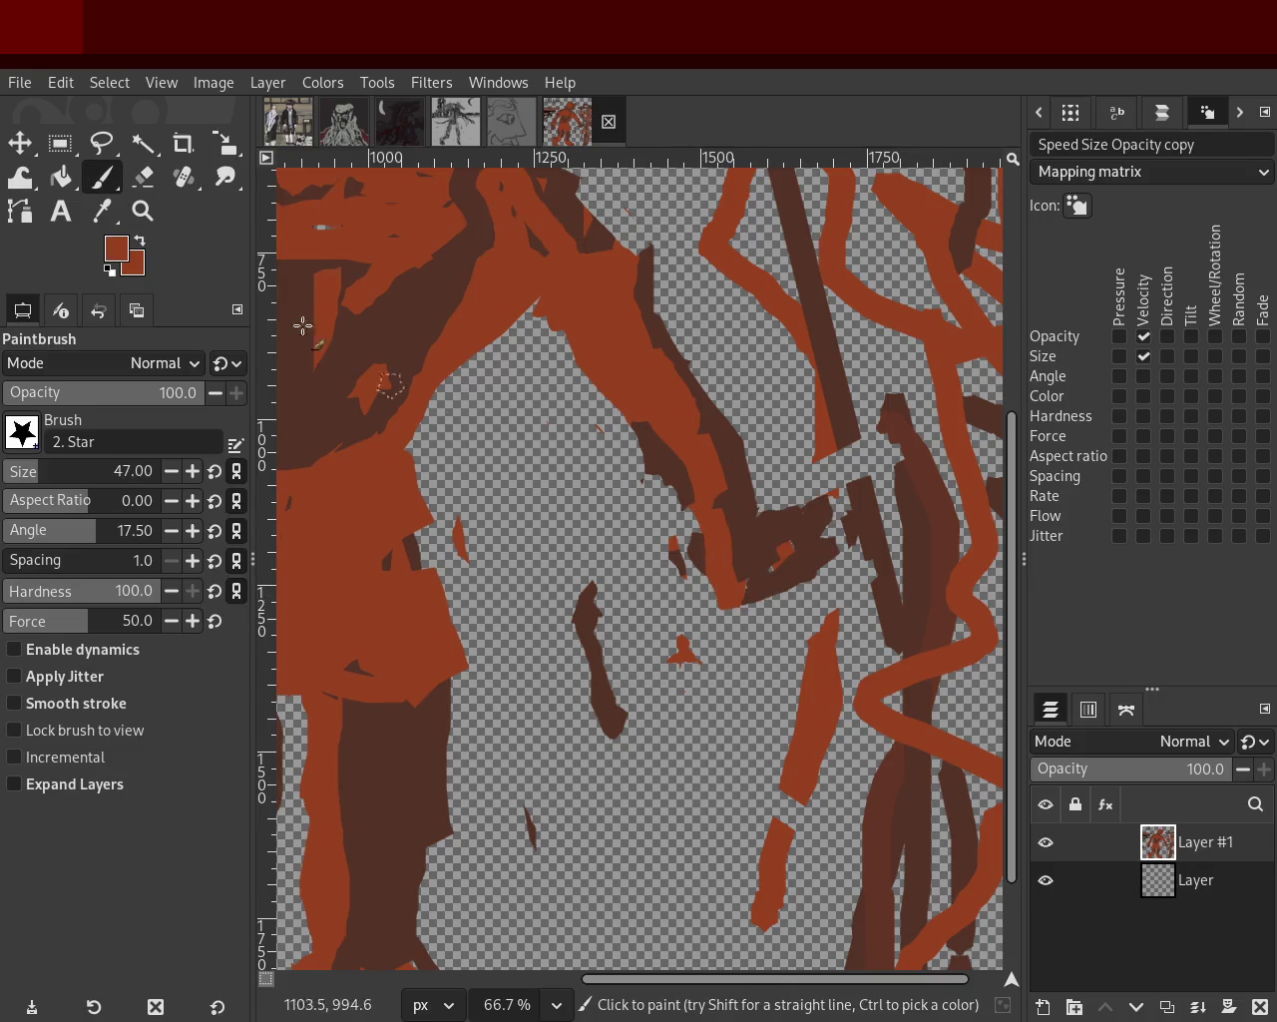
click(143, 210)
Zoom out and repaint the right-side arm in sampled dark brown.
scroll(775, 532, down, 12)
click(774, 536)
scroll(777, 536, up, 3)
scroll(768, 533, up, 1)
scroll(763, 531, up, 4)
scroll(755, 527, up, 2)
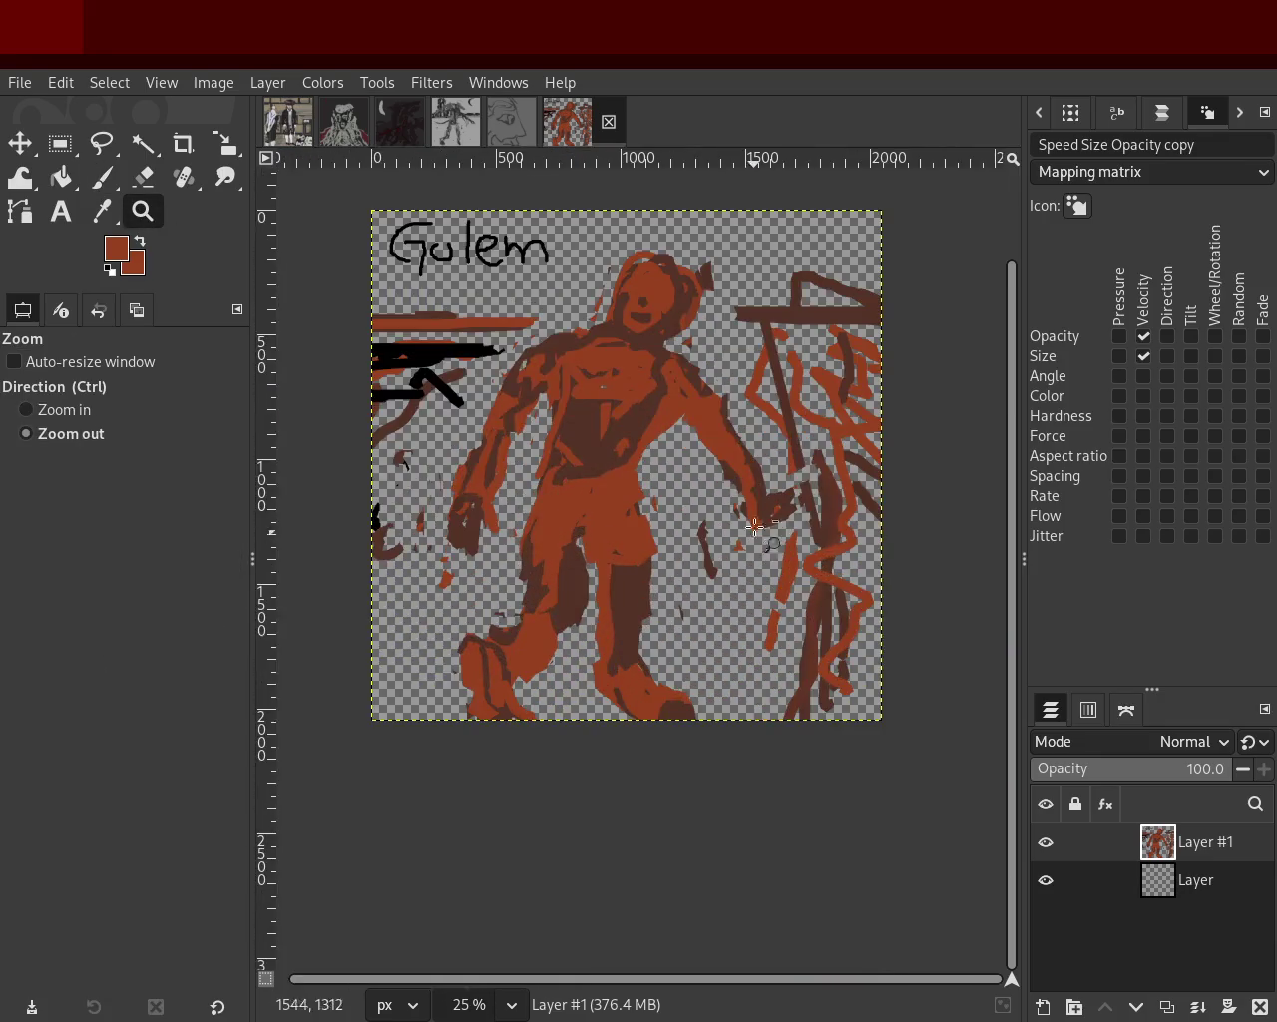
scroll(743, 511, up, 1)
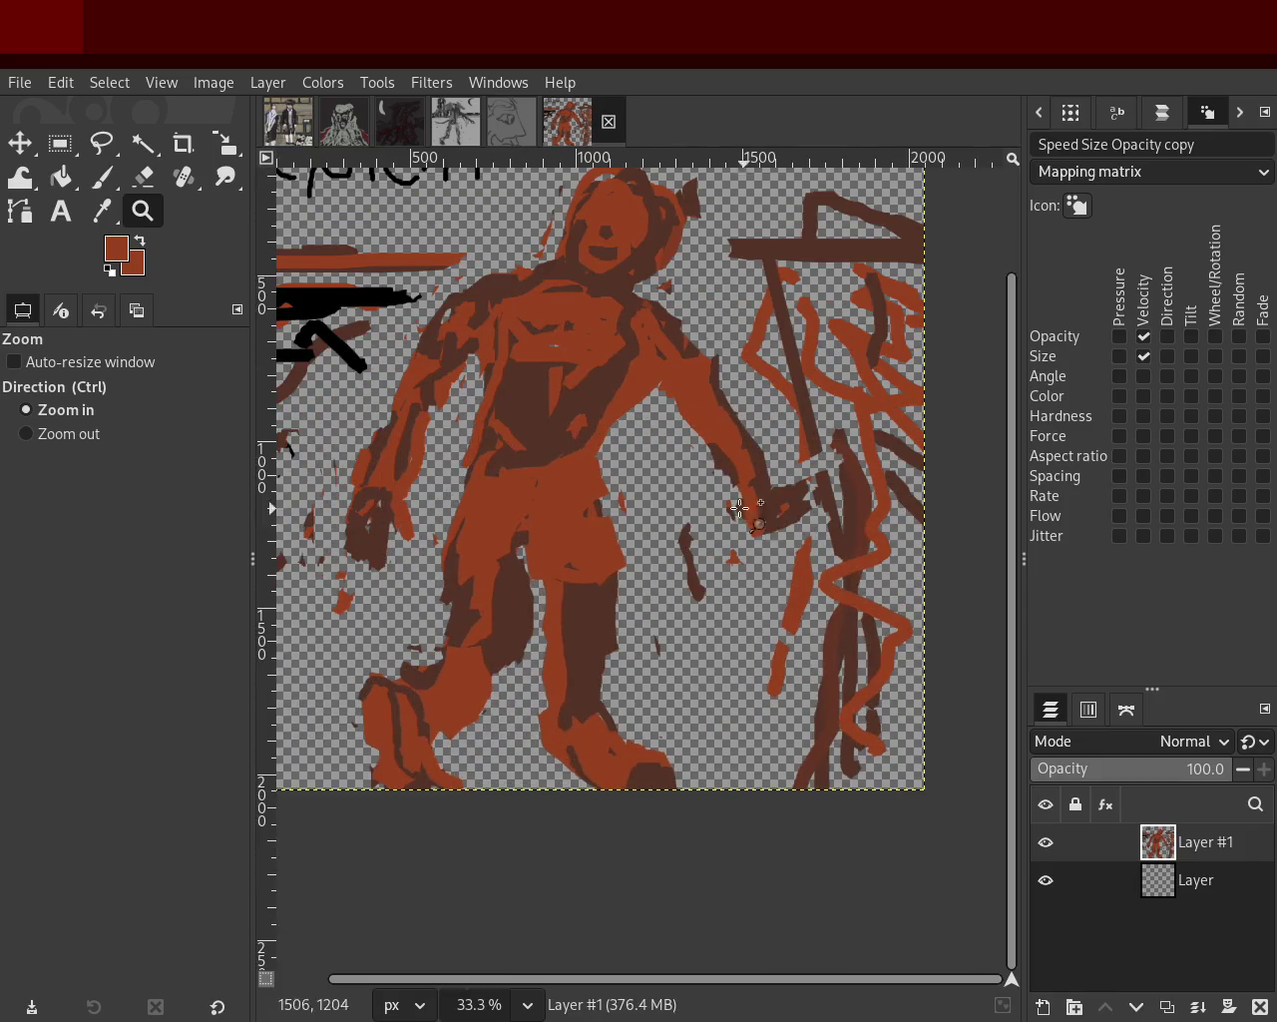
click(102, 178)
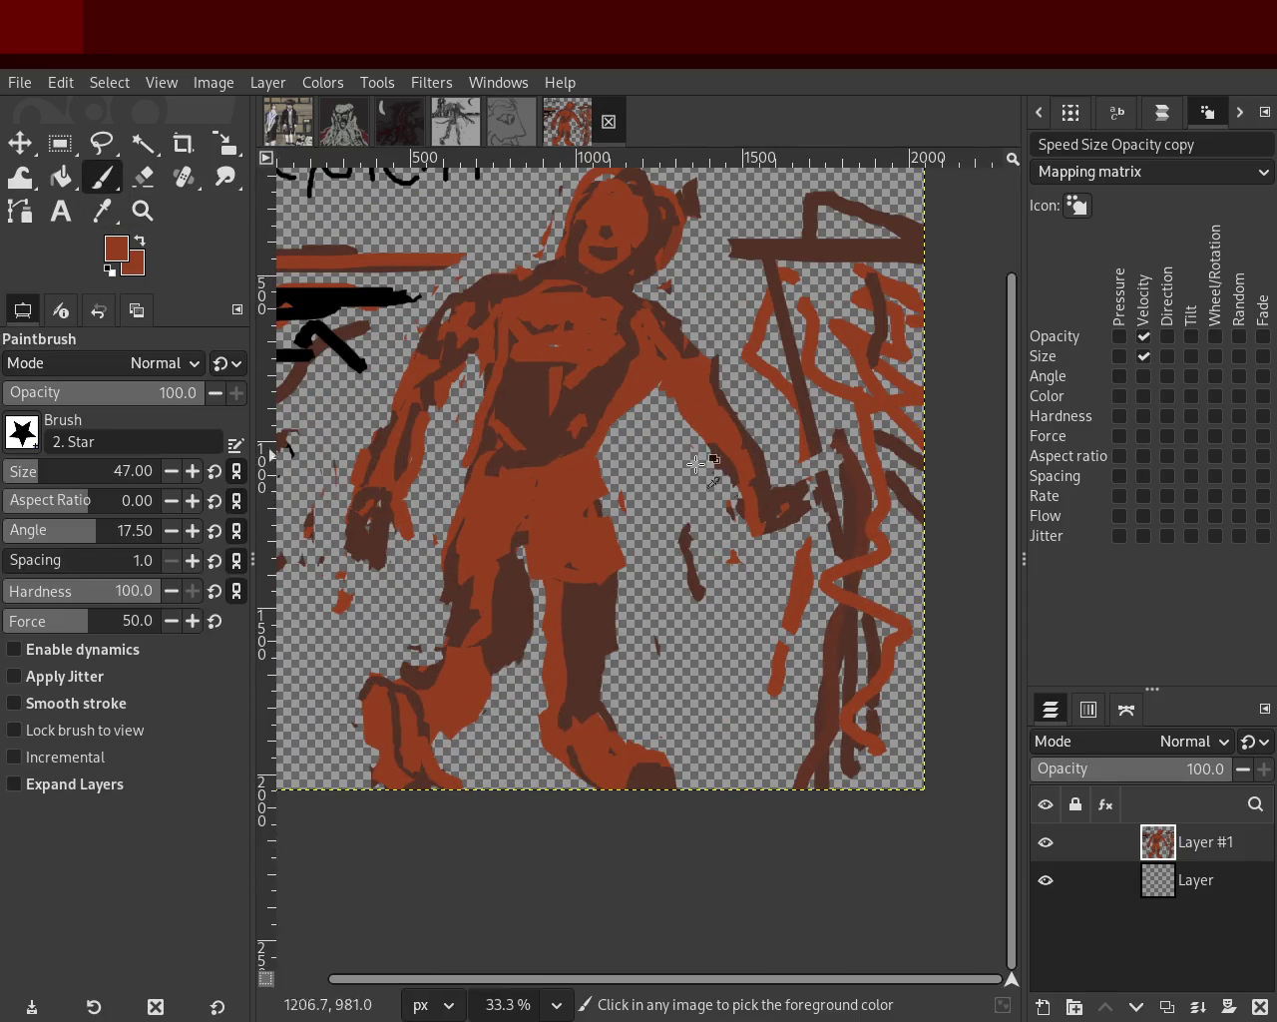
ctrl+click(742, 445)
mouse_move(743, 445)
mouse_down()
mouse_move(684, 362)
mouse_move(738, 528)
mouse_up()
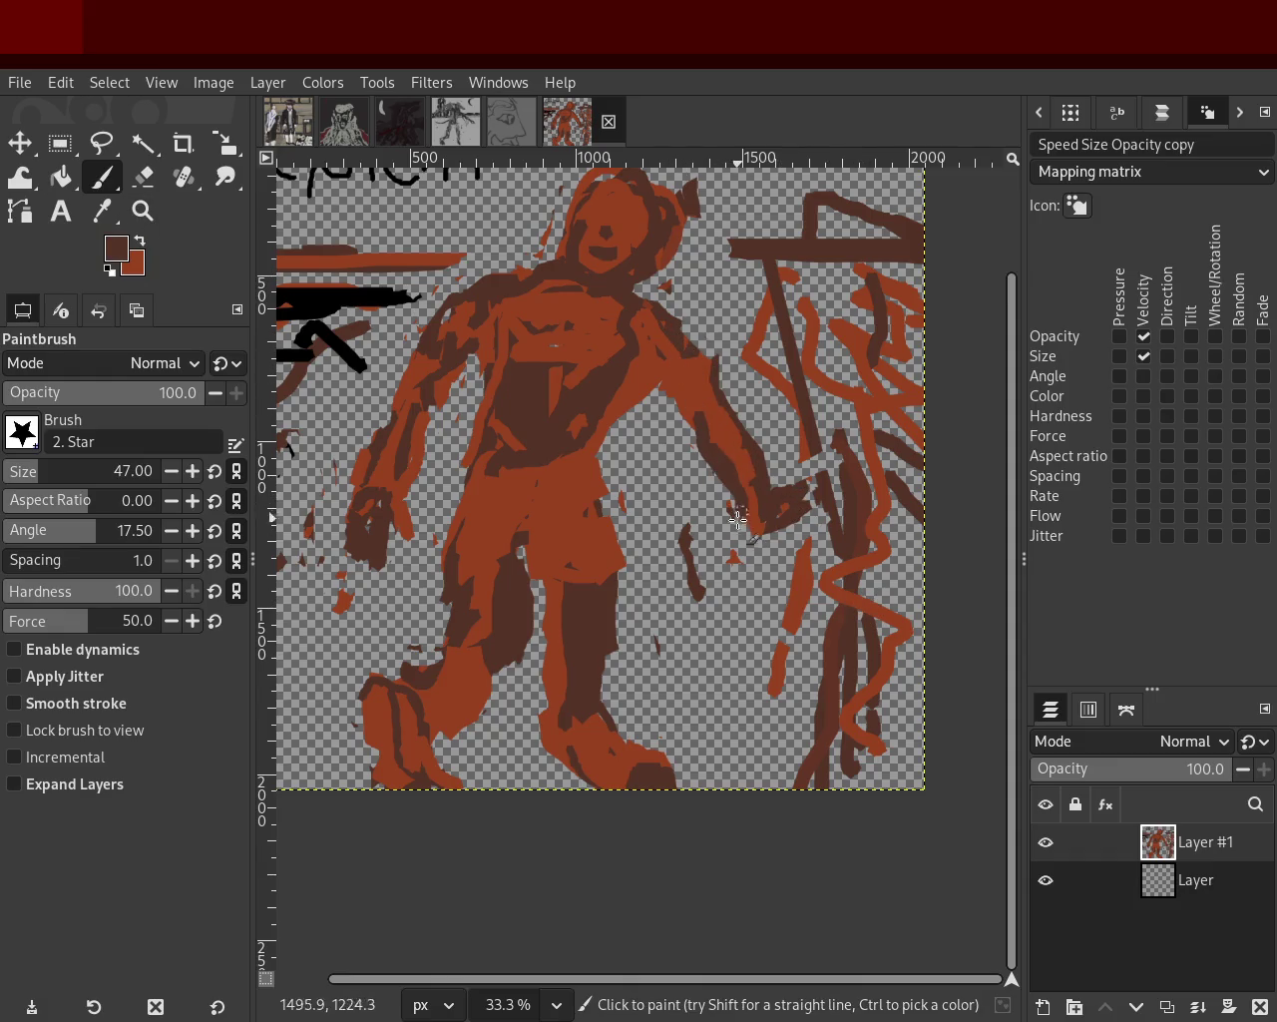
Paint orange-red along the right-side hand and fill its gap.
ctrl+click(677, 407)
drag(732, 460, 789, 565)
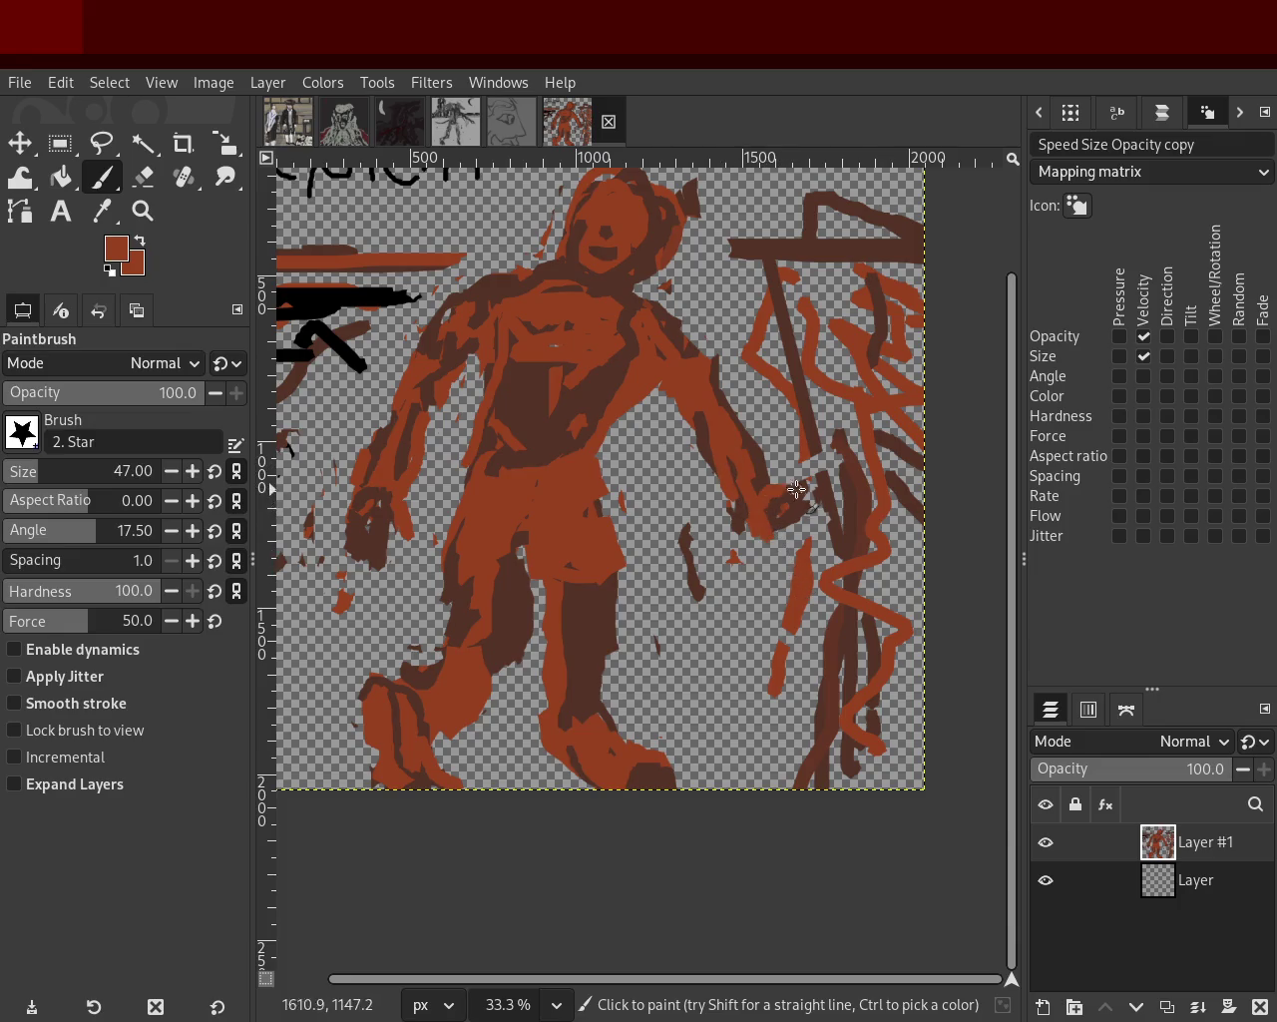
drag(804, 493, 789, 531)
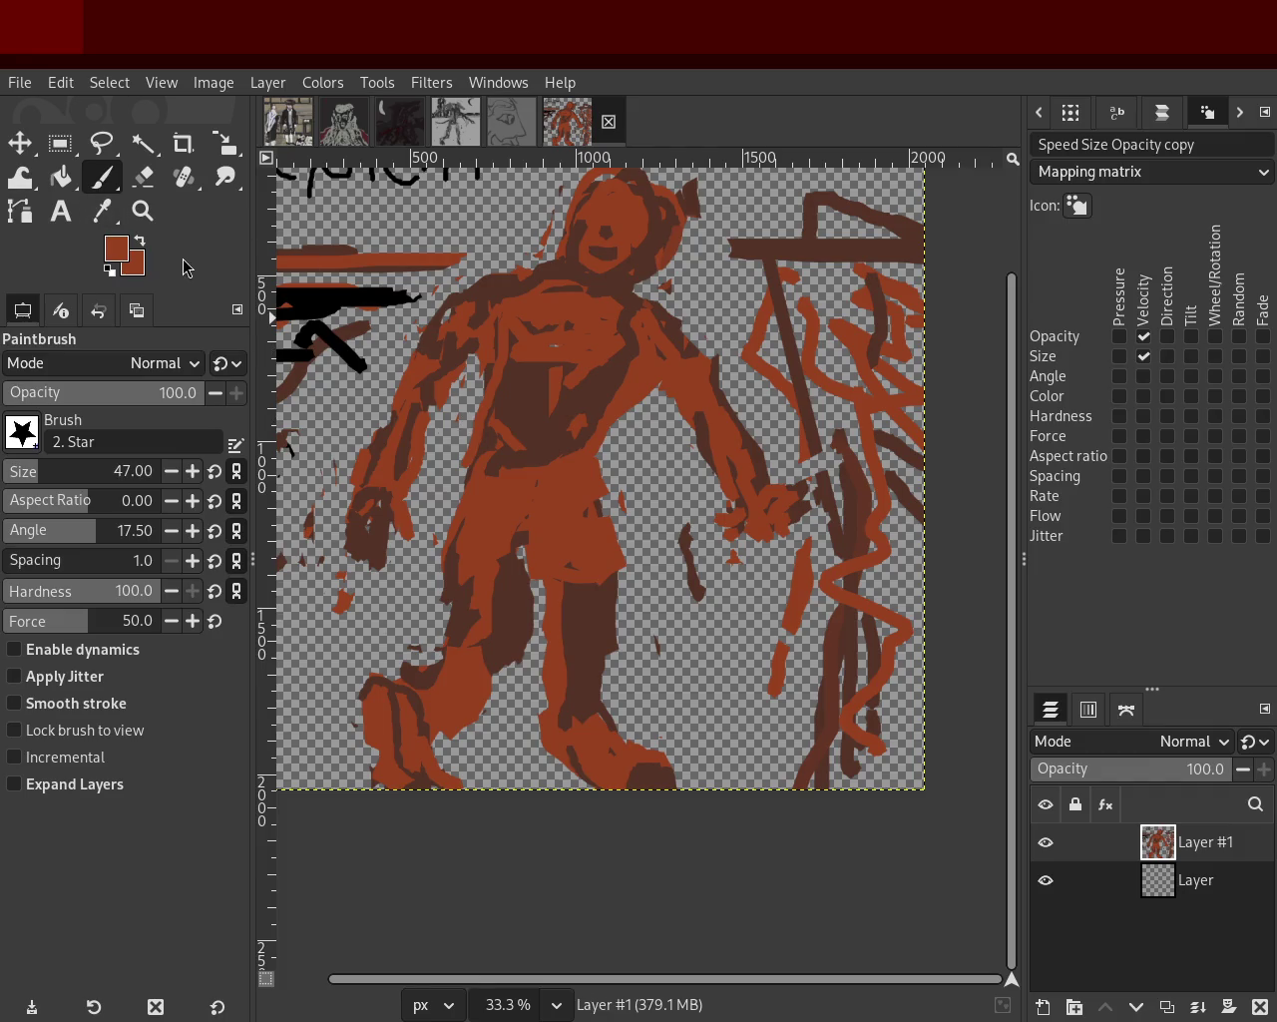
Erase the red paint around the hand, then with eraser size 73 clear the strokes below it.
click(144, 178)
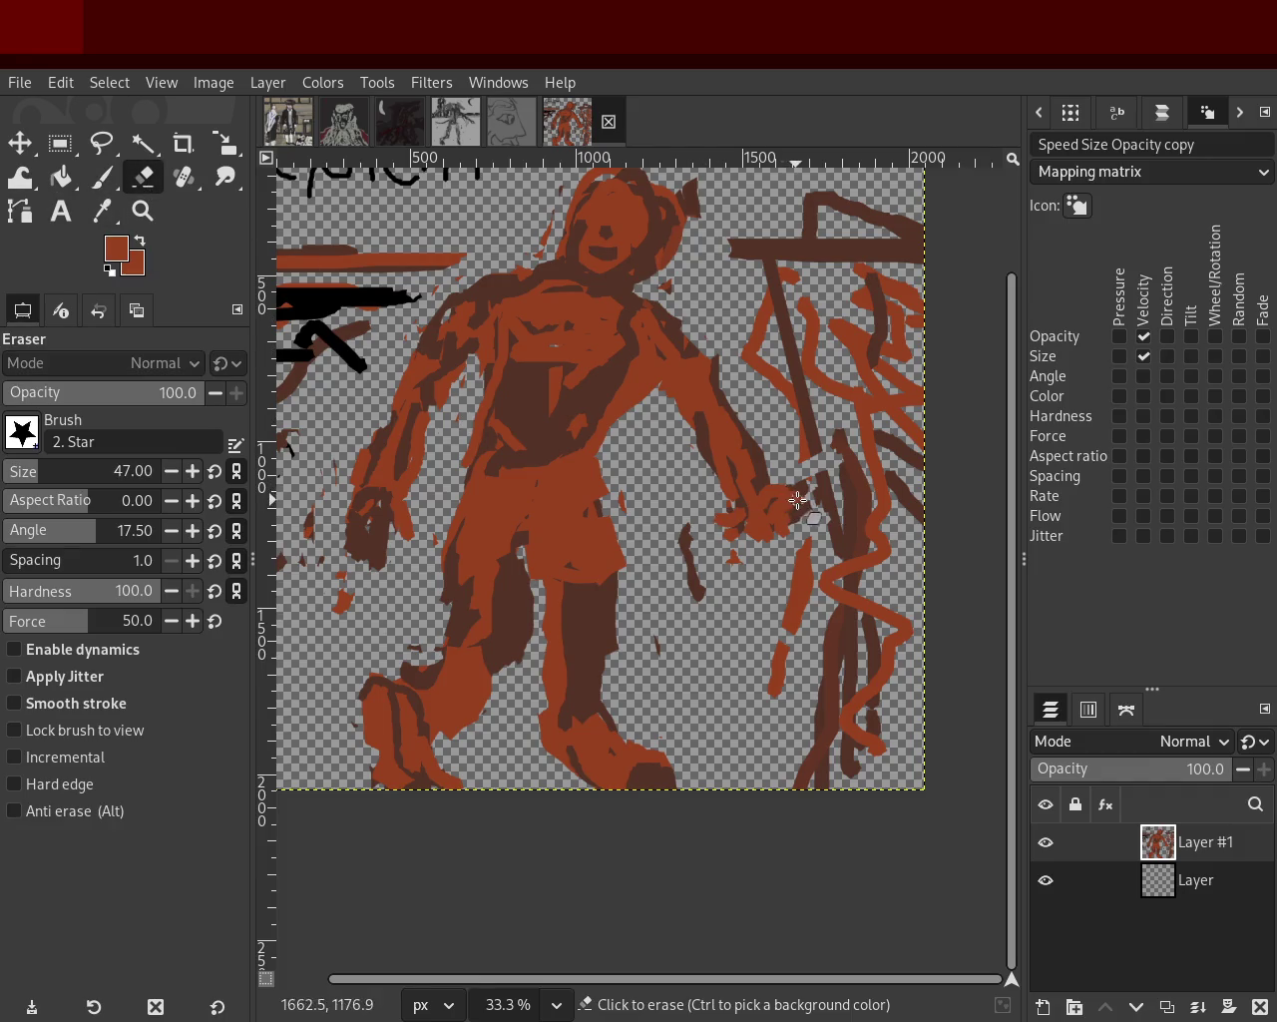
drag(798, 501, 781, 485)
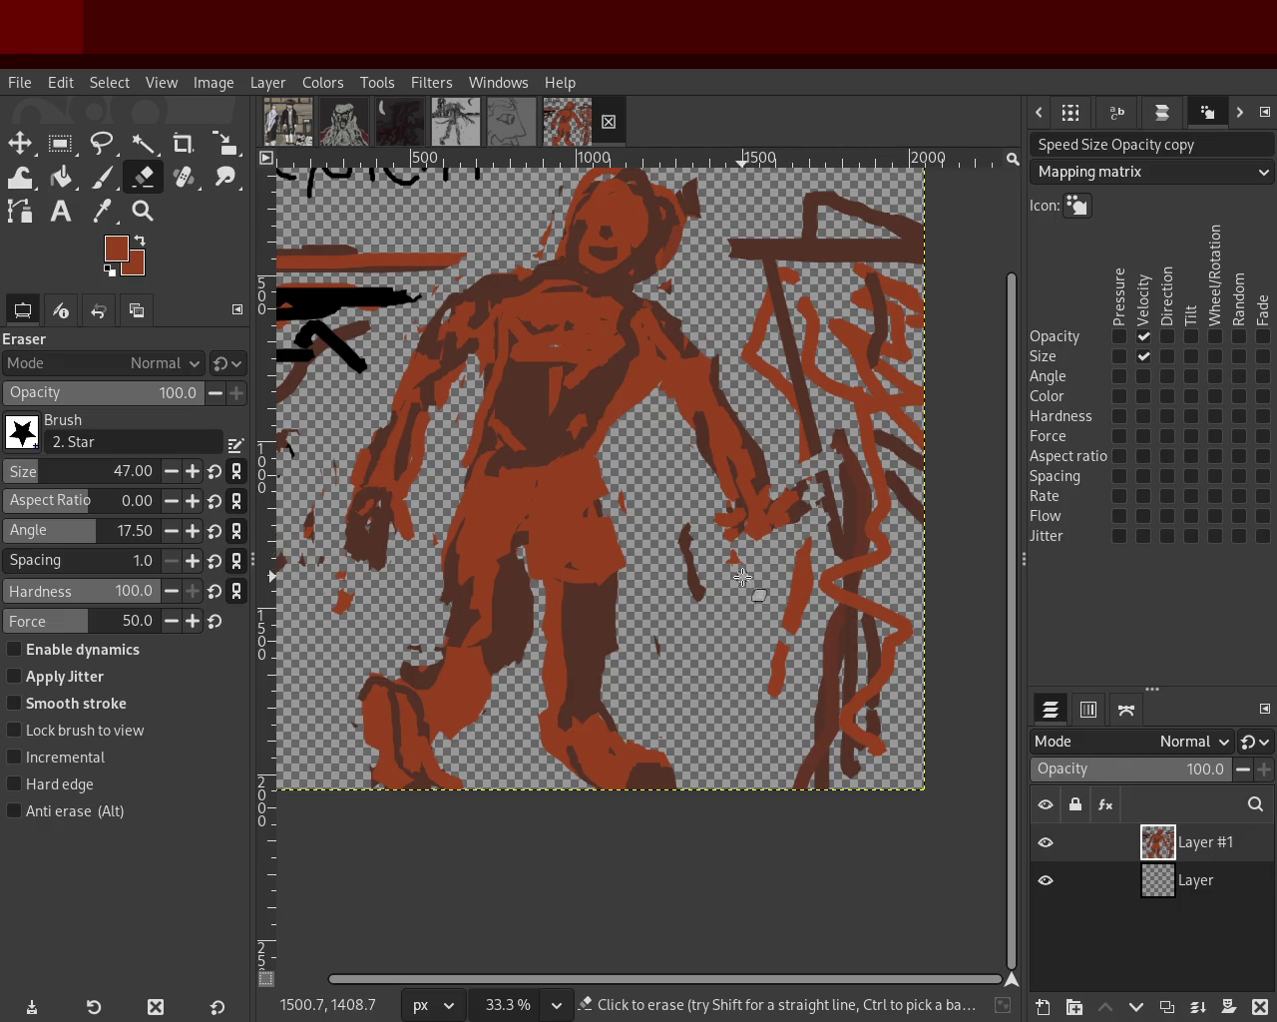
drag(732, 520, 724, 537)
key(ctrl)
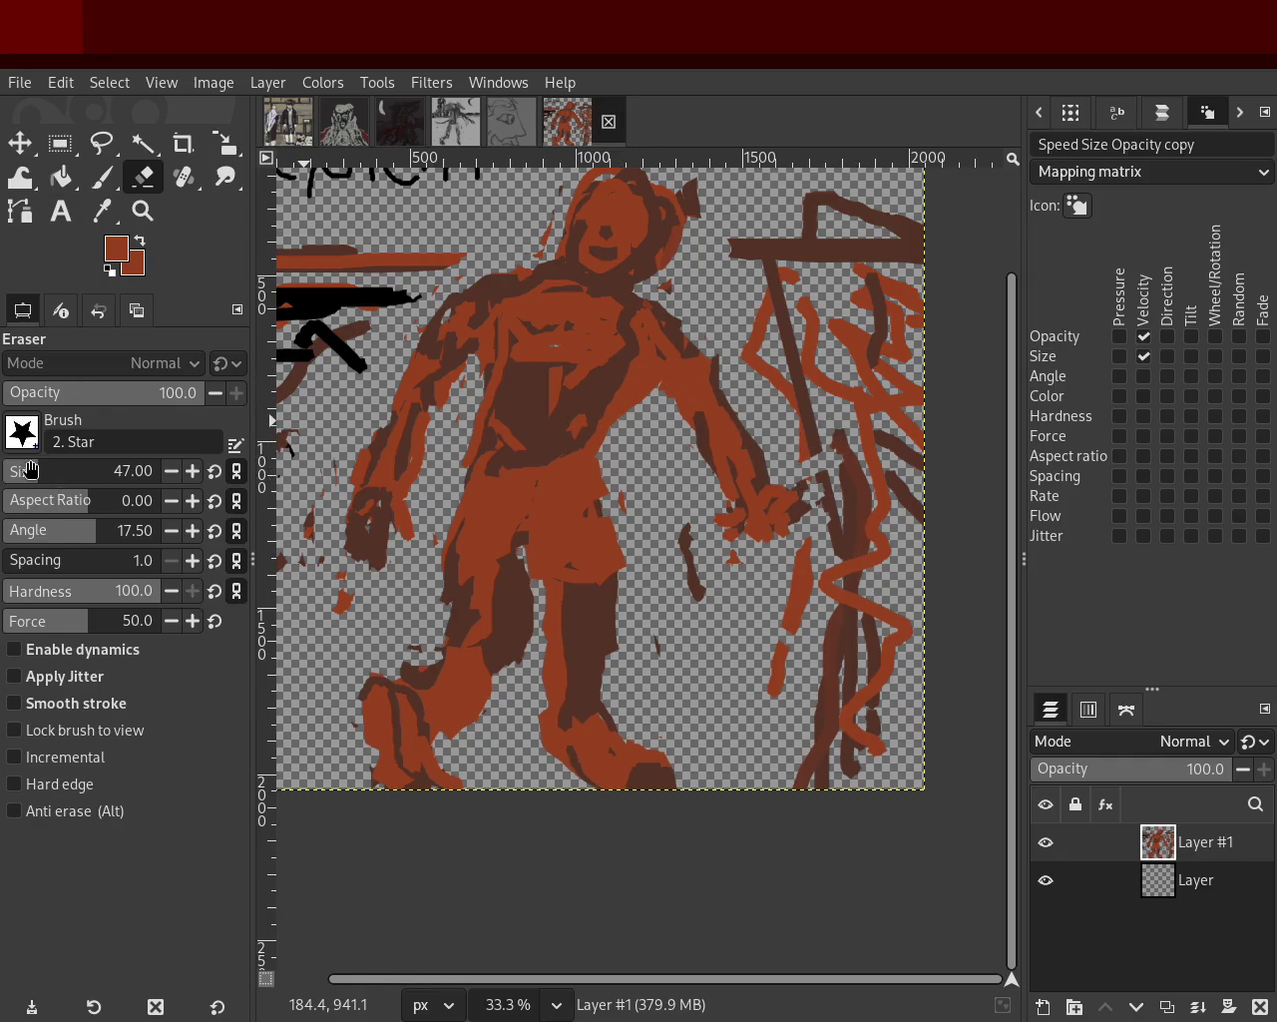
drag(30, 470, 100, 496)
mouse_move(814, 448)
mouse_down()
mouse_move(838, 694)
mouse_move(836, 629)
mouse_move(789, 602)
mouse_move(802, 676)
mouse_up()
mouse_move(800, 589)
mouse_down()
mouse_move(787, 593)
mouse_move(857, 651)
mouse_move(824, 457)
mouse_move(794, 458)
mouse_up()
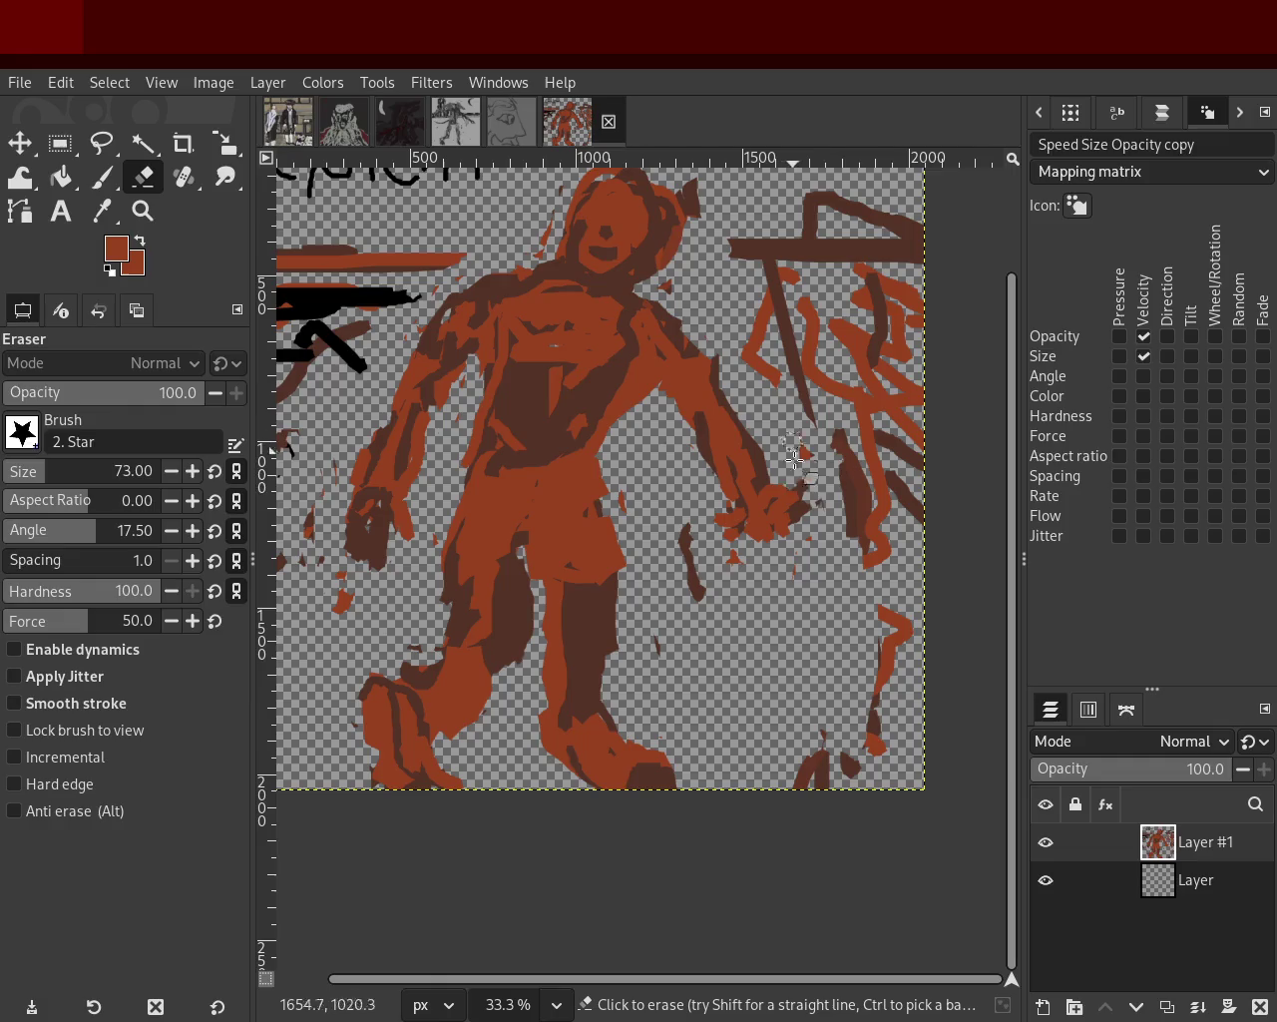